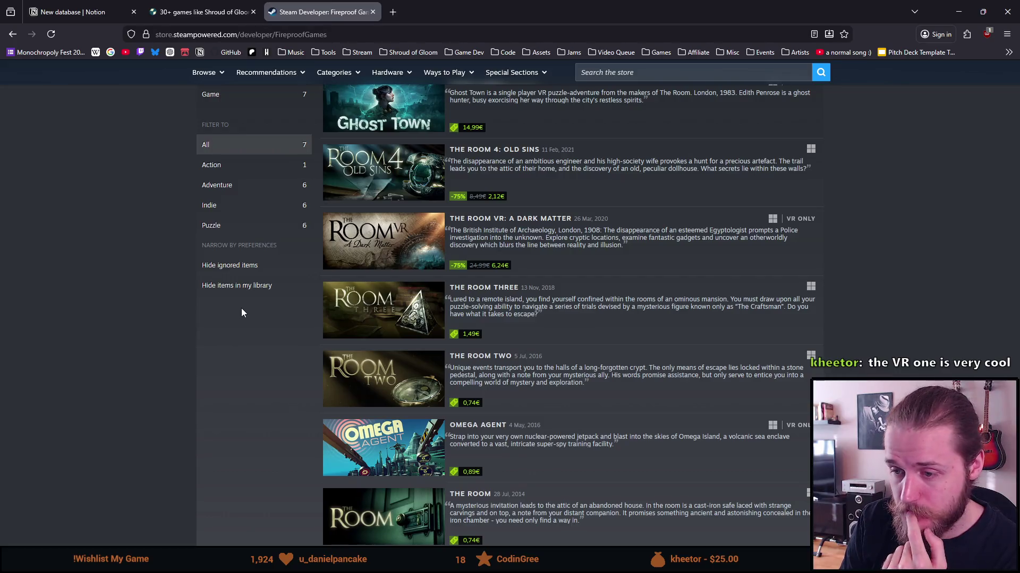
Step: Browse Fireproof Games' game thumbnails and open The Room 4: Old Sins in a new tab
{"action": "scroll", "coordinate": [241, 309], "scroll_direction": "down", "scroll_amount": 1}
{"action": "scroll", "coordinate": [241, 309], "scroll_direction": "up", "scroll_amount": 1}
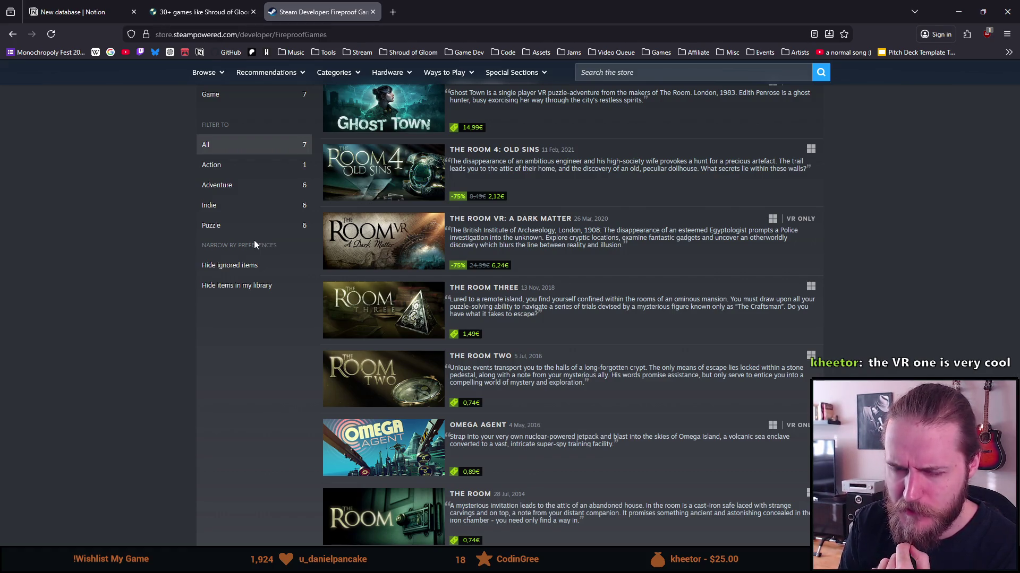
{"action": "scroll", "coordinate": [120, 340], "scroll_direction": "up", "scroll_amount": 2}
{"action": "scroll", "coordinate": [120, 340], "scroll_direction": "down", "scroll_amount": 2}
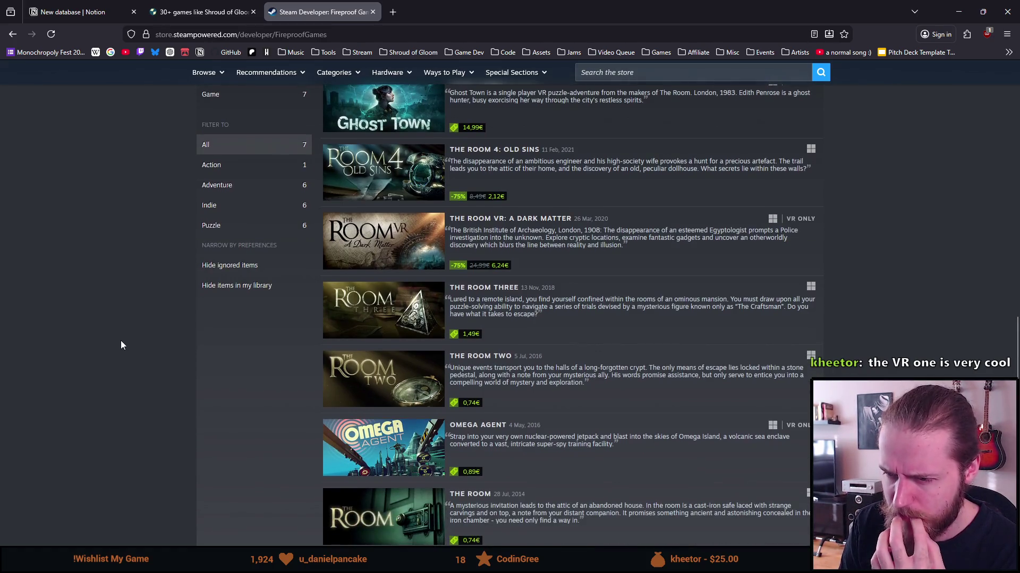
{"action": "scroll", "coordinate": [122, 345], "scroll_direction": "down", "scroll_amount": 1}
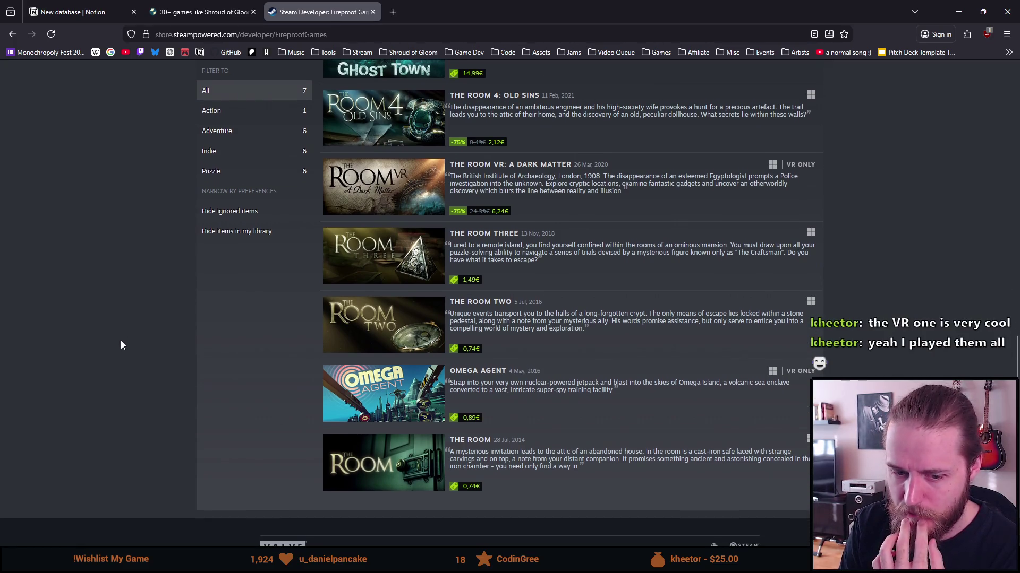
{"action": "scroll", "coordinate": [211, 345], "scroll_direction": "up", "scroll_amount": 1}
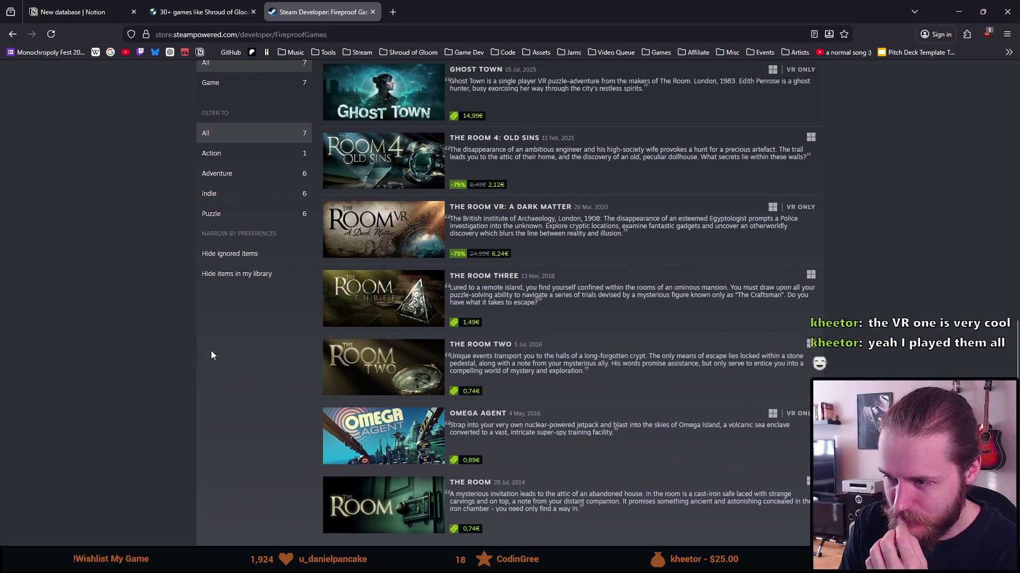
{"action": "scroll", "coordinate": [207, 399], "scroll_direction": "down", "scroll_amount": 1}
{"action": "mouse_move", "coordinate": [379, 471]}
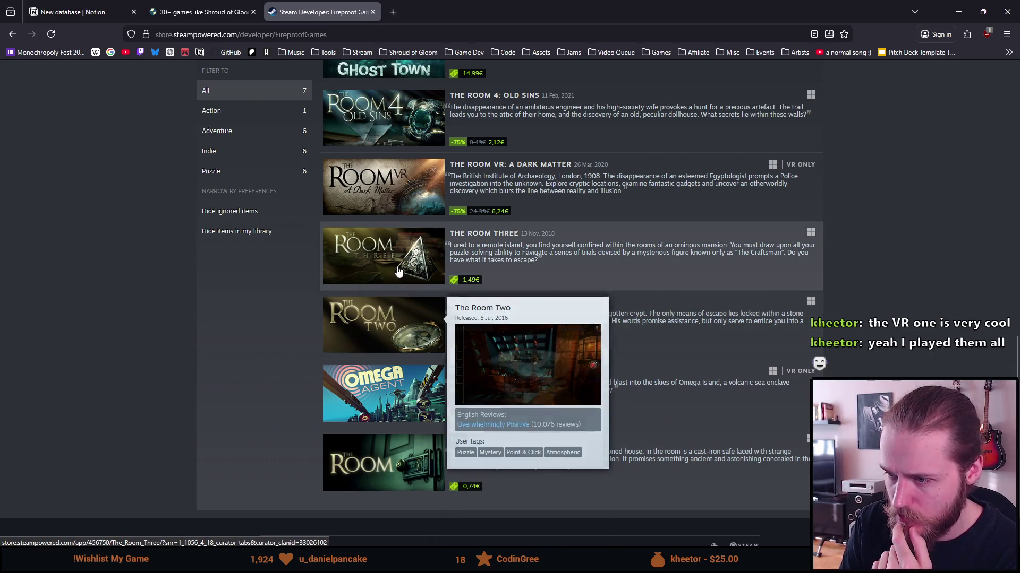
{"action": "mouse_move", "coordinate": [407, 205]}
{"action": "scroll", "coordinate": [396, 191], "scroll_direction": "up", "scroll_amount": 1}
{"action": "mouse_move", "coordinate": [393, 186]}
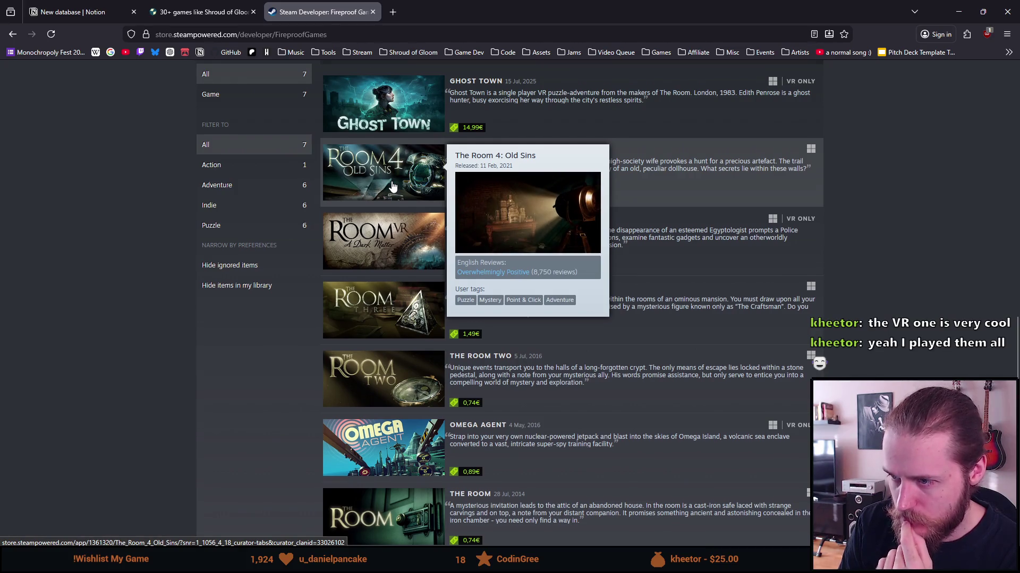
{"action": "scroll", "coordinate": [377, 390], "scroll_direction": "down", "scroll_amount": 3}
{"action": "scroll", "coordinate": [376, 372], "scroll_direction": "up", "scroll_amount": 4}
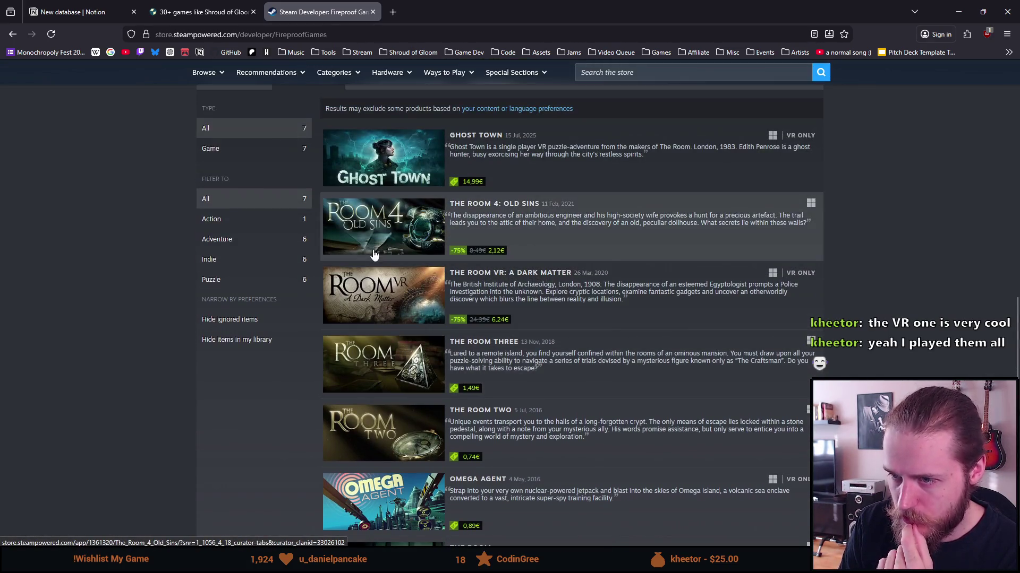
{"action": "middle_click", "coordinate": [377, 230]}
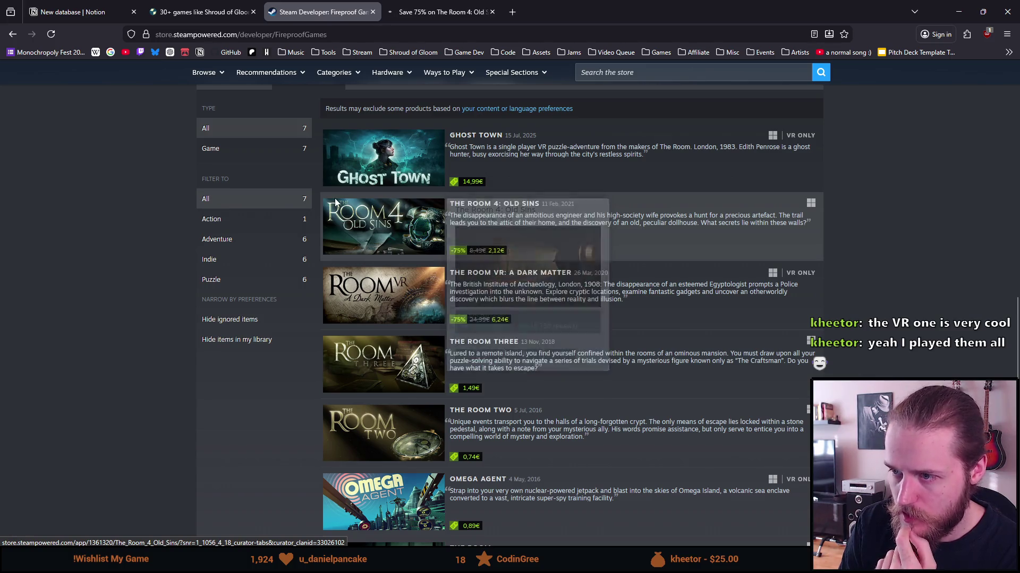
Step: Go to The Room 4: Old Sins page and skim its first trailer to near the end
{"action": "left_click", "coordinate": [452, 6]}
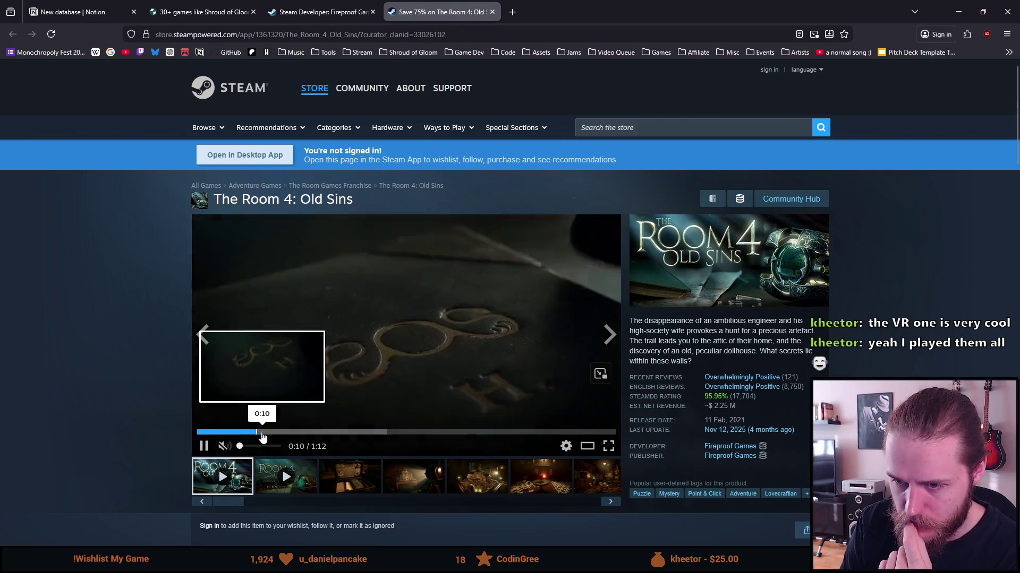
{"action": "left_click", "coordinate": [354, 433]}
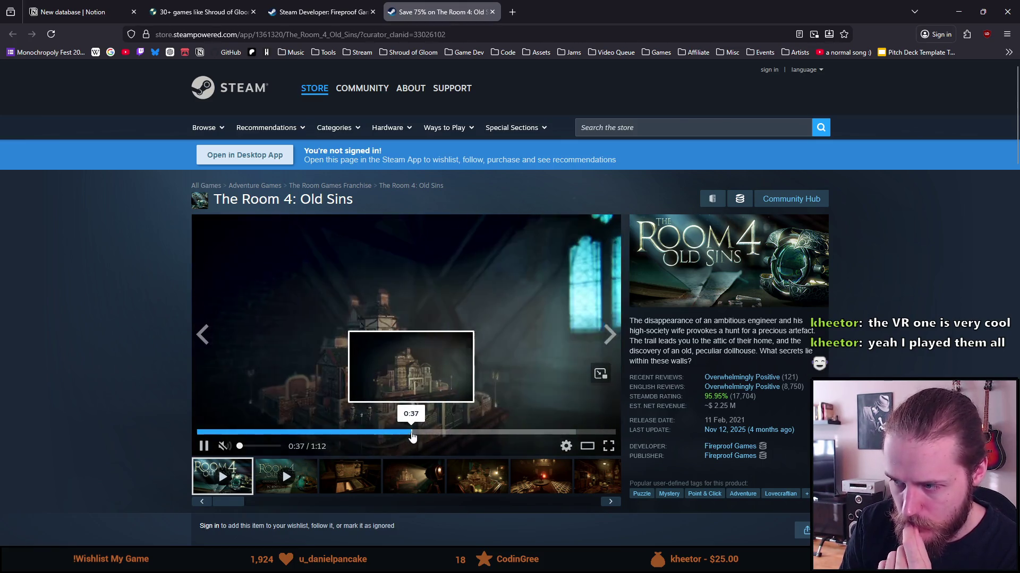
{"action": "left_click", "coordinate": [412, 433]}
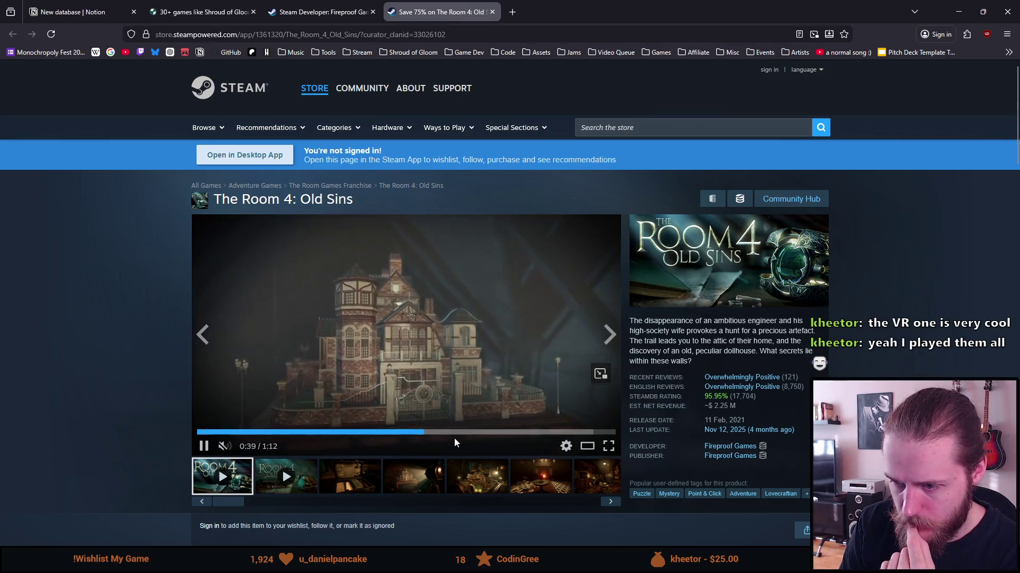
{"action": "left_click", "coordinate": [501, 434]}
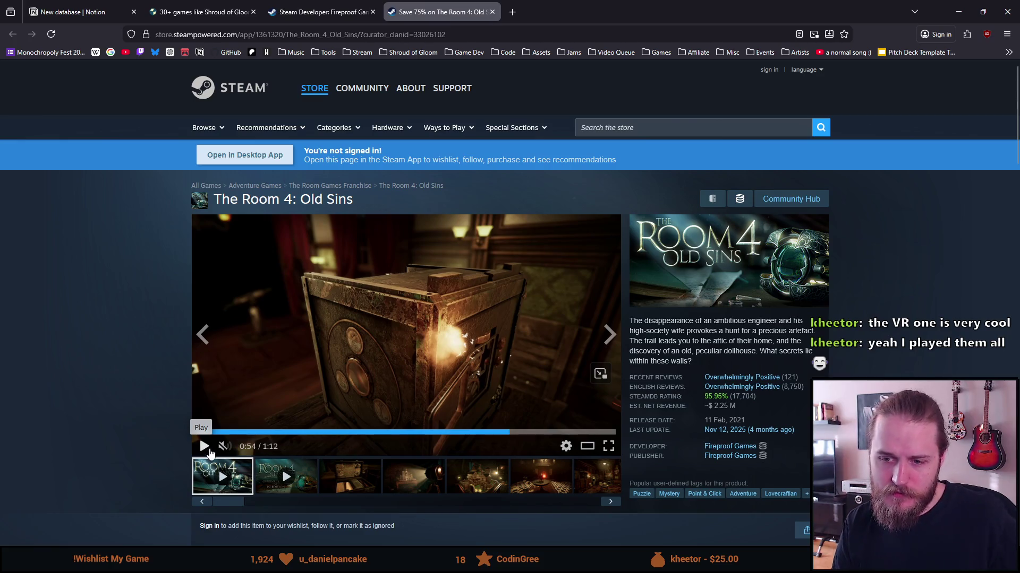
{"action": "left_click", "coordinate": [207, 449]}
{"action": "left_click", "coordinate": [548, 433]}
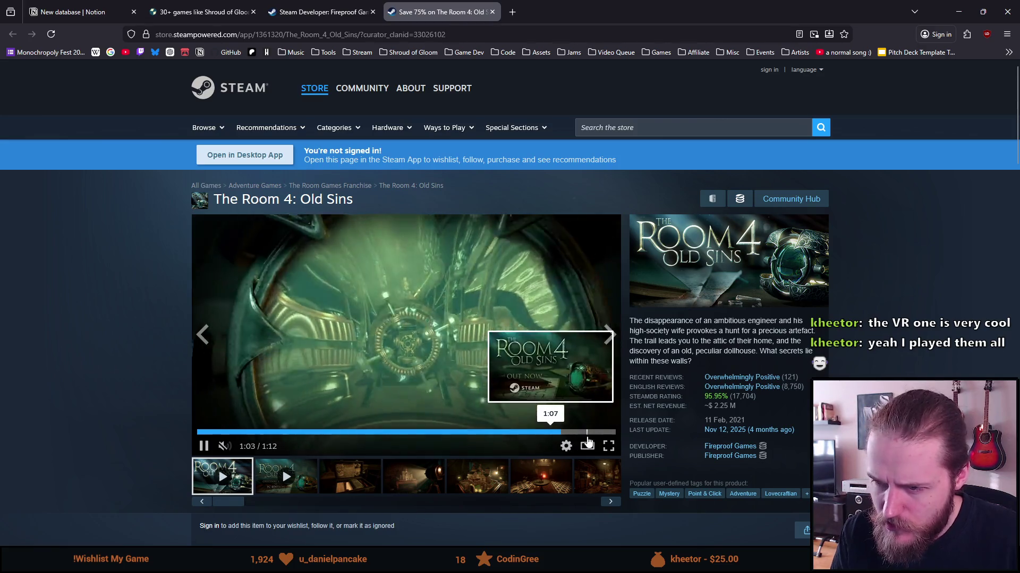
Step: Skim the second trailer through to its closing title card, then view a gallery screenshot
{"action": "left_click", "coordinate": [296, 478]}
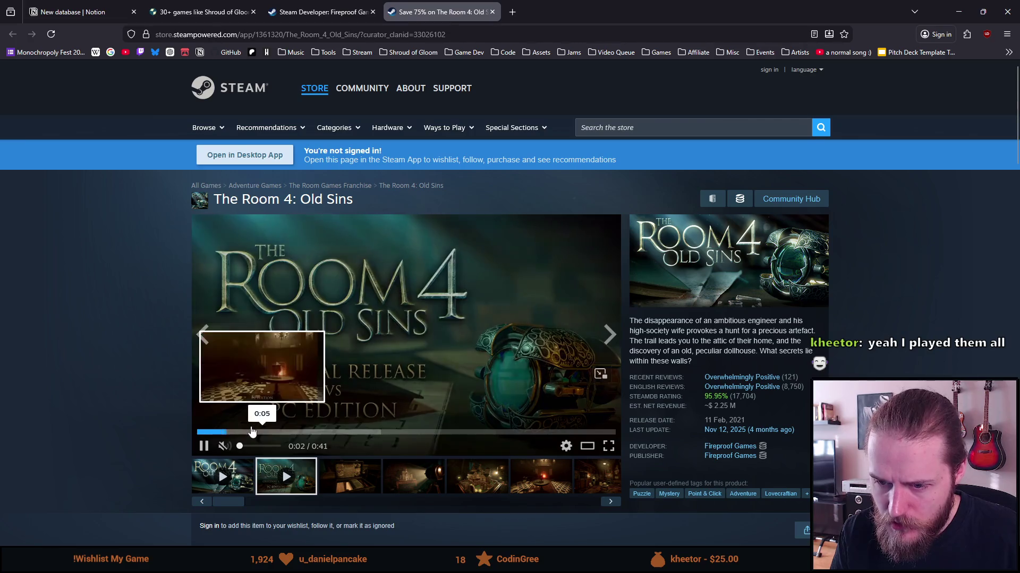
{"action": "left_click", "coordinate": [252, 431]}
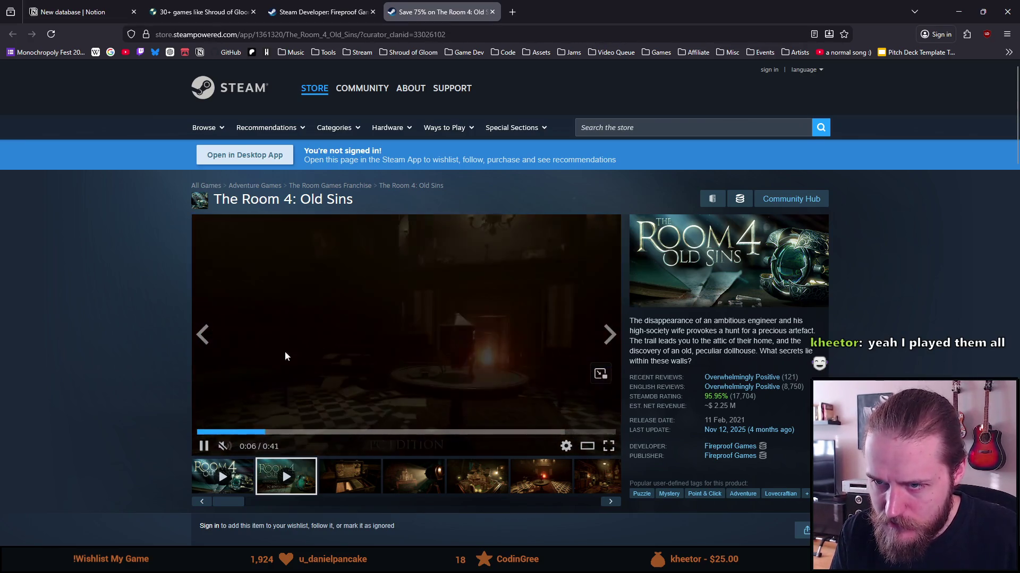
{"action": "left_click", "coordinate": [318, 346]}
{"action": "left_click", "coordinate": [333, 432]}
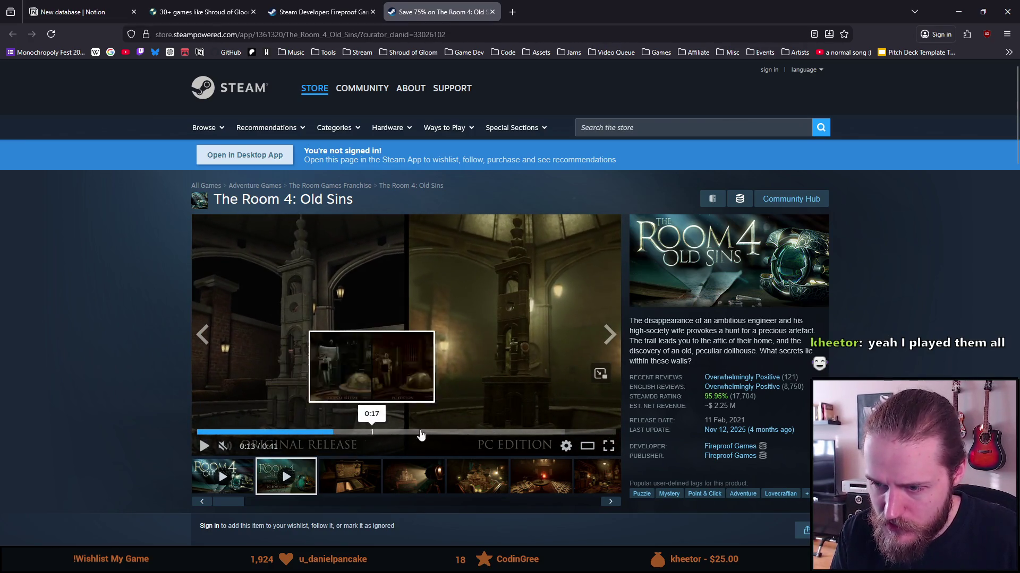
{"action": "left_click", "coordinate": [372, 432]}
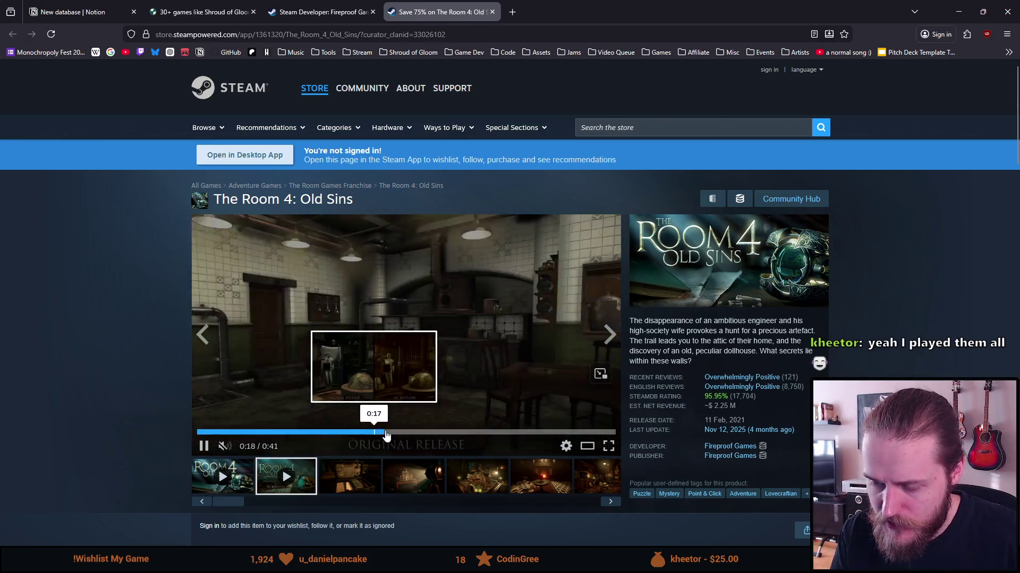
{"action": "left_click", "coordinate": [470, 432]}
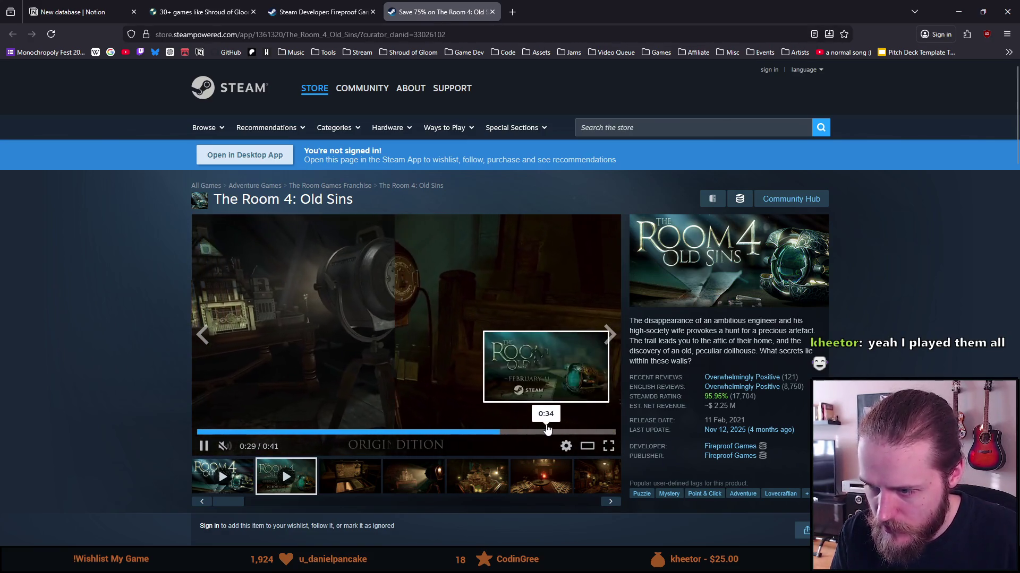
{"action": "left_click", "coordinate": [546, 432]}
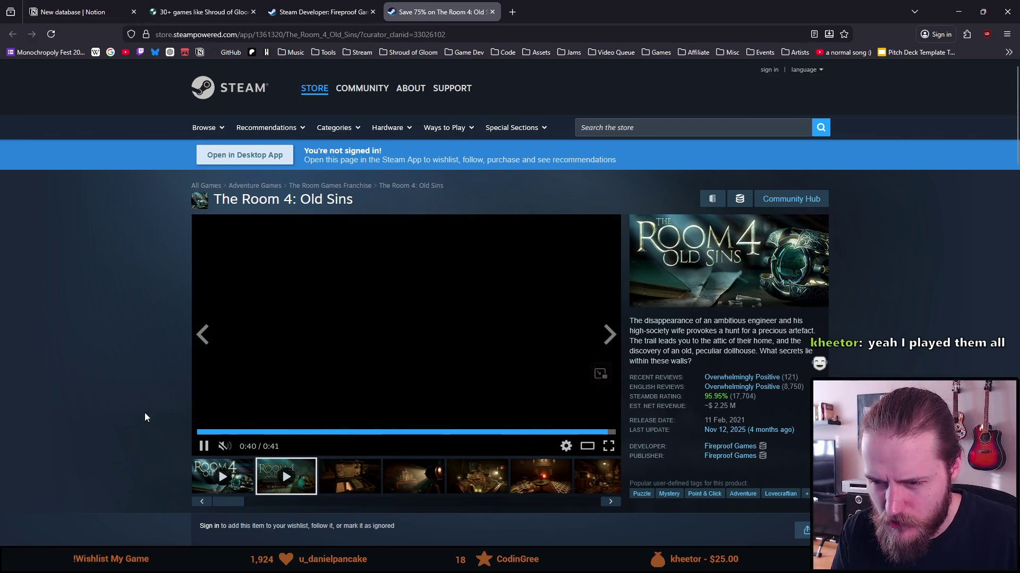
{"action": "scroll", "coordinate": [213, 382], "scroll_direction": "down", "scroll_amount": 1}
{"action": "left_click", "coordinate": [415, 435]}
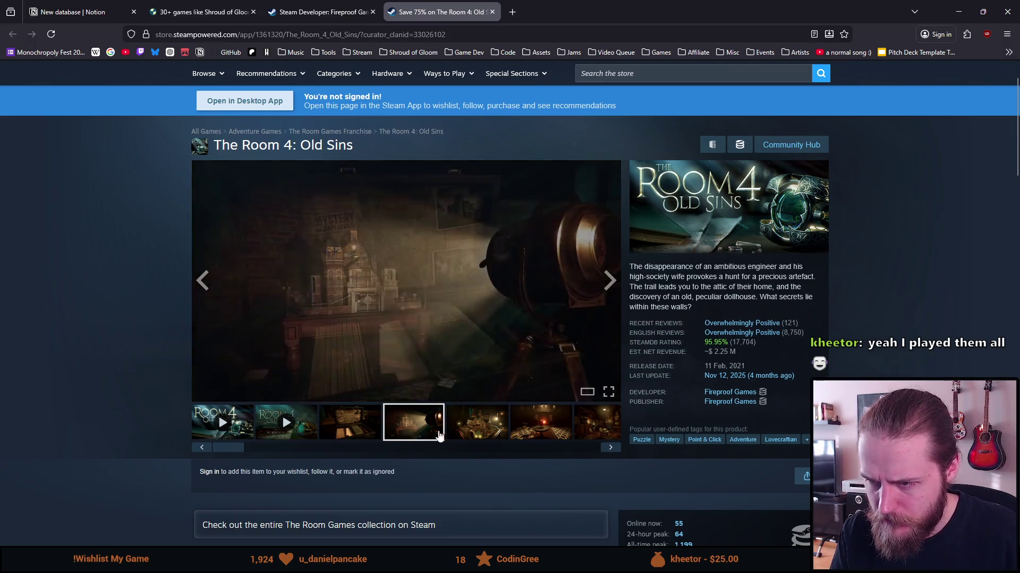
{"action": "left_click", "coordinate": [485, 434]}
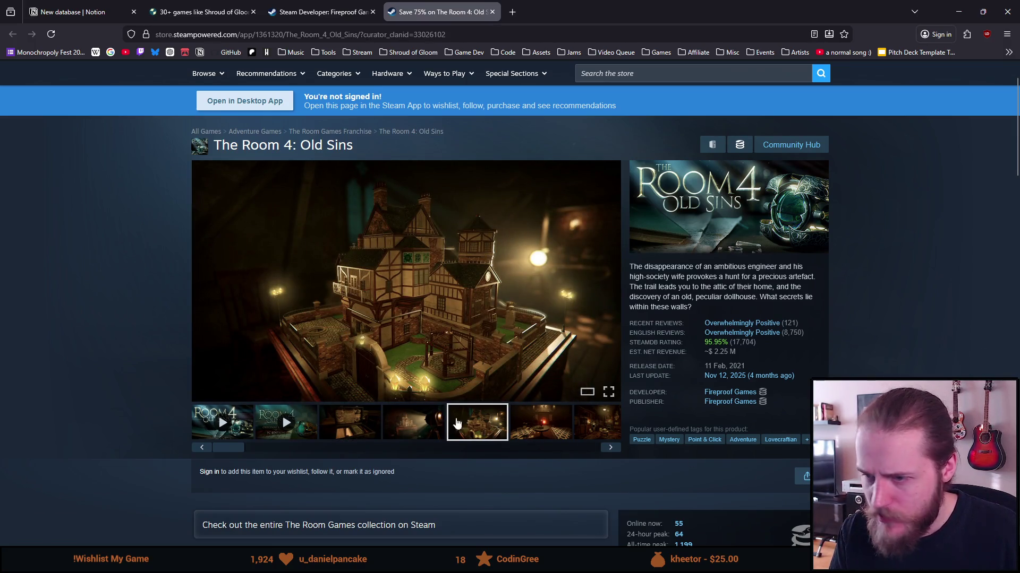
{"action": "scroll", "coordinate": [454, 303], "scroll_direction": "down", "scroll_amount": 1}
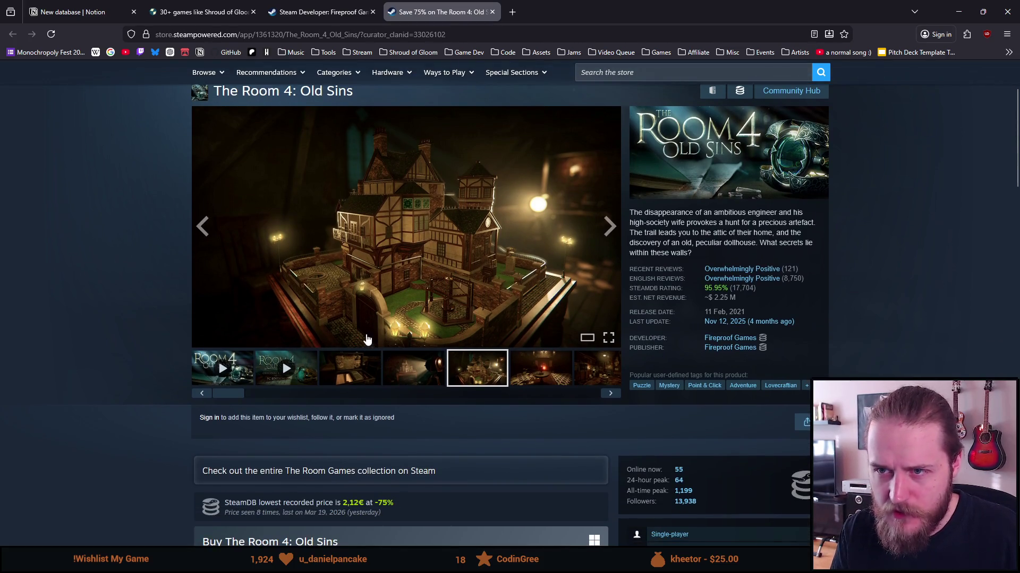
{"action": "scroll", "coordinate": [370, 340], "scroll_direction": "up", "scroll_amount": 1}
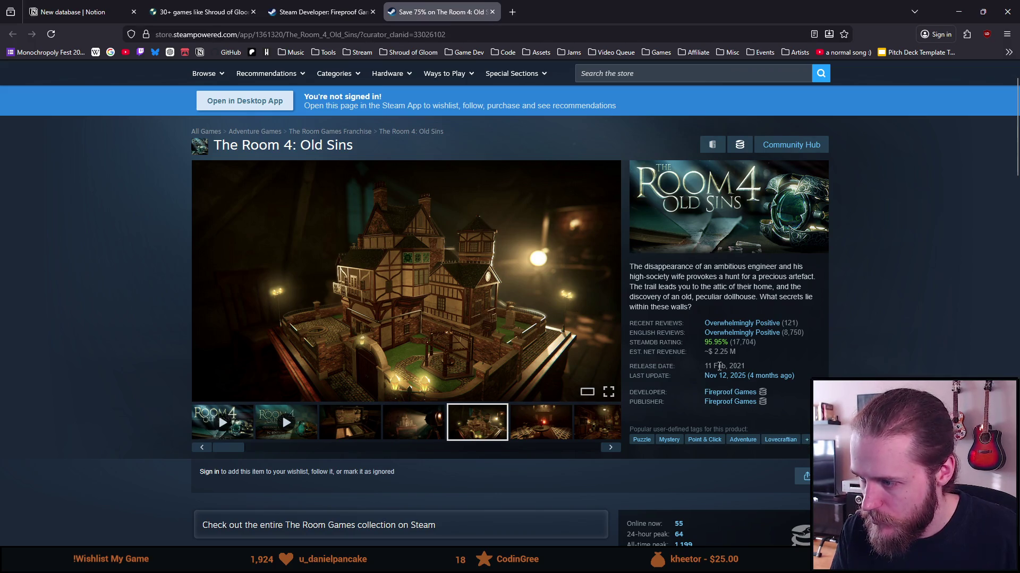
{"action": "left_click", "coordinate": [805, 441]}
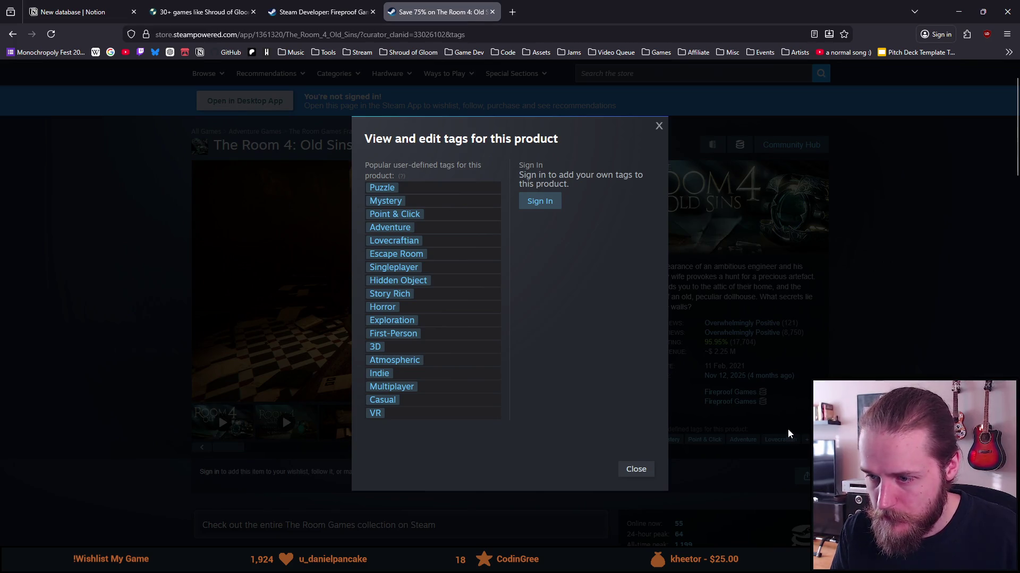
{"action": "left_click", "coordinate": [765, 423]}
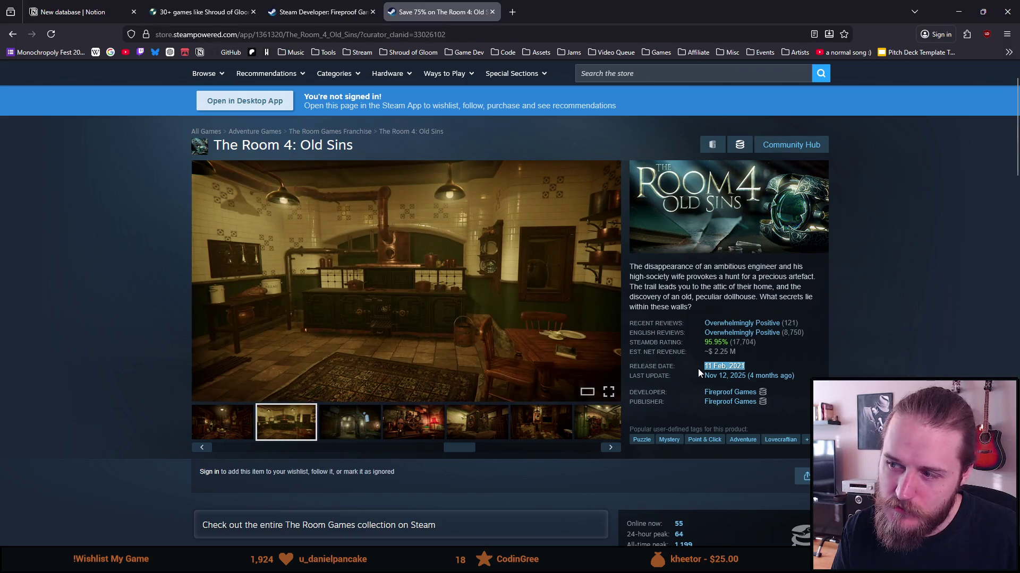
{"action": "left_click", "coordinate": [877, 336]}
{"action": "left_click_drag", "start_coordinate": [657, 266], "coordinate": [791, 270]}
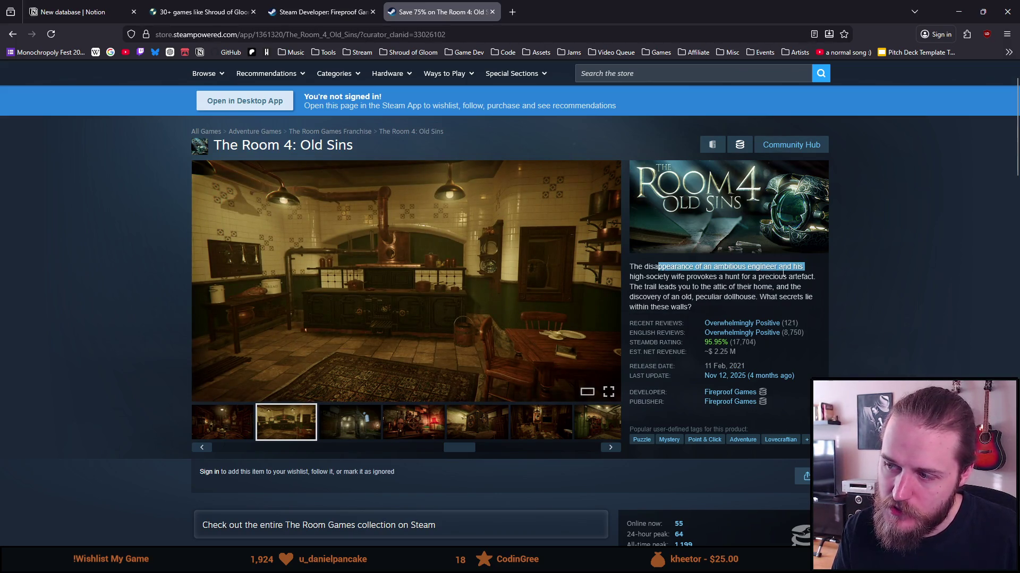
{"action": "left_click", "coordinate": [699, 277]}
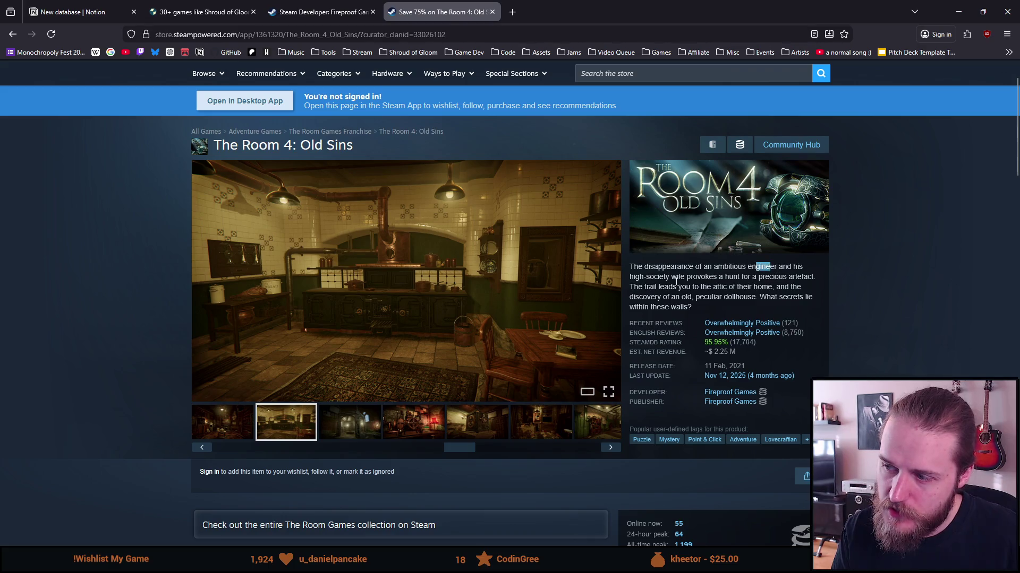
{"action": "left_click_drag", "start_coordinate": [661, 278], "coordinate": [727, 287]}
{"action": "left_click", "coordinate": [757, 276]}
{"action": "left_click", "coordinate": [714, 300]}
{"action": "left_click_drag", "start_coordinate": [637, 287], "coordinate": [800, 289]}
{"action": "left_click", "coordinate": [743, 295]}
{"action": "left_click_drag", "start_coordinate": [707, 297], "coordinate": [779, 297]}
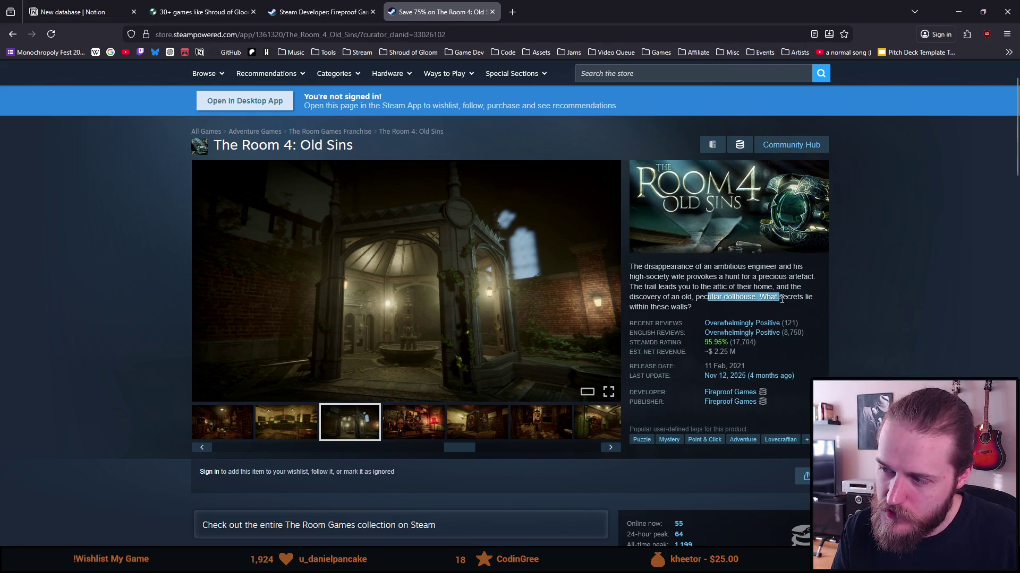
{"action": "left_click", "coordinate": [781, 300]}
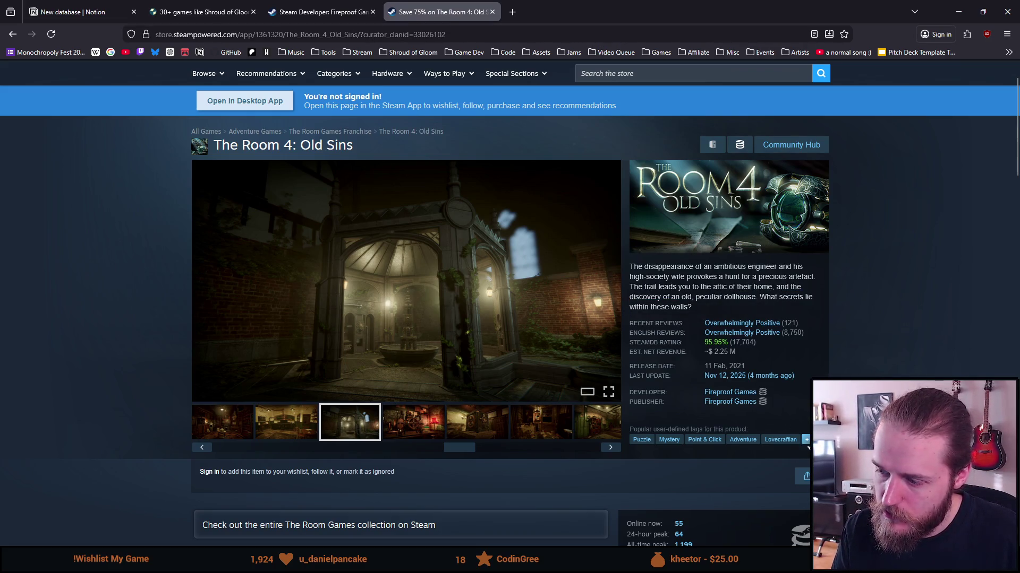
{"action": "left_click", "coordinate": [806, 440]}
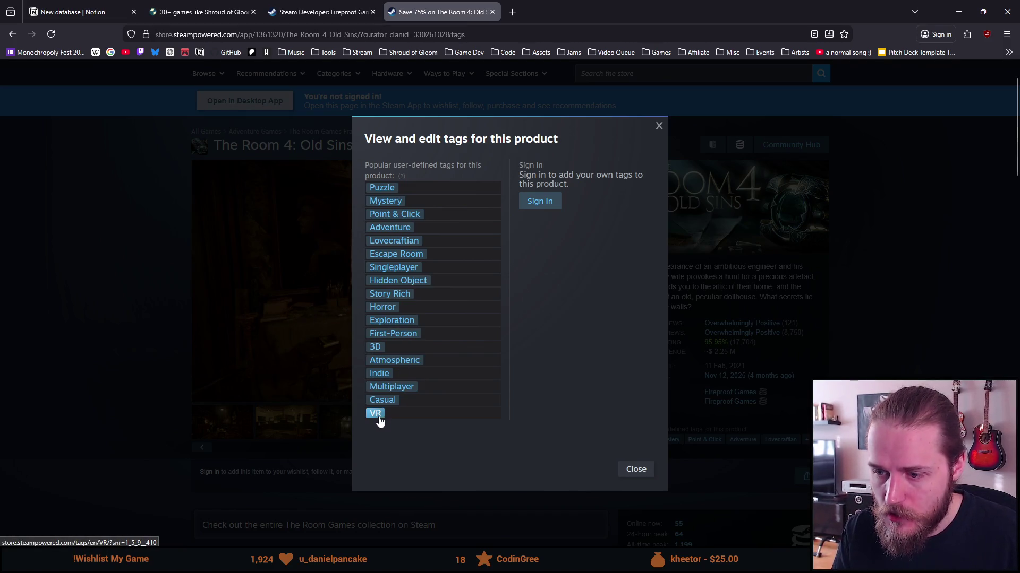
{"action": "left_click", "coordinate": [283, 368]}
{"action": "scroll", "coordinate": [423, 293], "scroll_direction": "down", "scroll_amount": 7}
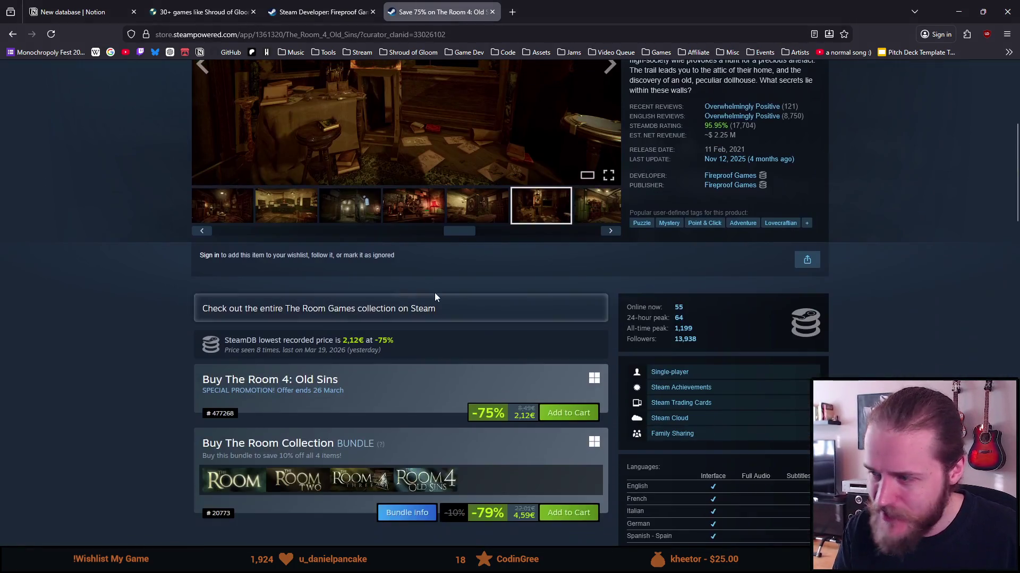
Step: Scroll through The Room 4: Old Sins store page, briefly selecting the game title
{"action": "scroll", "coordinate": [419, 298], "scroll_direction": "down", "scroll_amount": 4}
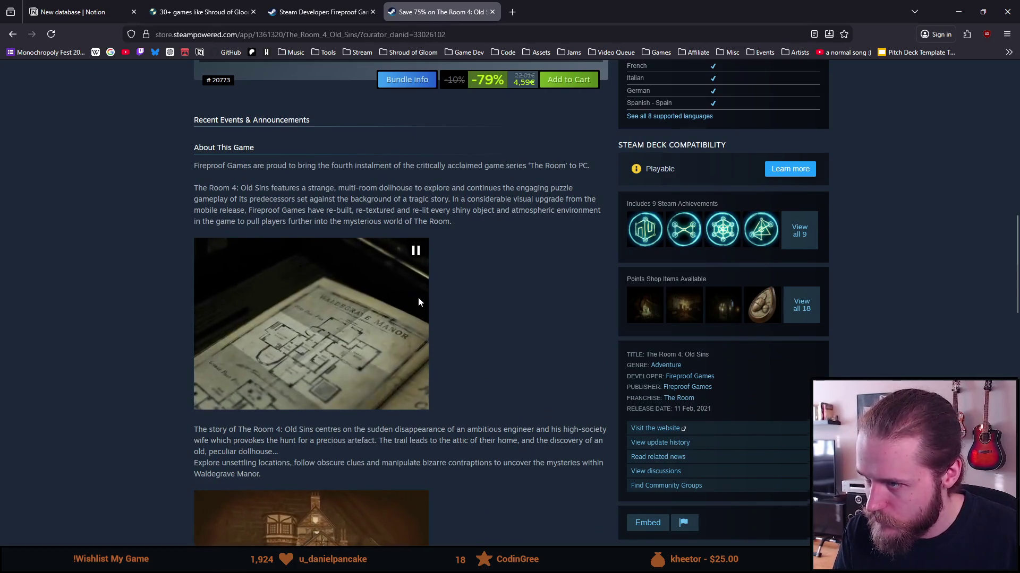
{"action": "scroll", "coordinate": [418, 301], "scroll_direction": "down", "scroll_amount": 14}
{"action": "scroll", "coordinate": [418, 303], "scroll_direction": "down", "scroll_amount": 6}
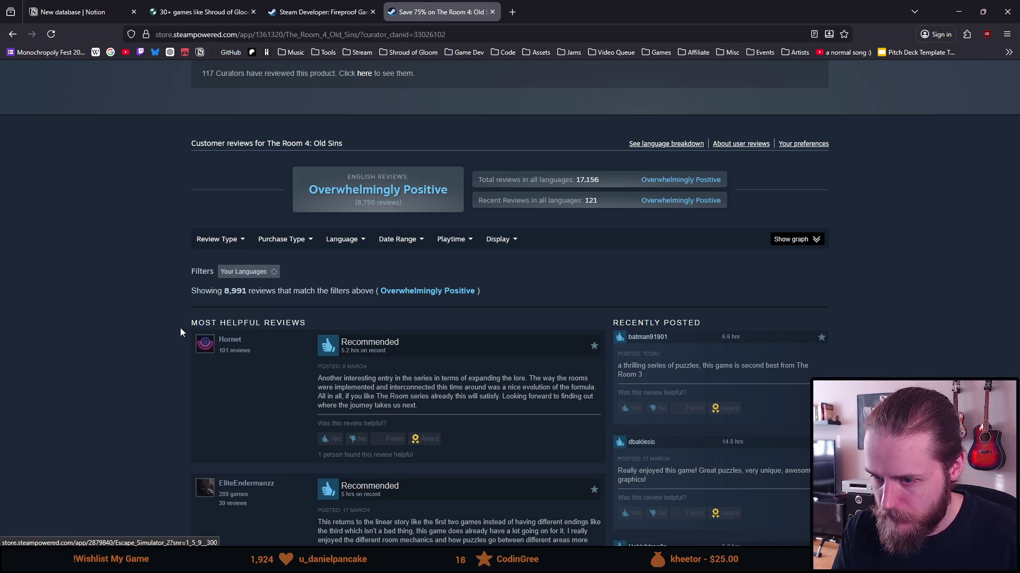
{"action": "scroll", "coordinate": [181, 329], "scroll_direction": "down", "scroll_amount": 6}
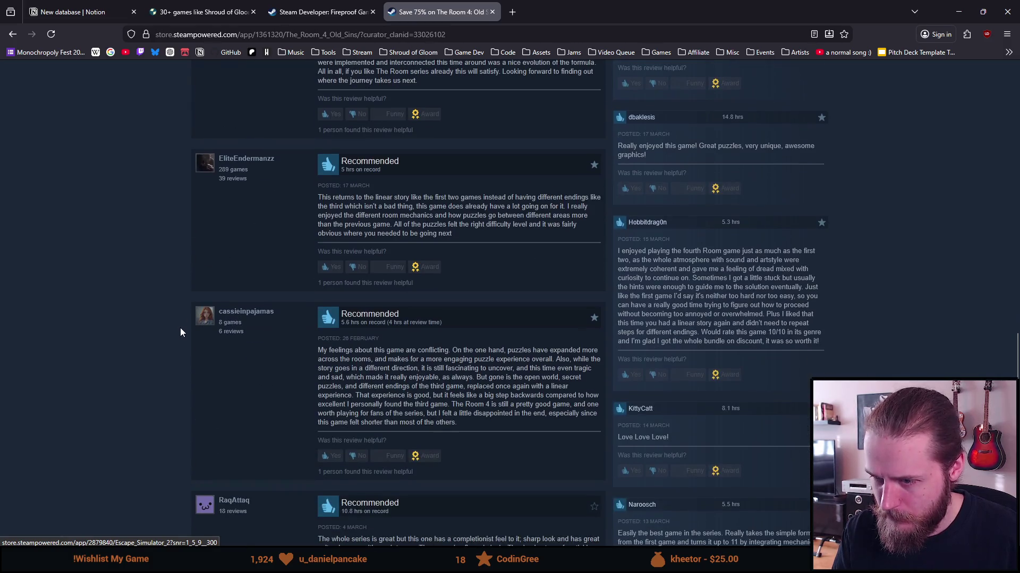
{"action": "scroll", "coordinate": [180, 330], "scroll_direction": "down", "scroll_amount": 3}
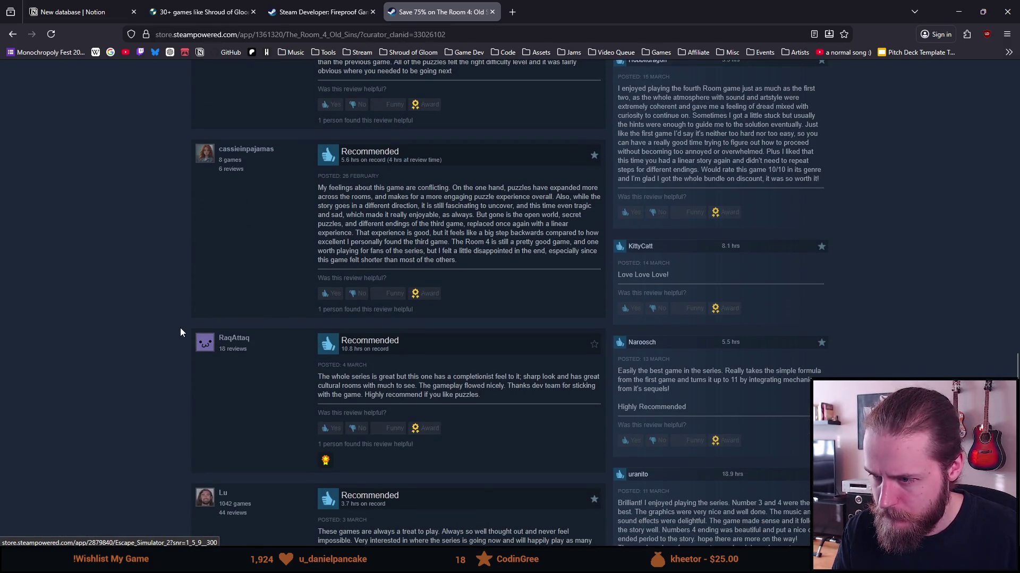
{"action": "scroll", "coordinate": [180, 327], "scroll_direction": "down", "scroll_amount": 4}
{"action": "scroll", "coordinate": [205, 429], "scroll_direction": "up", "scroll_amount": 20}
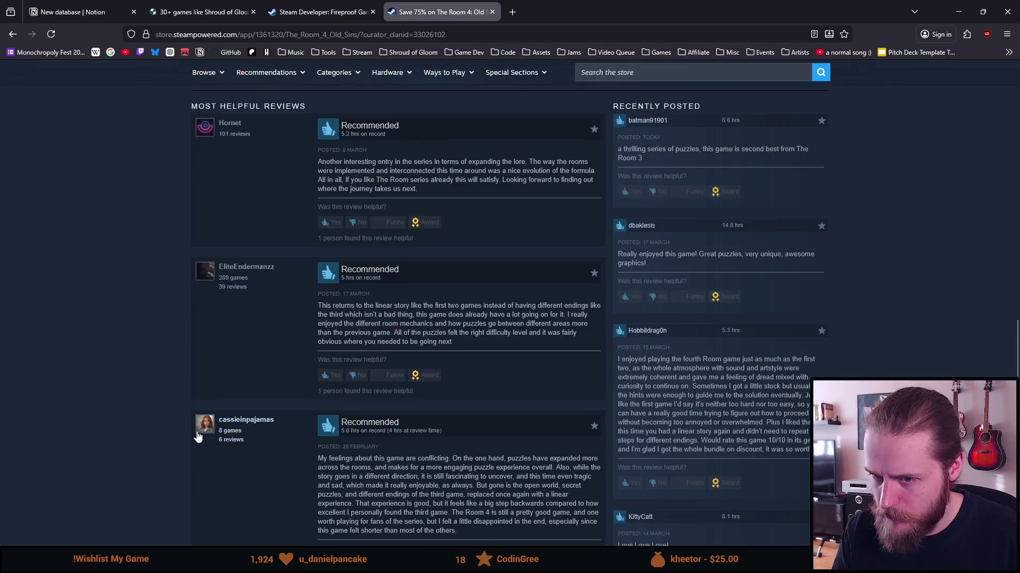
{"action": "scroll", "coordinate": [197, 435], "scroll_direction": "up", "scroll_amount": 20}
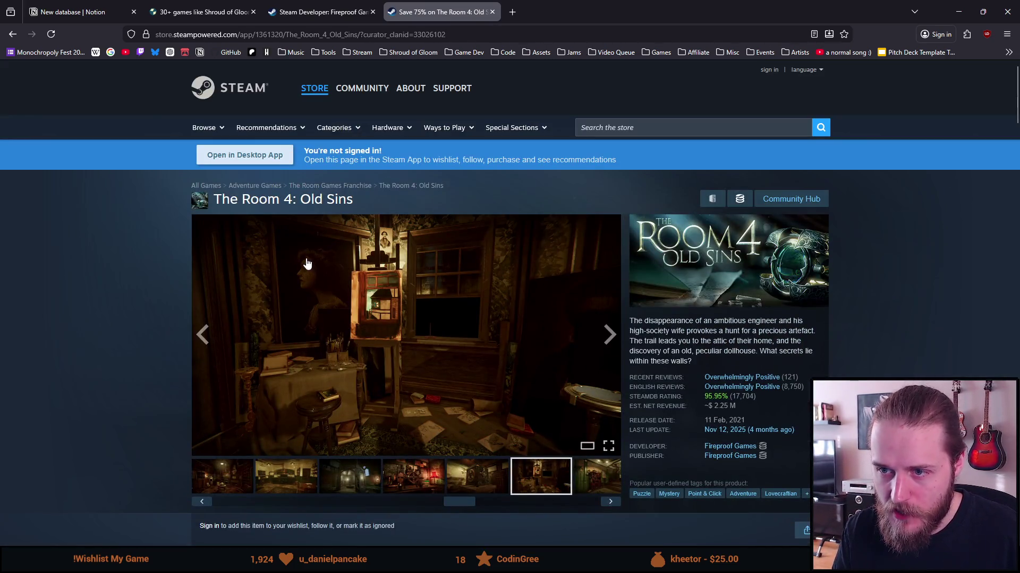
{"action": "left_click_drag", "start_coordinate": [227, 203], "coordinate": [436, 207]}
{"action": "left_click", "coordinate": [112, 282]}
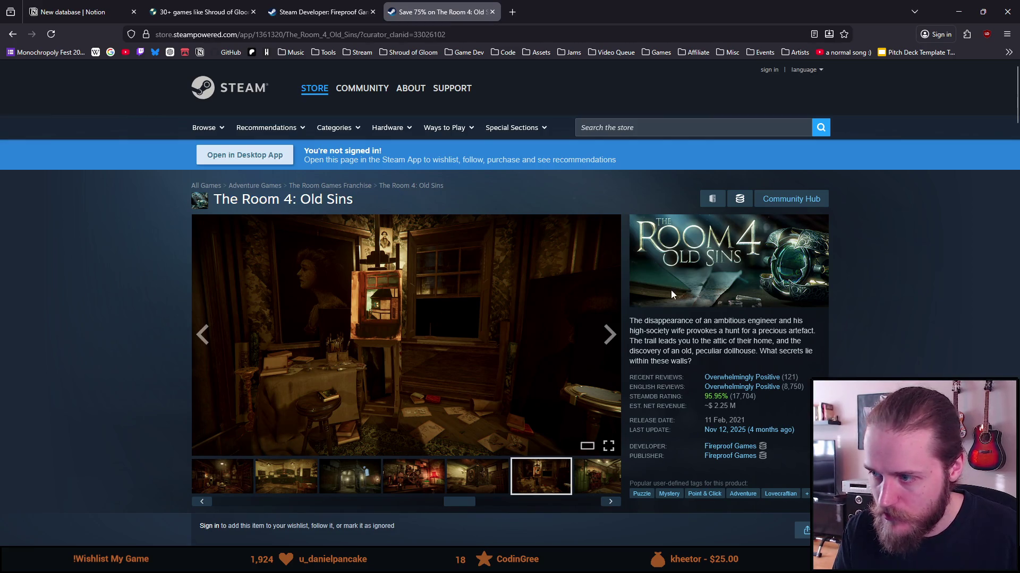
Step: Read through the reviews, then return to the Fireproof Games developer page
{"action": "scroll", "coordinate": [647, 295], "scroll_direction": "down", "scroll_amount": 1}
{"action": "scroll", "coordinate": [647, 295], "scroll_direction": "down", "scroll_amount": 3}
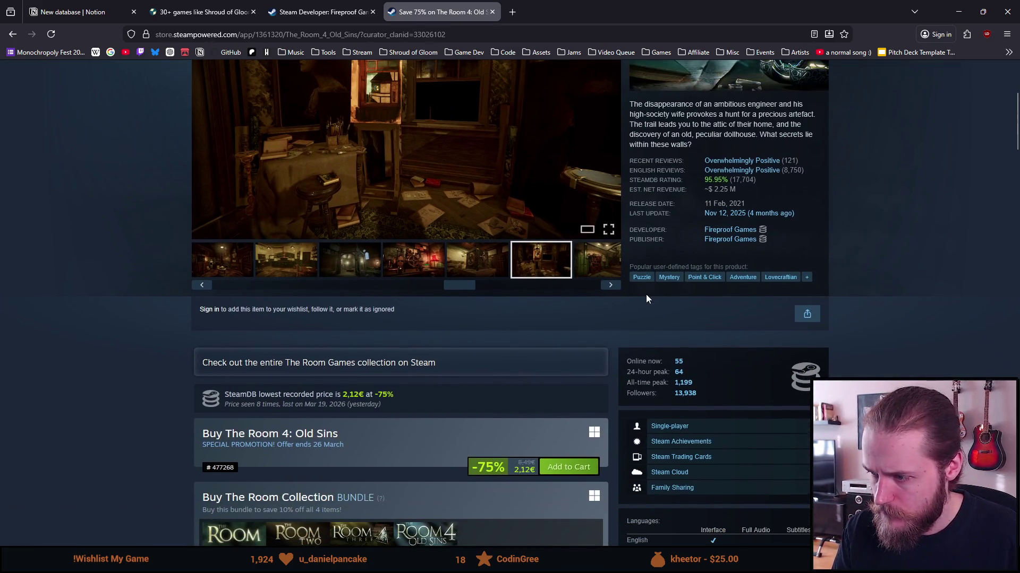
{"action": "scroll", "coordinate": [595, 295], "scroll_direction": "down", "scroll_amount": 1}
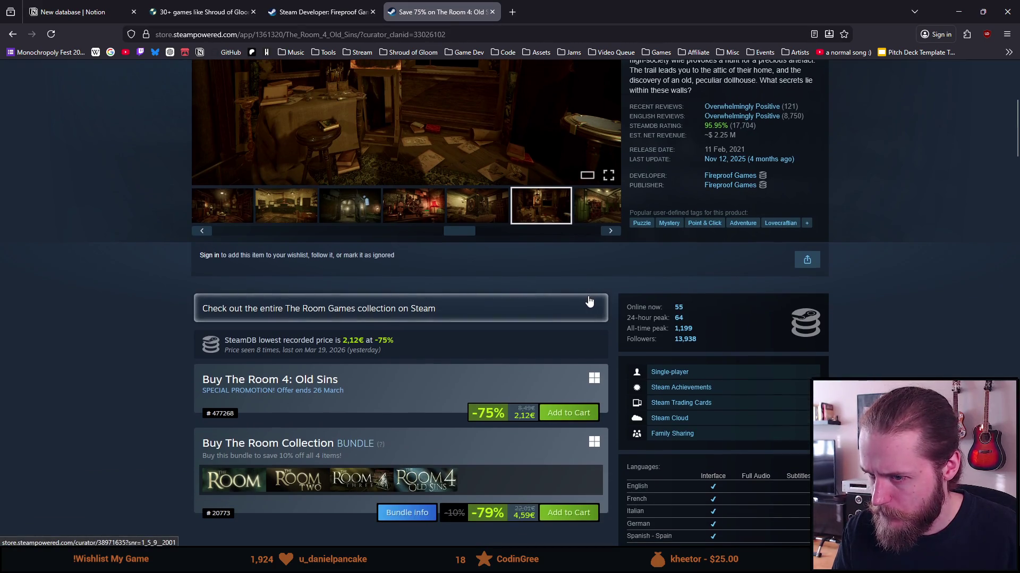
{"action": "scroll", "coordinate": [584, 303], "scroll_direction": "up", "scroll_amount": 5}
{"action": "scroll", "coordinate": [584, 308], "scroll_direction": "down", "scroll_amount": 5}
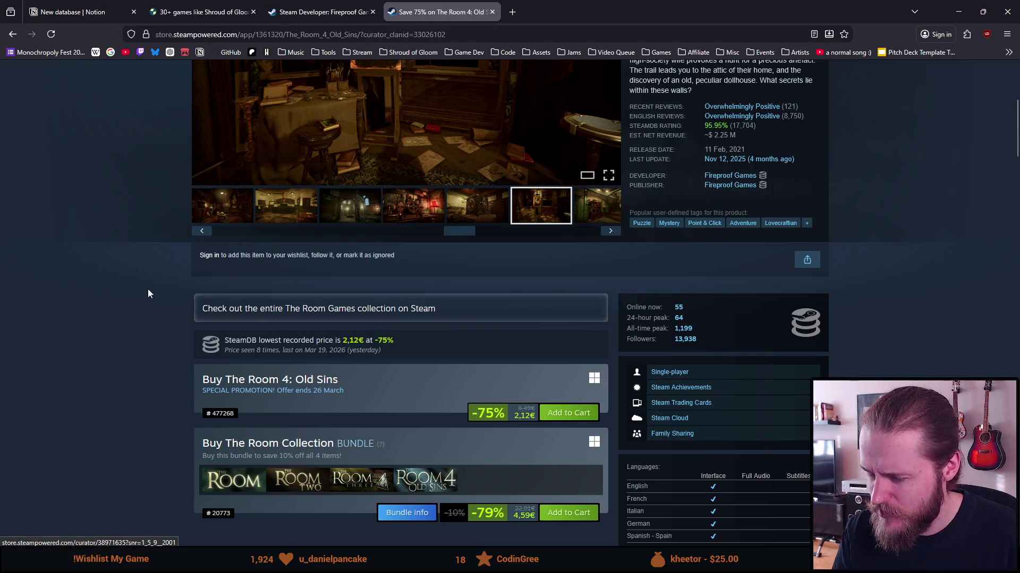
{"action": "scroll", "coordinate": [144, 293], "scroll_direction": "down", "scroll_amount": 1}
{"action": "scroll", "coordinate": [144, 293], "scroll_direction": "up", "scroll_amount": 5}
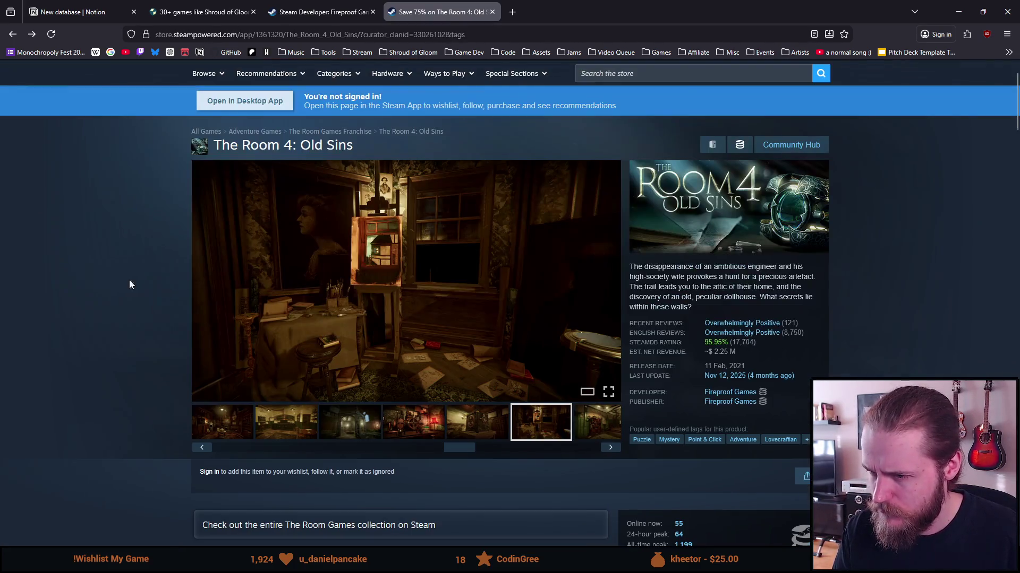
{"action": "left_click", "coordinate": [281, 6]}
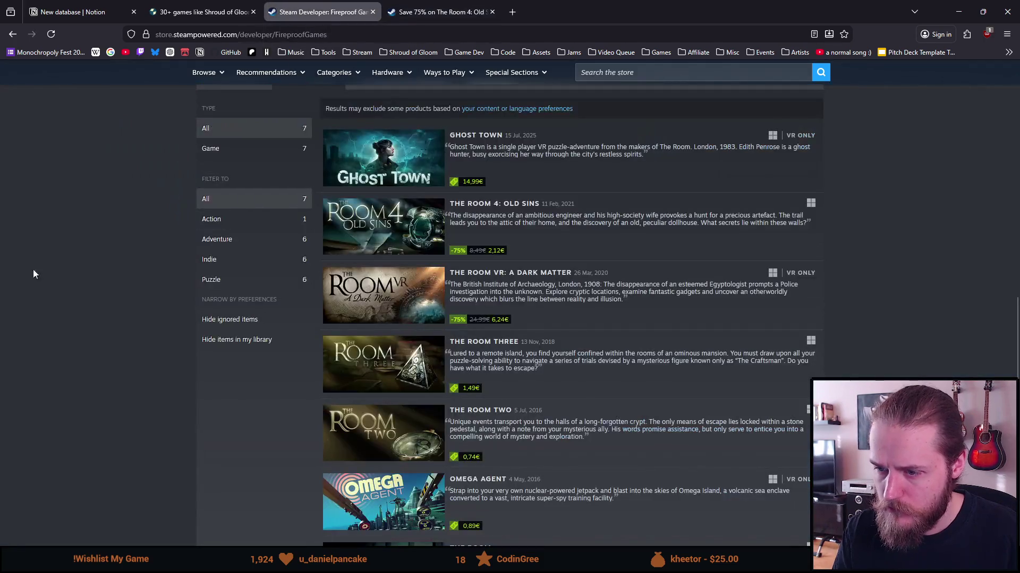
{"action": "scroll", "coordinate": [123, 341], "scroll_direction": "down", "scroll_amount": 1}
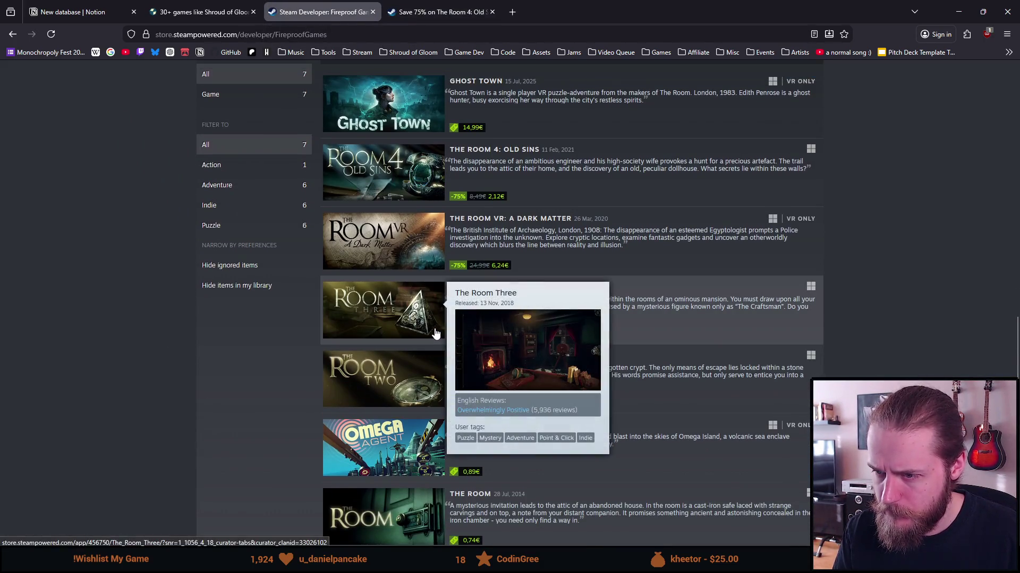
{"action": "left_click", "coordinate": [433, 329]}
{"action": "scroll", "coordinate": [433, 324], "scroll_direction": "down", "scroll_amount": 2}
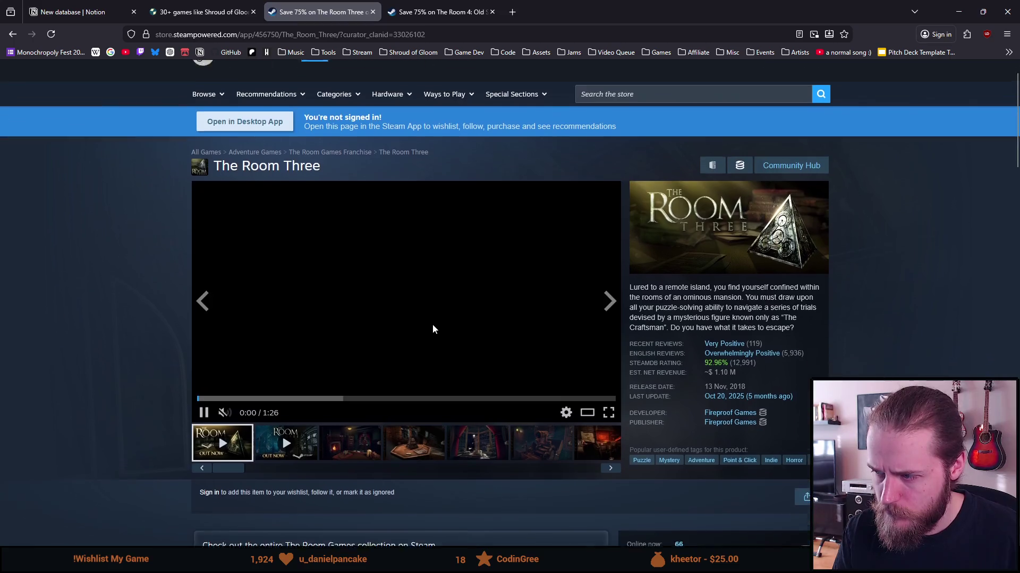
{"action": "scroll", "coordinate": [372, 467], "scroll_direction": "down", "scroll_amount": 2}
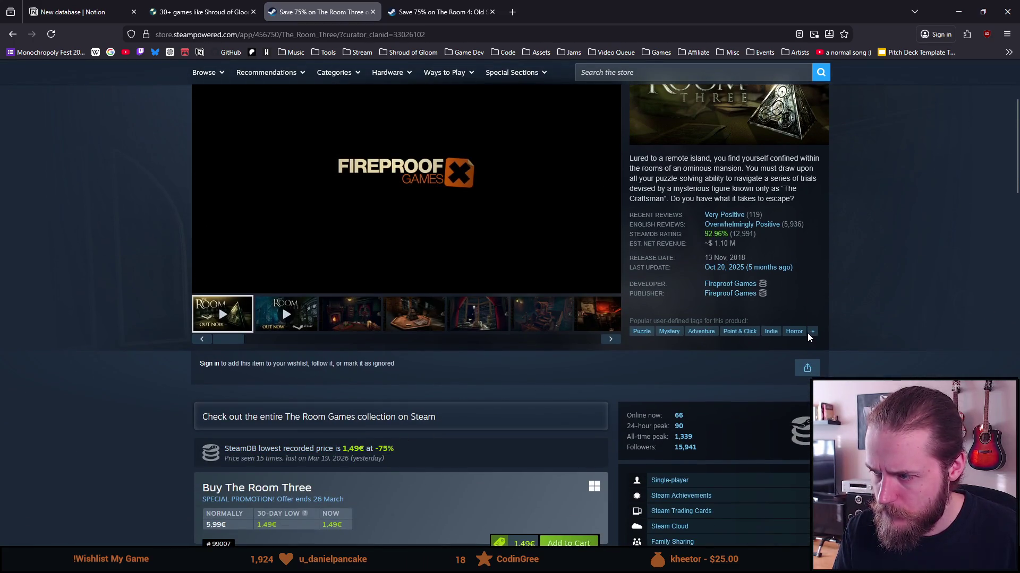
{"action": "left_click", "coordinate": [812, 332]}
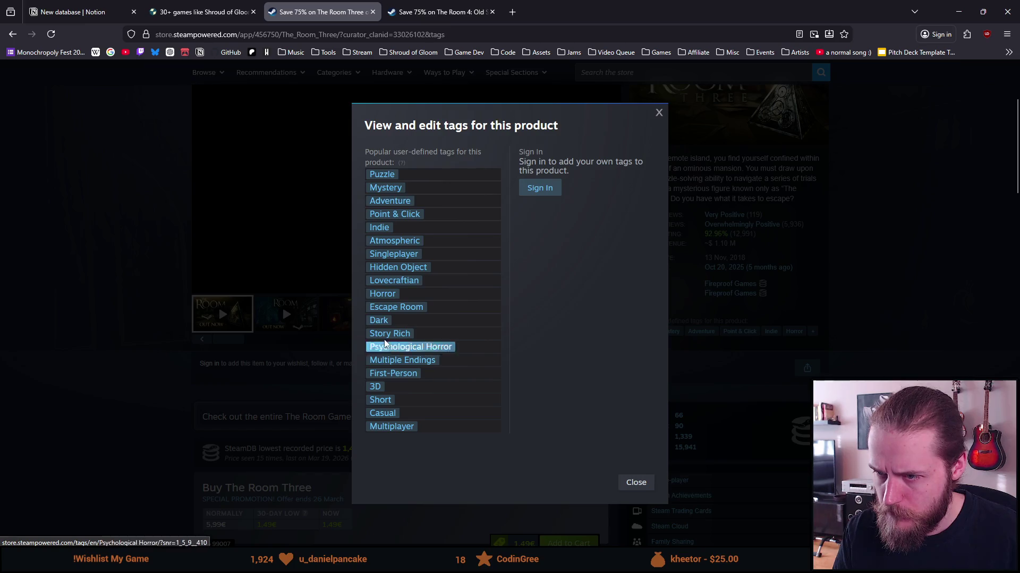
{"action": "left_click", "coordinate": [251, 285]}
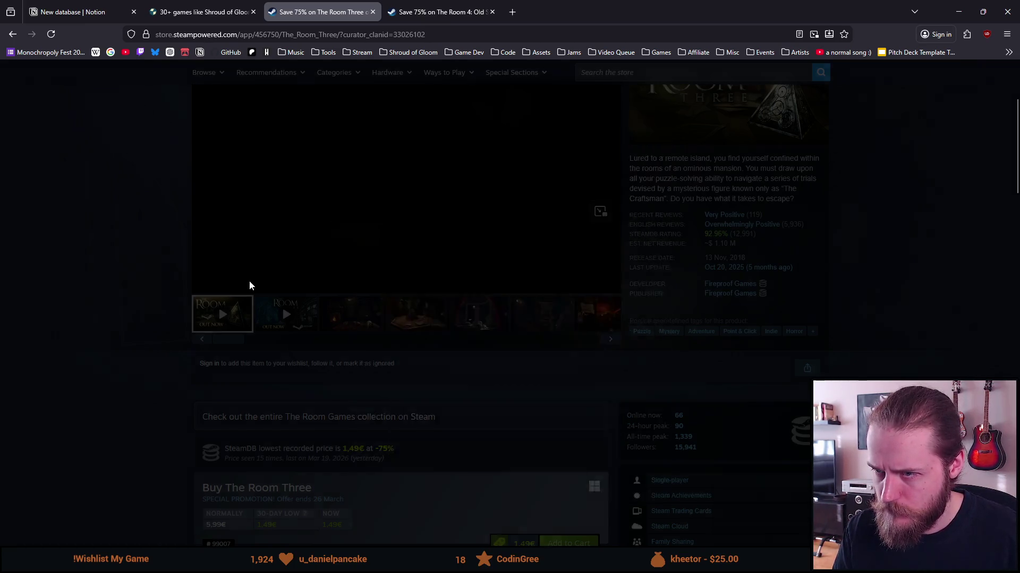
{"action": "scroll", "coordinate": [200, 315], "scroll_direction": "down", "scroll_amount": 15}
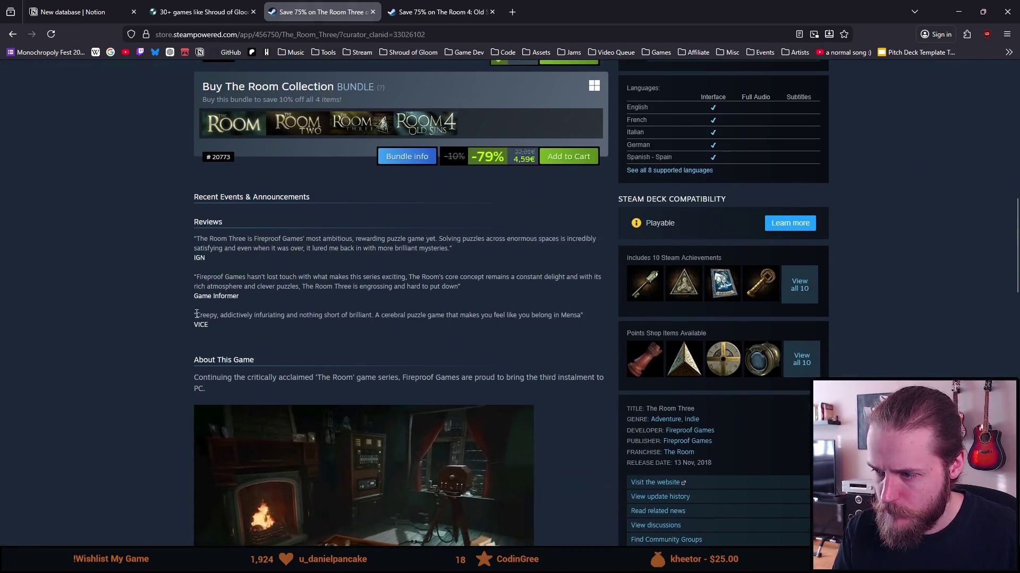
{"action": "scroll", "coordinate": [196, 318], "scroll_direction": "down", "scroll_amount": 14}
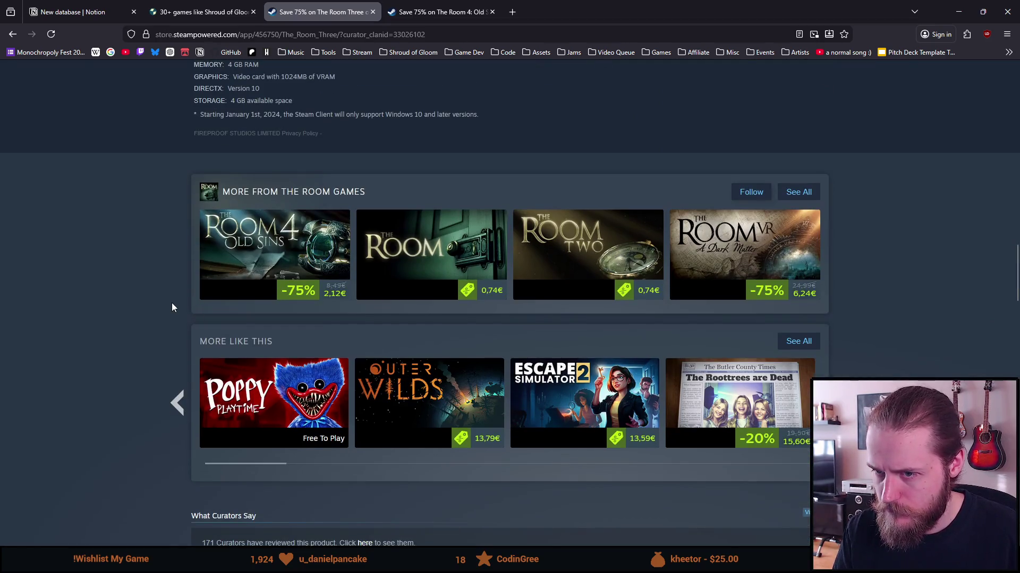
{"action": "scroll", "coordinate": [171, 305], "scroll_direction": "down", "scroll_amount": 3}
{"action": "scroll", "coordinate": [164, 314], "scroll_direction": "up", "scroll_amount": 18}
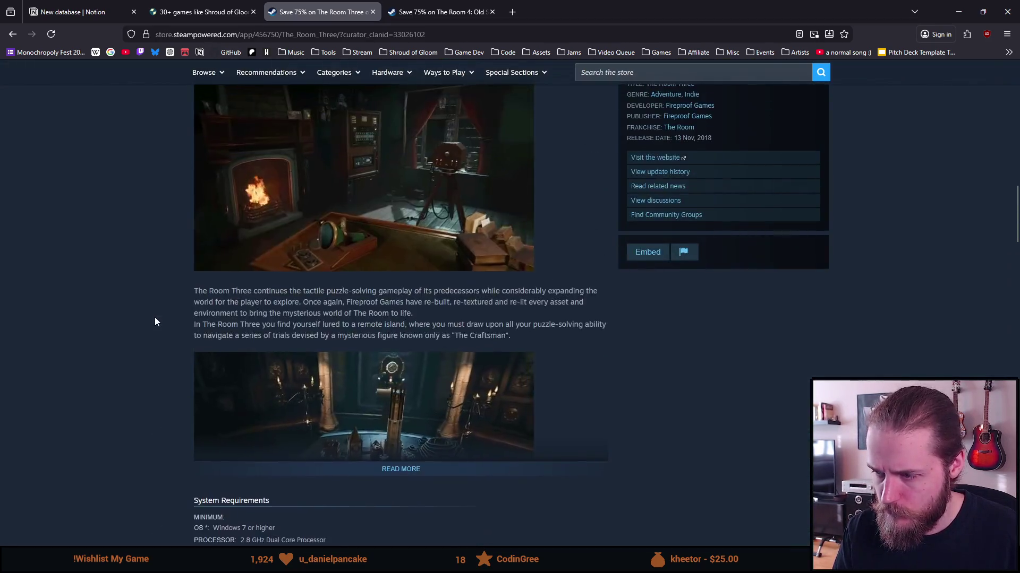
{"action": "scroll", "coordinate": [155, 318], "scroll_direction": "down", "scroll_amount": 15}
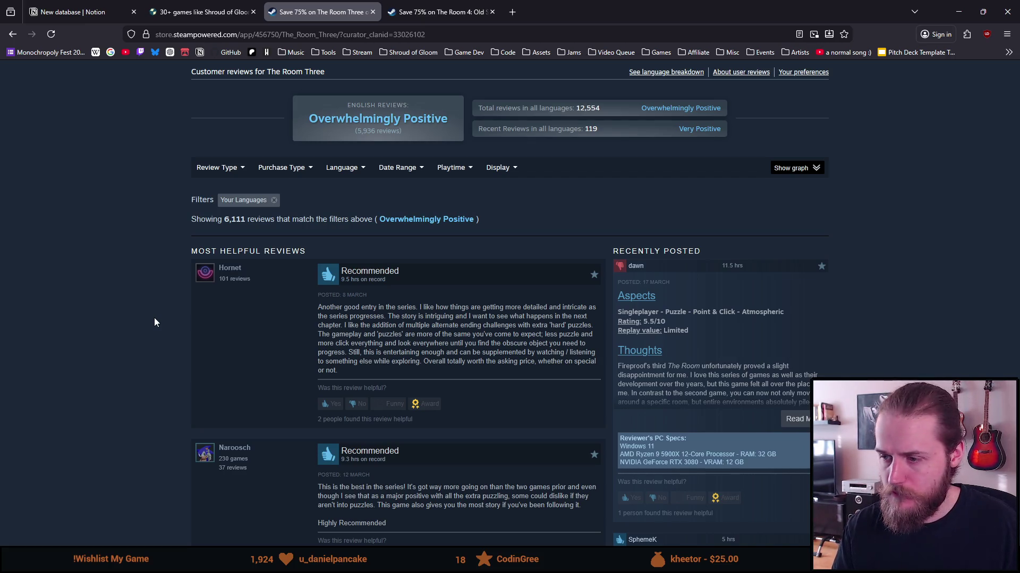
{"action": "scroll", "coordinate": [154, 322], "scroll_direction": "down", "scroll_amount": 4}
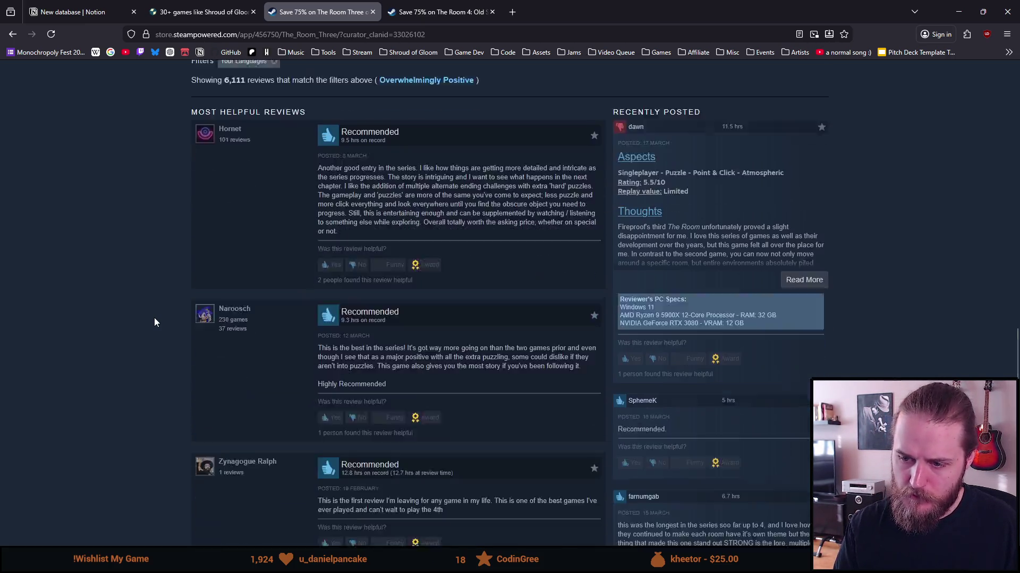
{"action": "scroll", "coordinate": [155, 322], "scroll_direction": "up", "scroll_amount": 6}
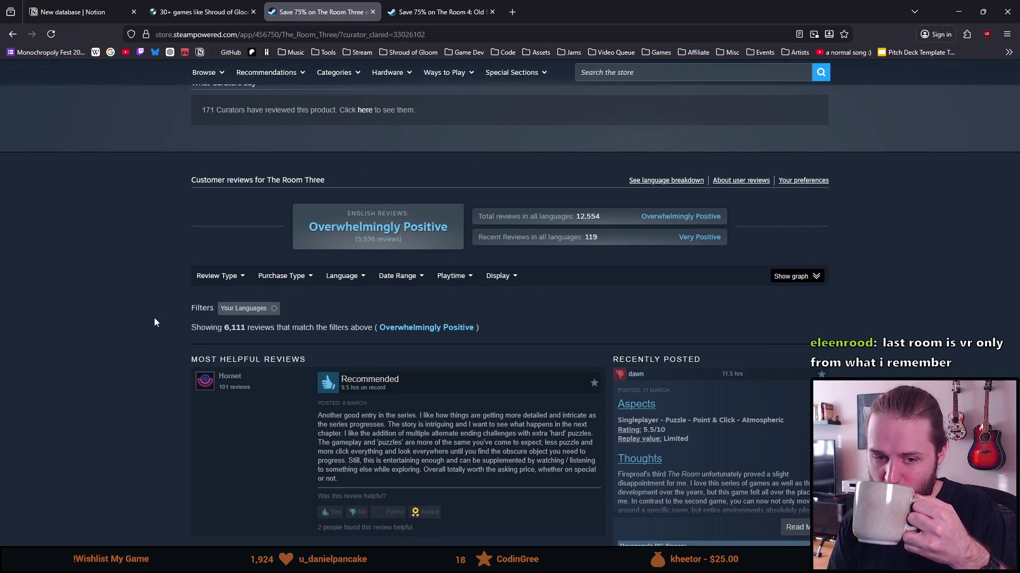
{"action": "scroll", "coordinate": [155, 322], "scroll_direction": "up", "scroll_amount": 15}
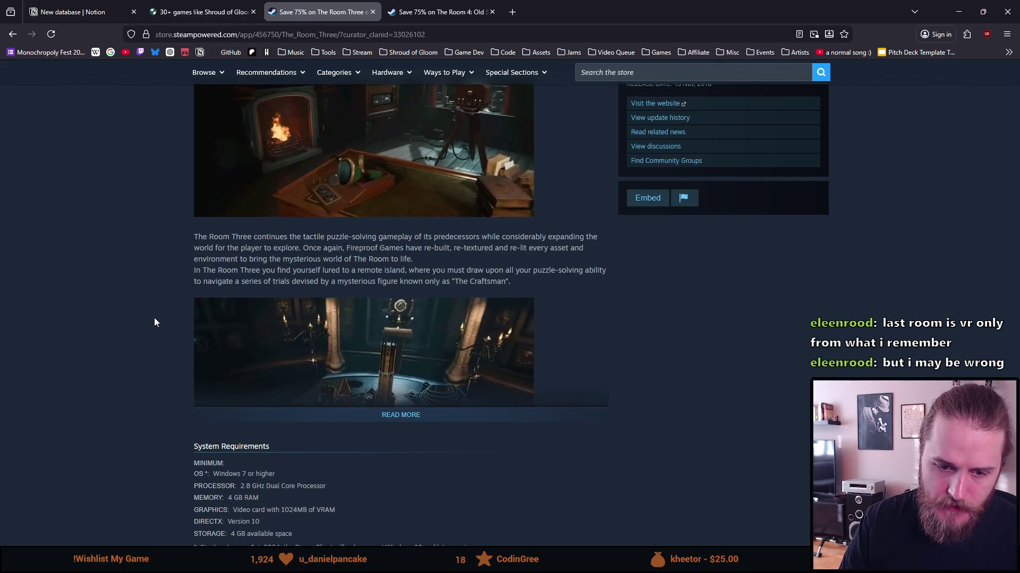
{"action": "left_click", "coordinate": [202, 11]}
{"action": "left_click", "coordinate": [441, 12]}
{"action": "left_click", "coordinate": [340, 4]}
{"action": "left_click", "coordinate": [474, 4]}
{"action": "key", "text": "ctrl+shift+Tab"}
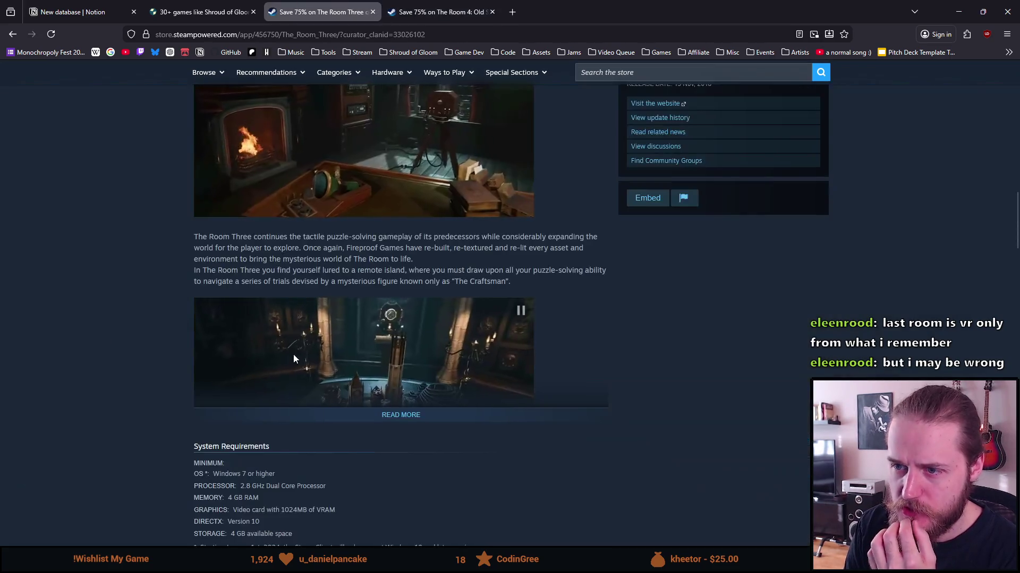
{"action": "scroll", "coordinate": [294, 353], "scroll_direction": "up", "scroll_amount": 5}
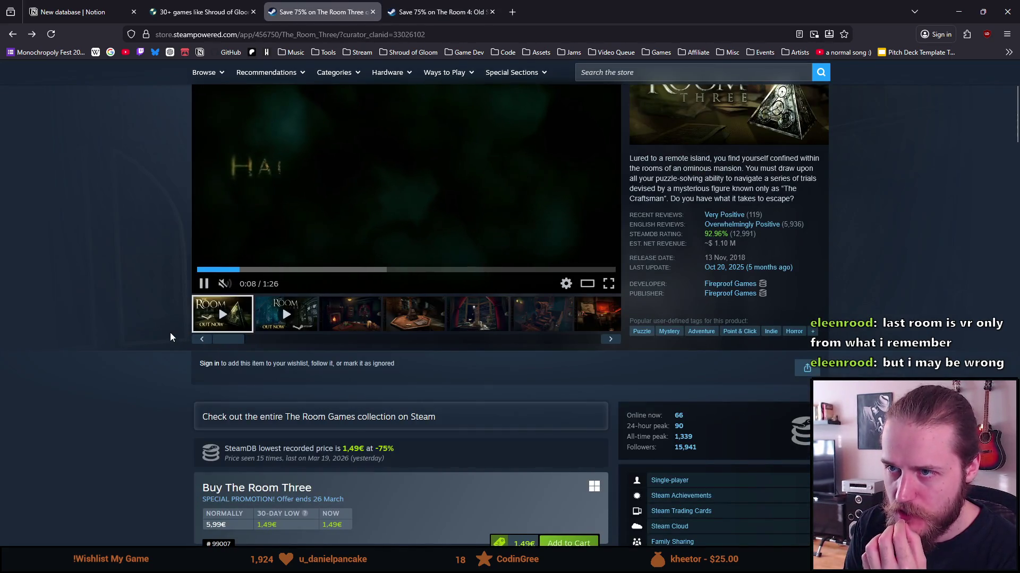
{"action": "key", "text": "alt+Left"}
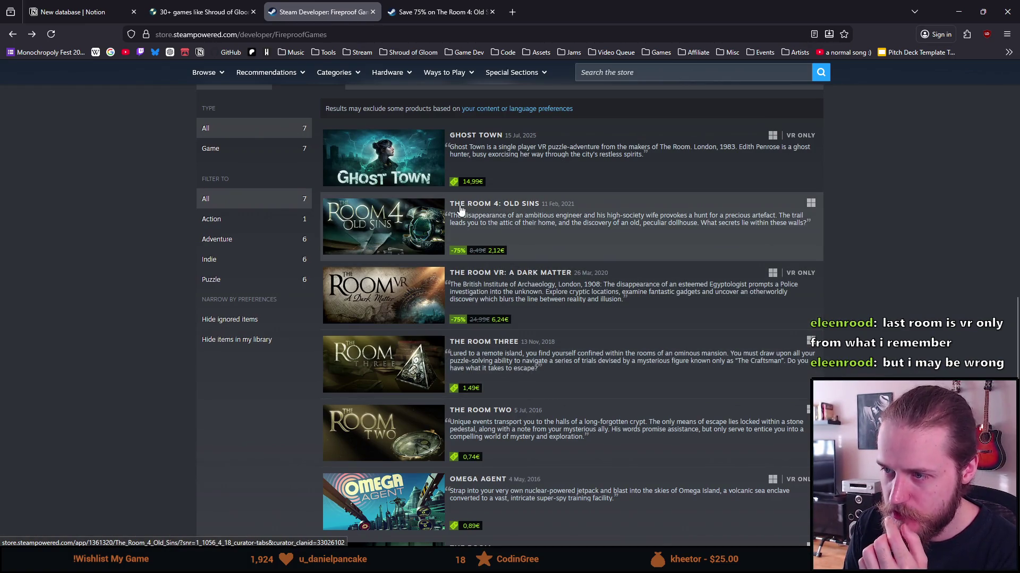
Step: Open The Room Three from the Fireproof Games list in a background tab and switch to it
{"action": "mouse_move", "coordinate": [398, 228]}
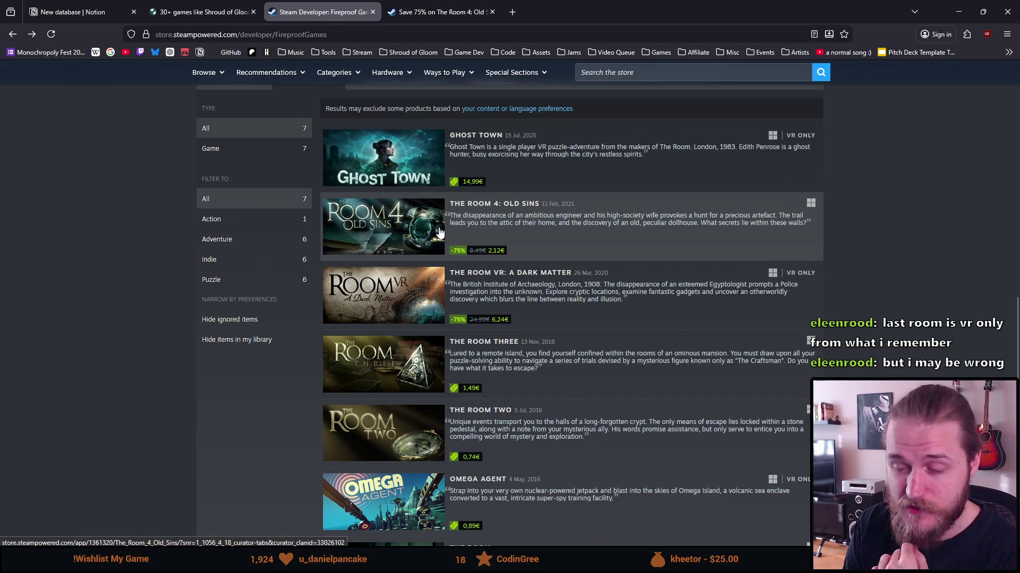
{"action": "mouse_move", "coordinate": [360, 241]}
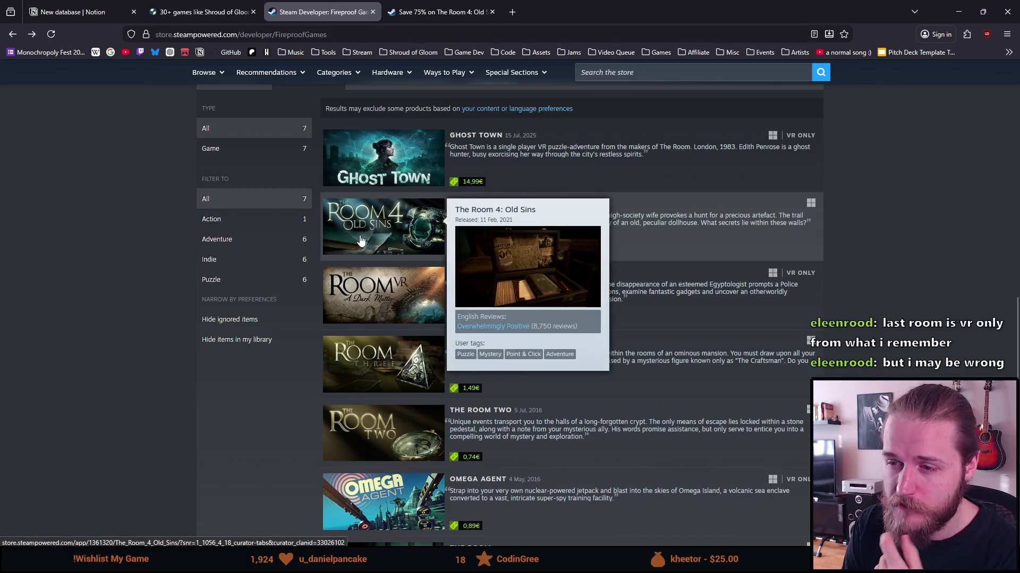
{"action": "mouse_move", "coordinate": [381, 298]}
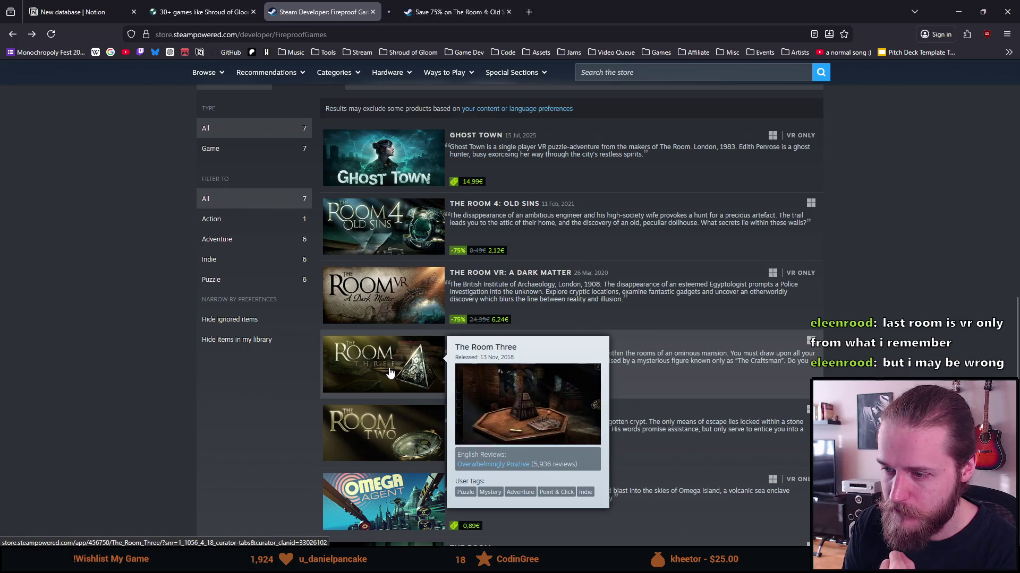
{"action": "middle_click", "coordinate": [325, 374]}
{"action": "scroll", "coordinate": [377, 399], "scroll_direction": "down", "scroll_amount": 2}
{"action": "mouse_move", "coordinate": [377, 399]}
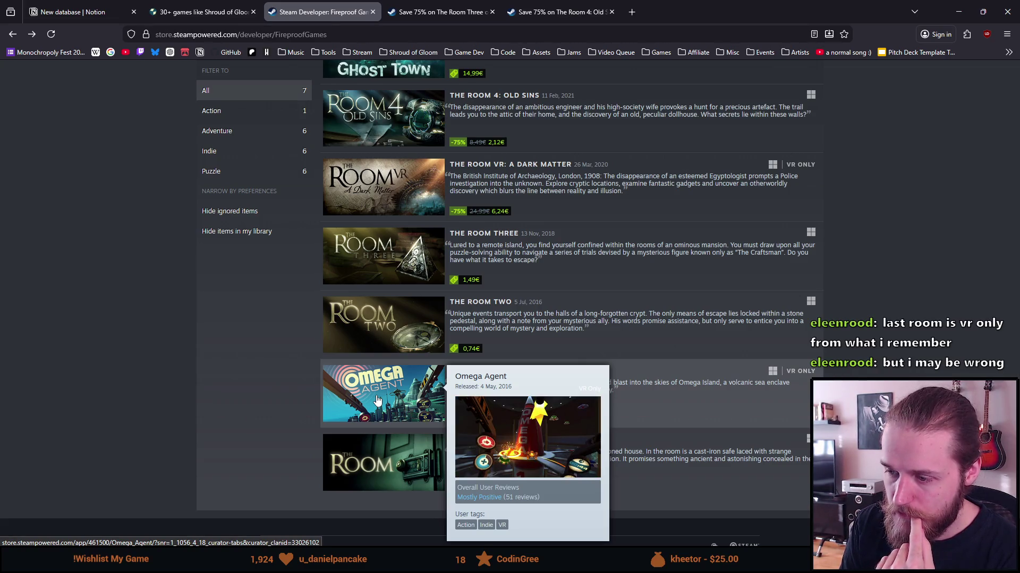
{"action": "scroll", "coordinate": [377, 399], "scroll_direction": "up", "scroll_amount": 5}
{"action": "key", "text": "ctrl+Tab"}
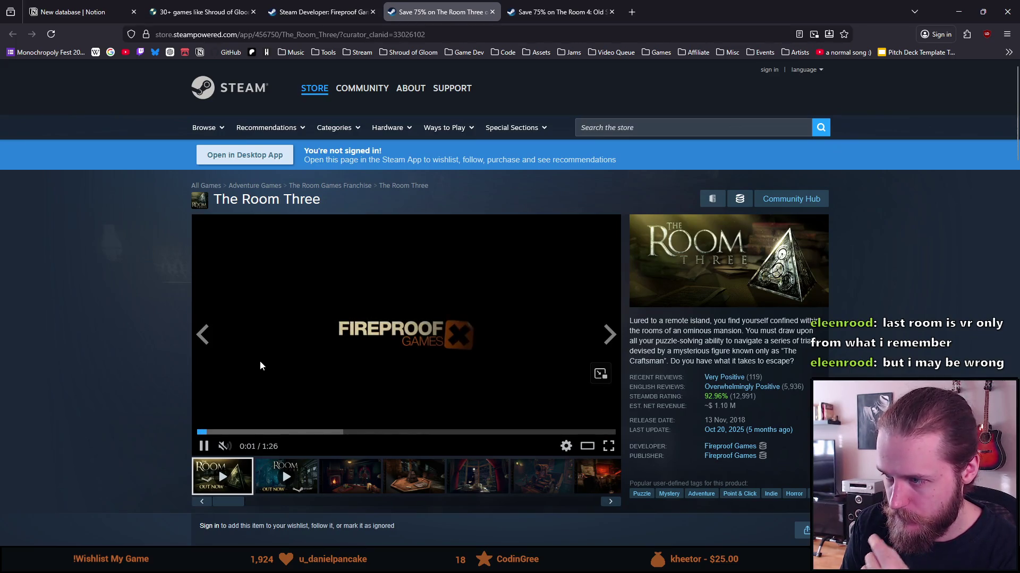
Step: Skim The Room Three's trailer, view its full user tag list, then close the page
{"action": "left_click", "coordinate": [294, 433]}
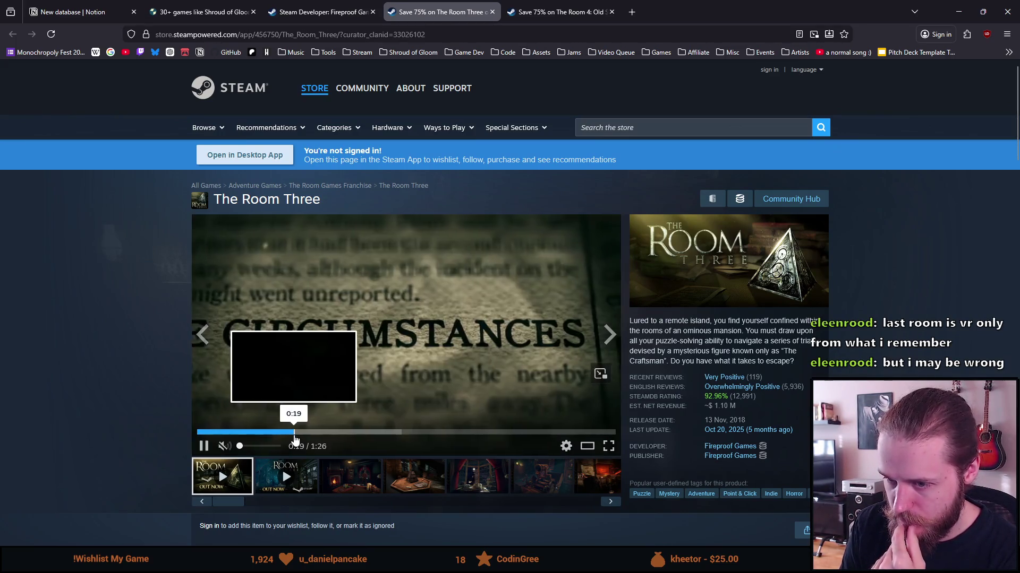
{"action": "left_click", "coordinate": [340, 432]}
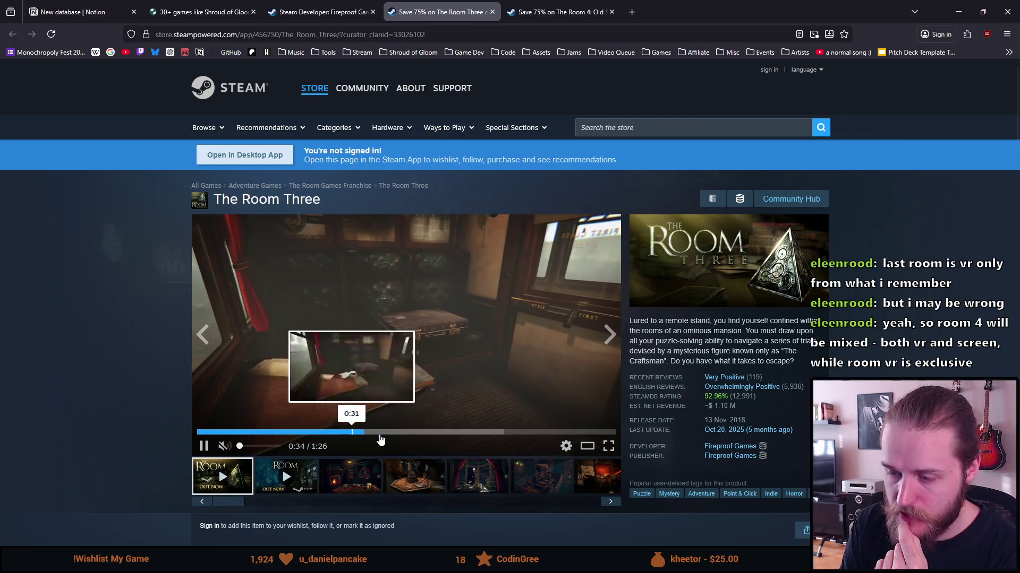
{"action": "left_click", "coordinate": [449, 433]}
{"action": "left_click", "coordinate": [482, 435]}
{"action": "left_click", "coordinate": [812, 494]}
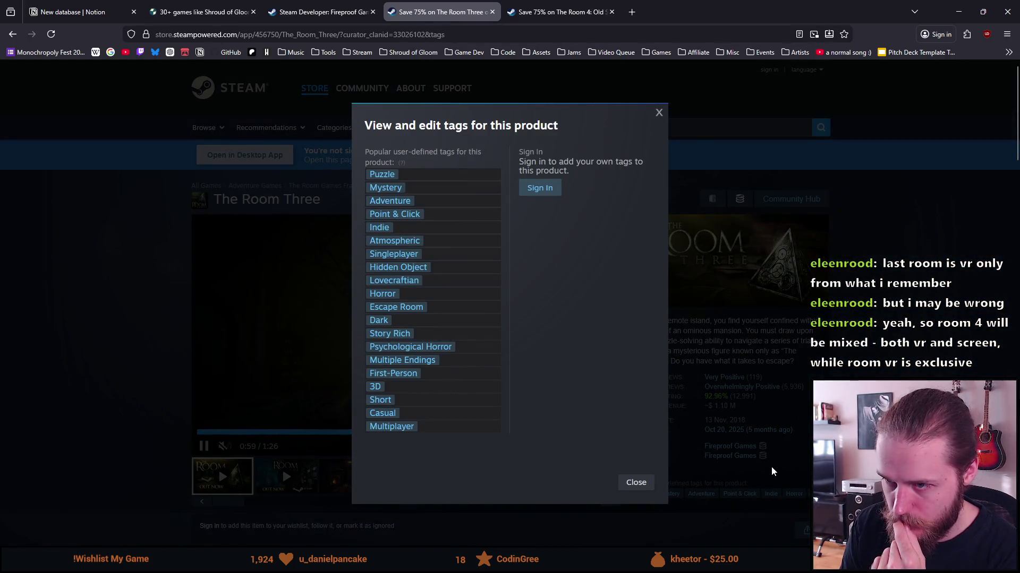
{"action": "left_click", "coordinate": [740, 412]}
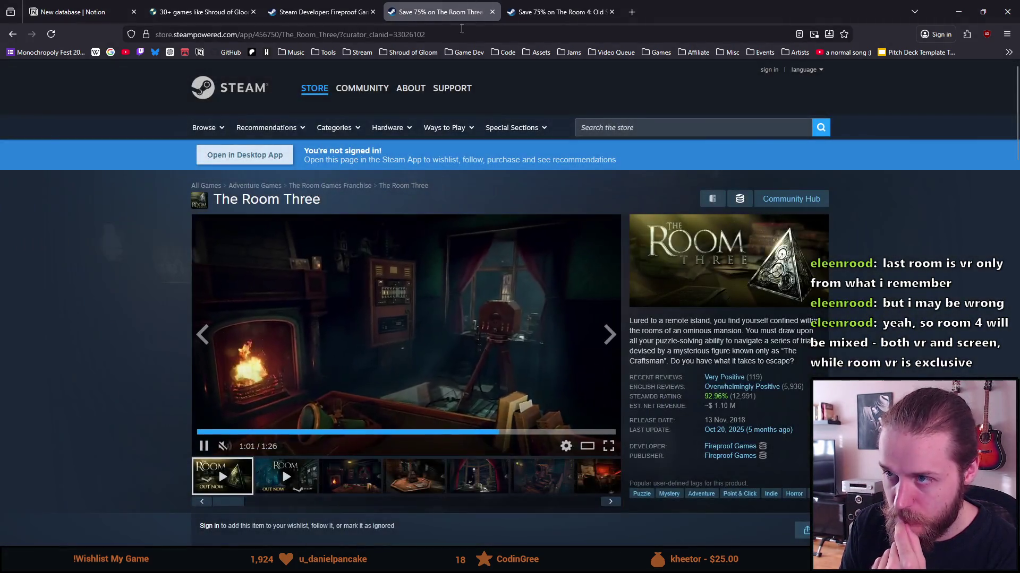
{"action": "left_click", "coordinate": [492, 12]}
Step: Open The Room's store page from the Fireproof Games game list
{"action": "scroll", "coordinate": [419, 319], "scroll_direction": "down", "scroll_amount": 5}
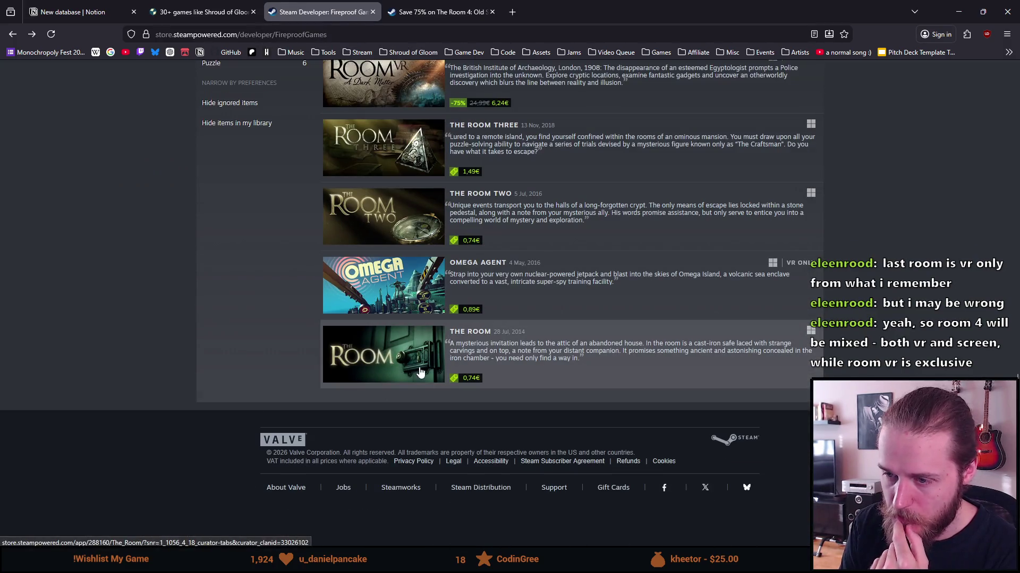
{"action": "left_click", "coordinate": [419, 367]}
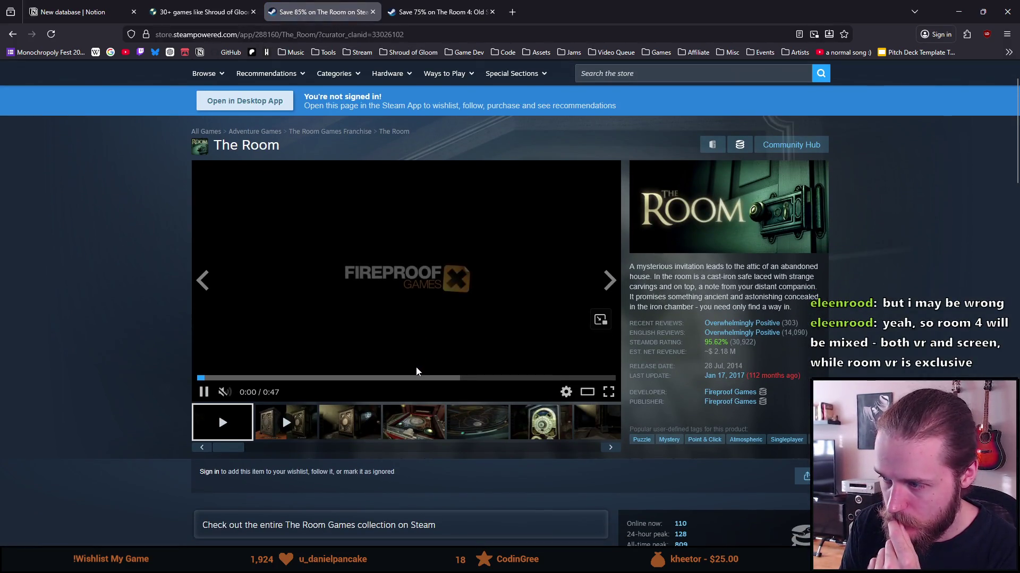
{"action": "scroll", "coordinate": [418, 372], "scroll_direction": "down", "scroll_amount": 2}
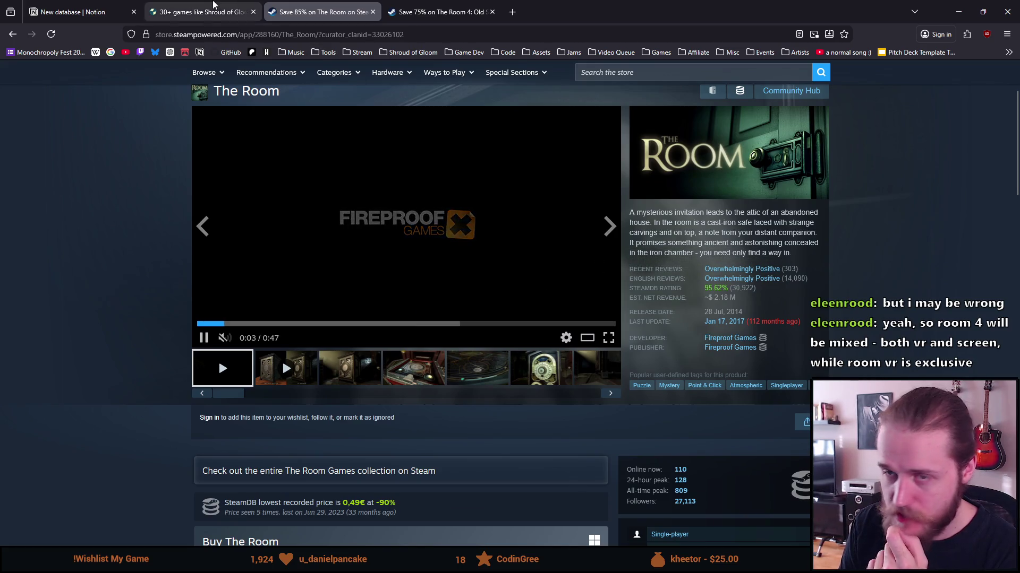
{"action": "left_click", "coordinate": [214, 4]}
{"action": "left_click", "coordinate": [319, 12]}
{"action": "key", "text": "alt+Left"}
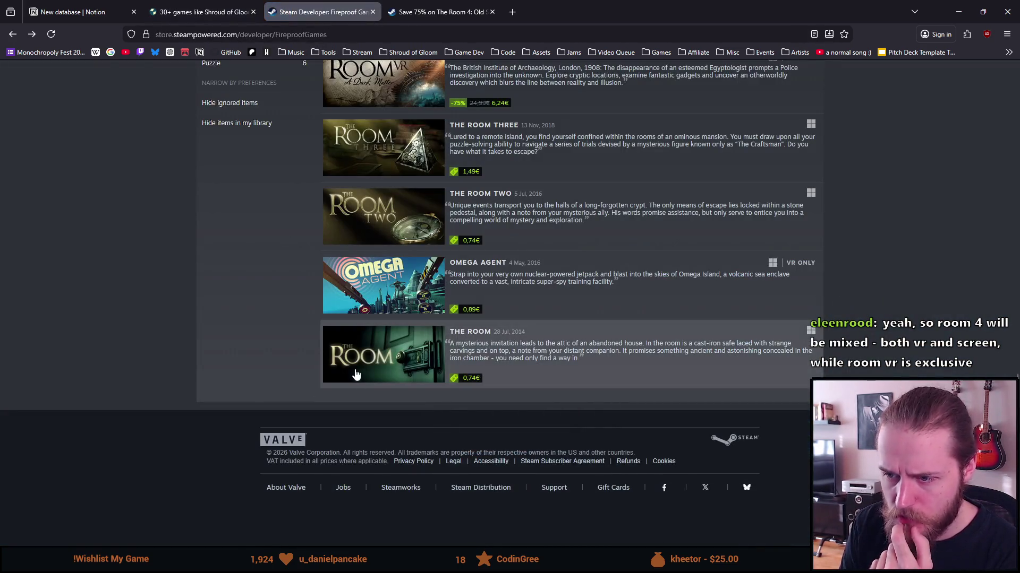
{"action": "scroll", "coordinate": [367, 367], "scroll_direction": "up", "scroll_amount": 1}
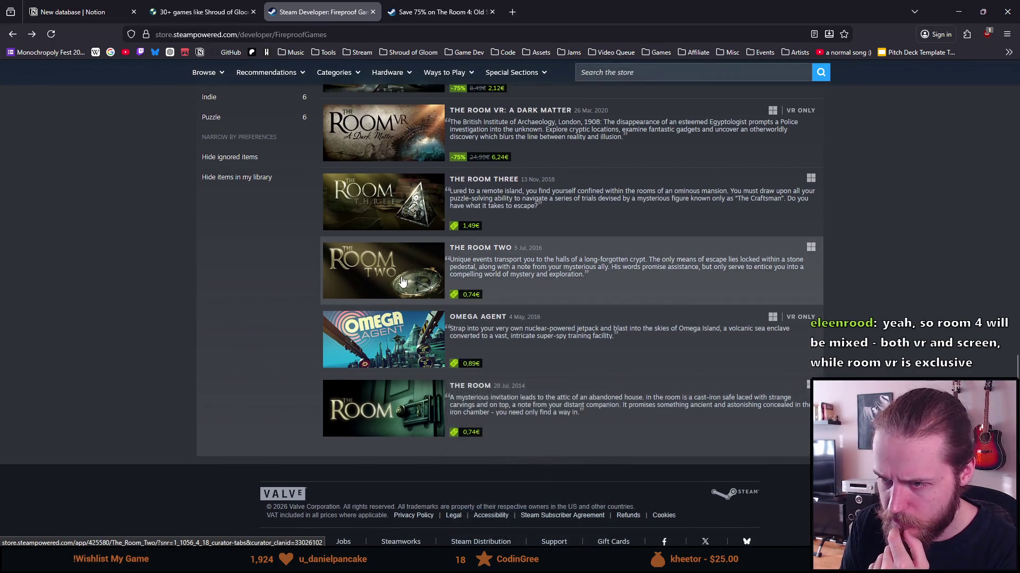
{"action": "scroll", "coordinate": [395, 207], "scroll_direction": "up", "scroll_amount": 1}
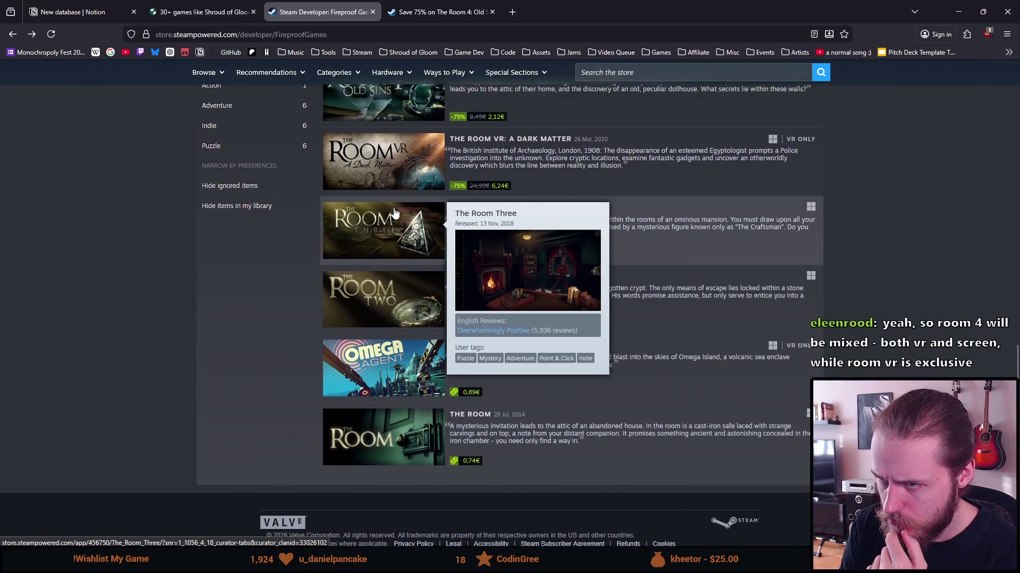
{"action": "scroll", "coordinate": [394, 207], "scroll_direction": "up", "scroll_amount": 1}
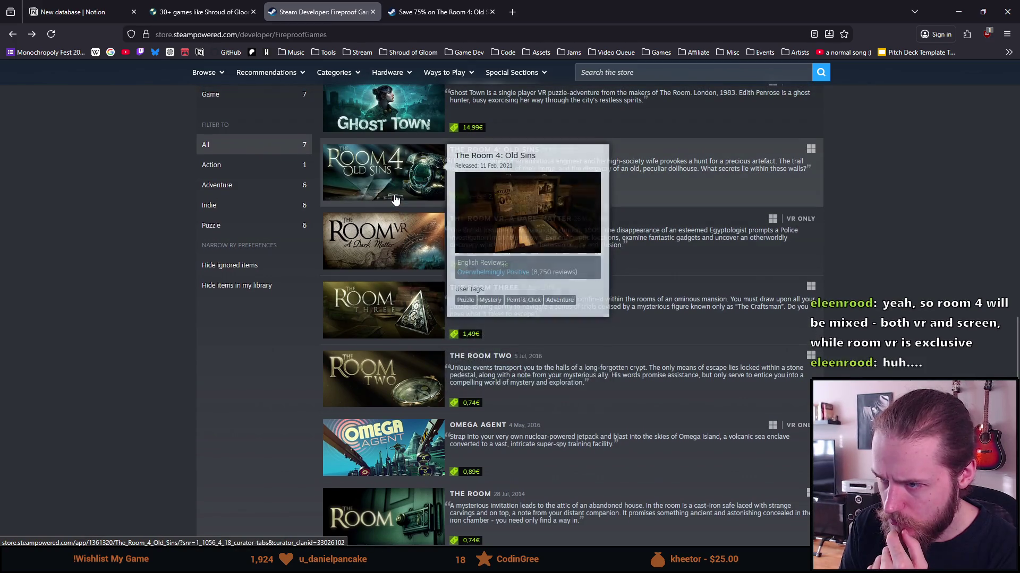
{"action": "scroll", "coordinate": [371, 345], "scroll_direction": "down", "scroll_amount": 1}
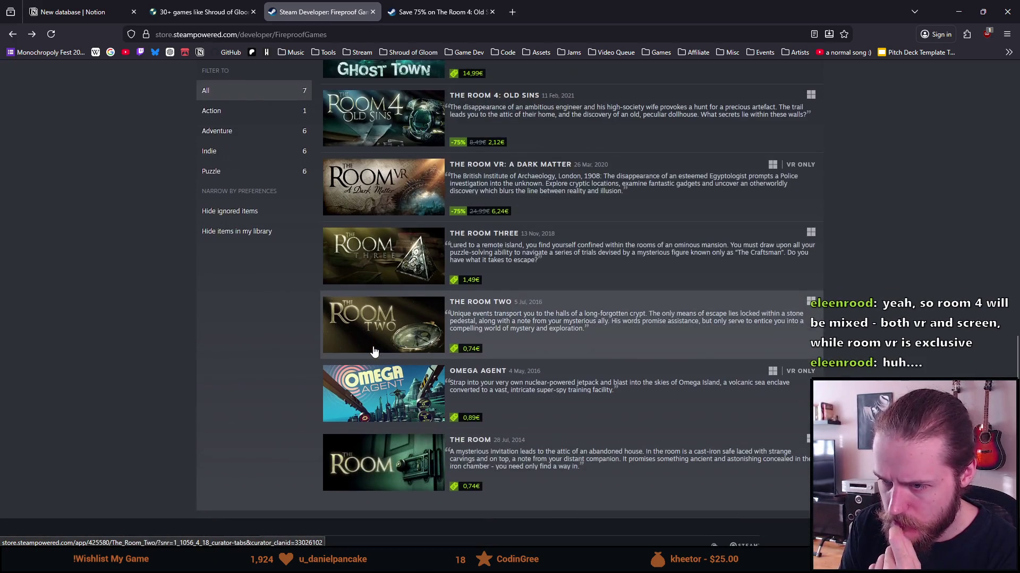
{"action": "left_click", "coordinate": [372, 462]}
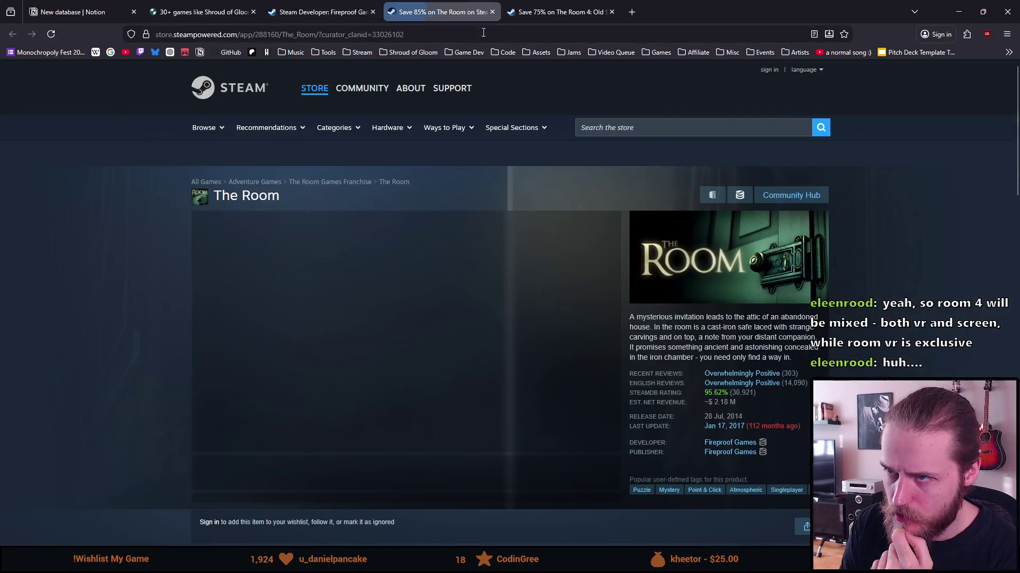
Step: Close The Room 4 tab and strip the curator query from The Room's store URL
{"action": "left_click", "coordinate": [576, 9]}
{"action": "left_click", "coordinate": [612, 12]}
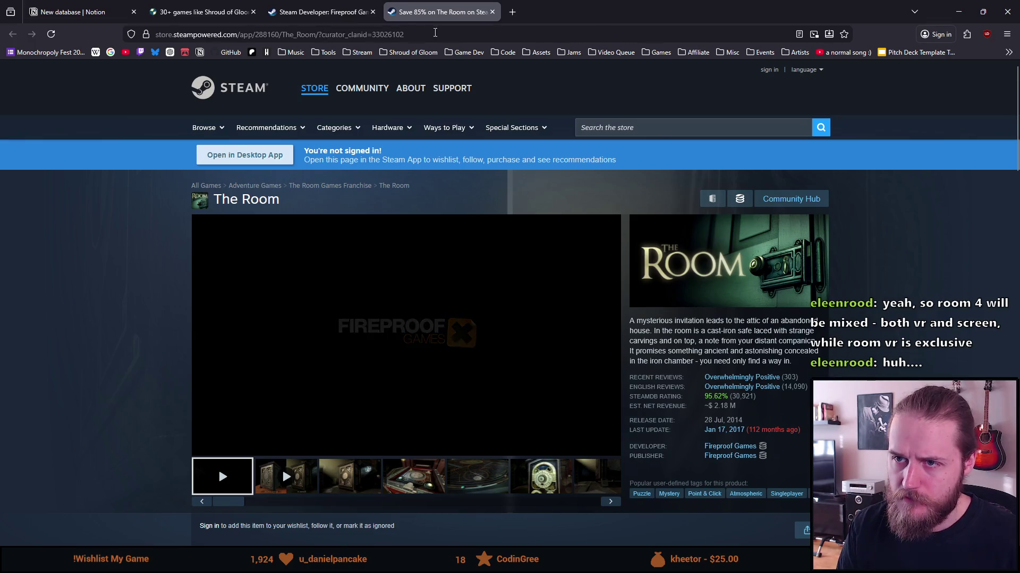
{"action": "left_click_drag", "start_coordinate": [404, 35], "coordinate": [333, 35]}
{"action": "key", "text": "BackSpace"}
{"action": "key", "text": "Return"}
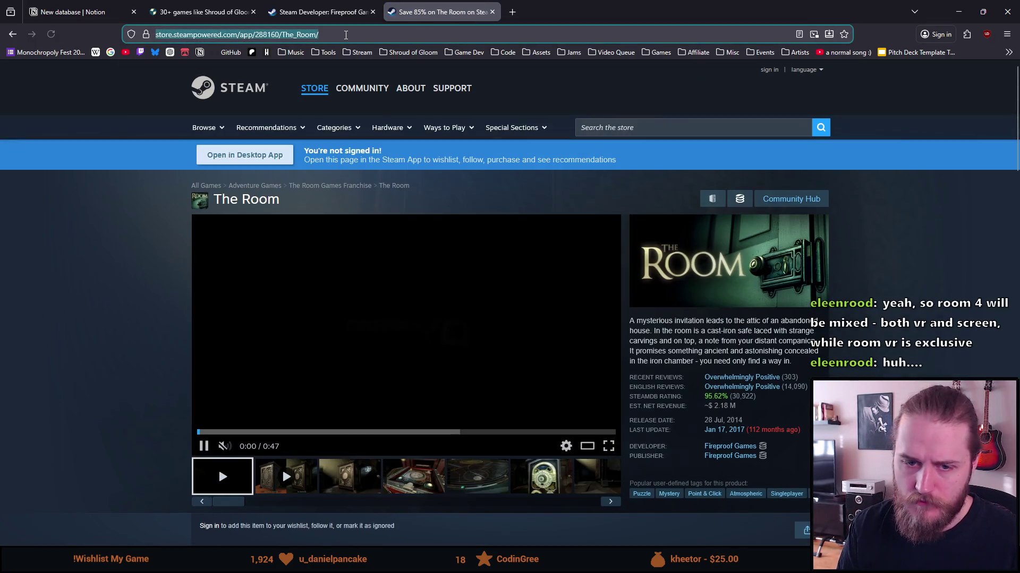
{"action": "left_click", "coordinate": [341, 36]}
Step: Paste The Room's clean store URL into the first row and title the row The Room
{"action": "left_click", "coordinate": [214, 6]}
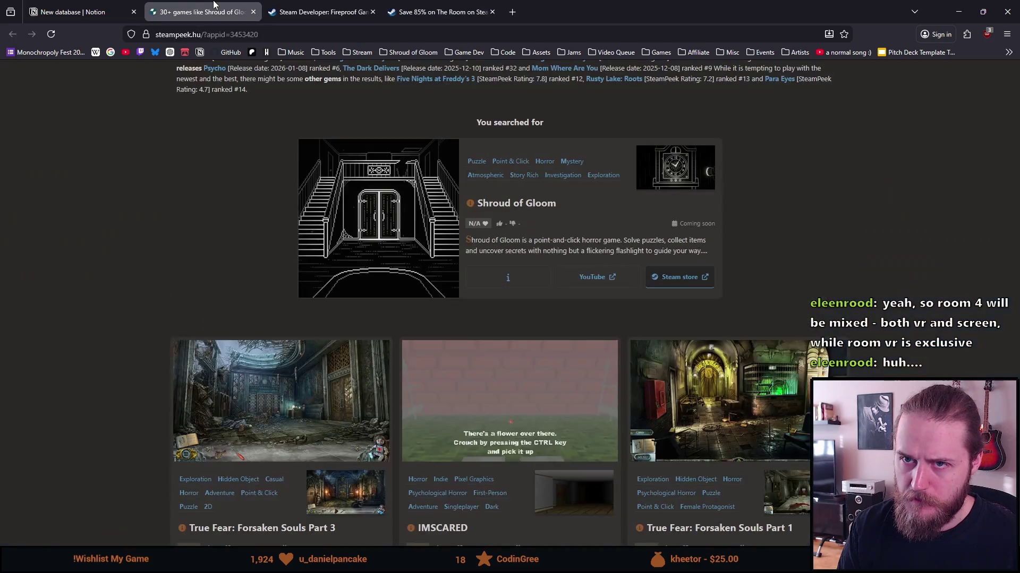
{"action": "left_click", "coordinate": [79, 12]}
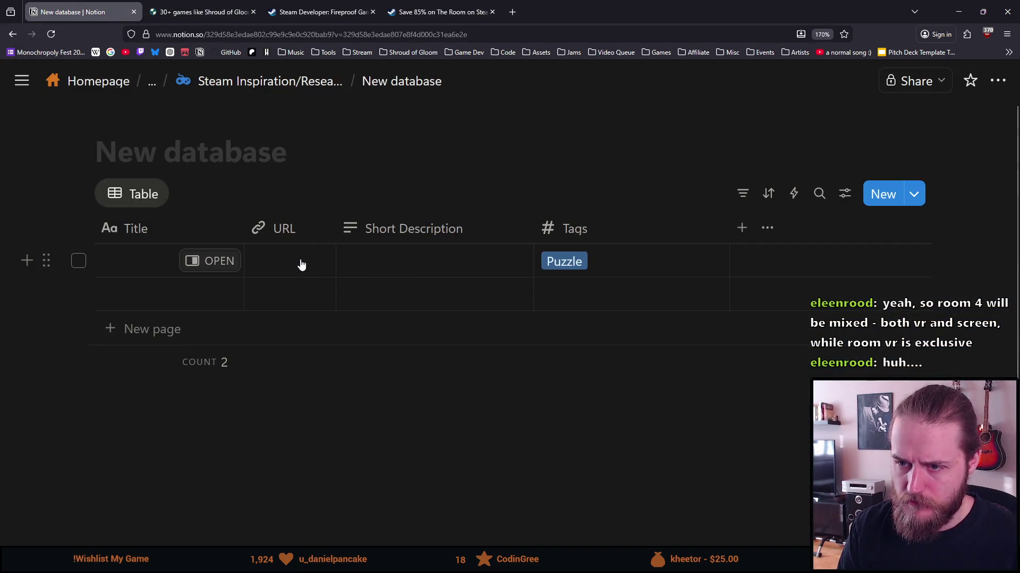
{"action": "left_click", "coordinate": [293, 263]}
{"action": "key", "text": "ctrl+v"}
{"action": "key", "text": "Escape"}
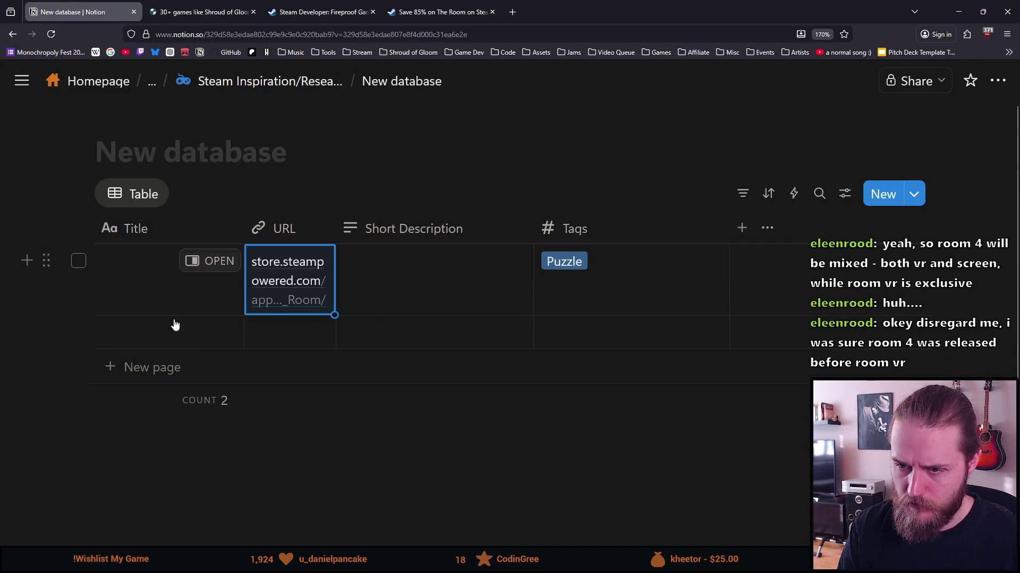
{"action": "left_click", "coordinate": [158, 272]}
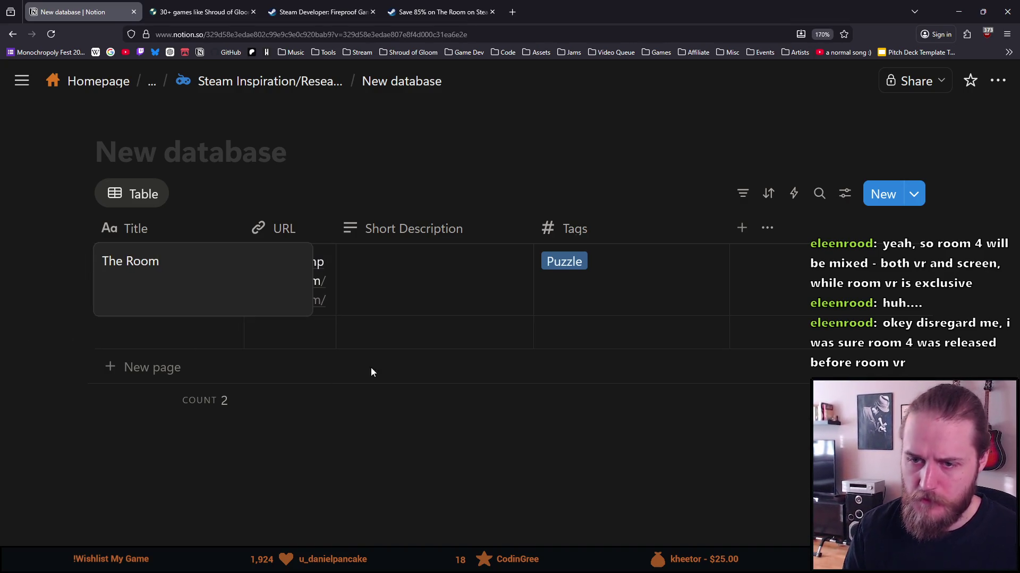
{"action": "key", "text": "Escape"}
Step: Copy The Room's store description into the first row's Short Description cell
{"action": "left_click", "coordinate": [440, 12]}
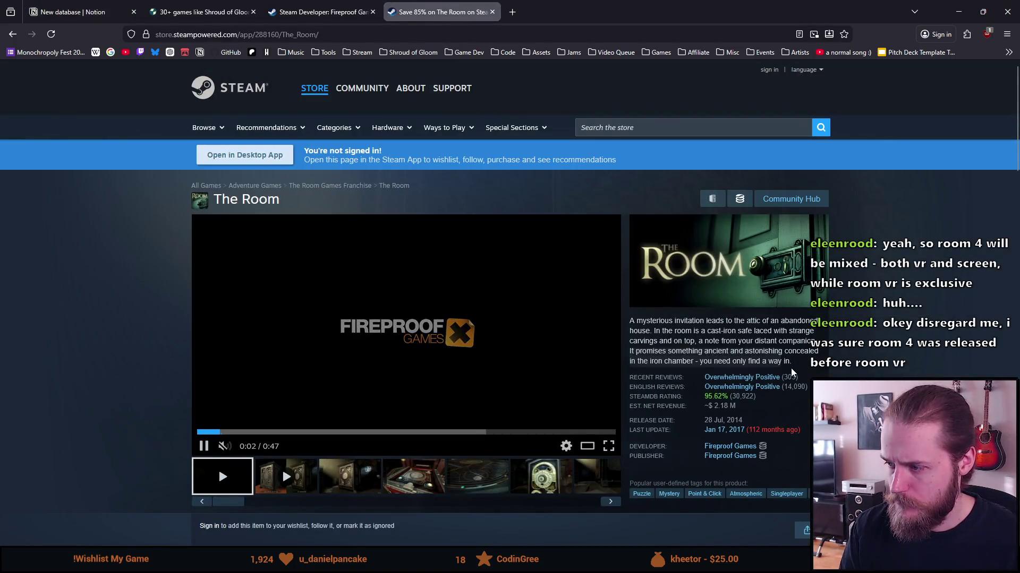
{"action": "left_click_drag", "start_coordinate": [791, 363], "coordinate": [629, 319]}
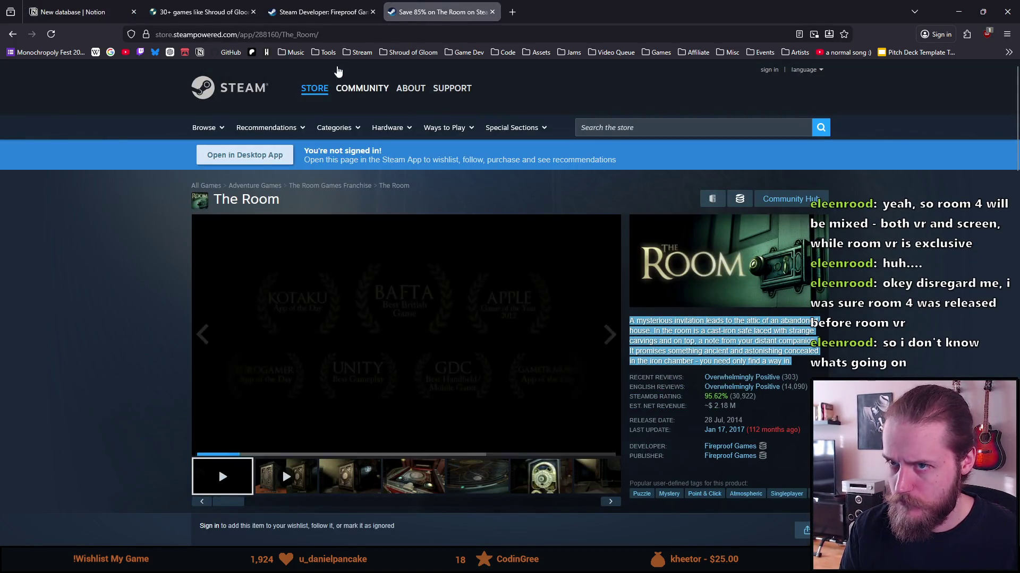
{"action": "key", "text": "ctrl+c"}
{"action": "key", "text": "ctrl+shift+Tab"}
{"action": "key", "text": "ctrl+shift+Tab"}
{"action": "key", "text": "ctrl+shift+Tab"}
{"action": "key", "text": "Right"}
{"action": "key", "text": "Right"}
{"action": "key", "text": "Return"}
{"action": "key", "text": "ctrl+v"}
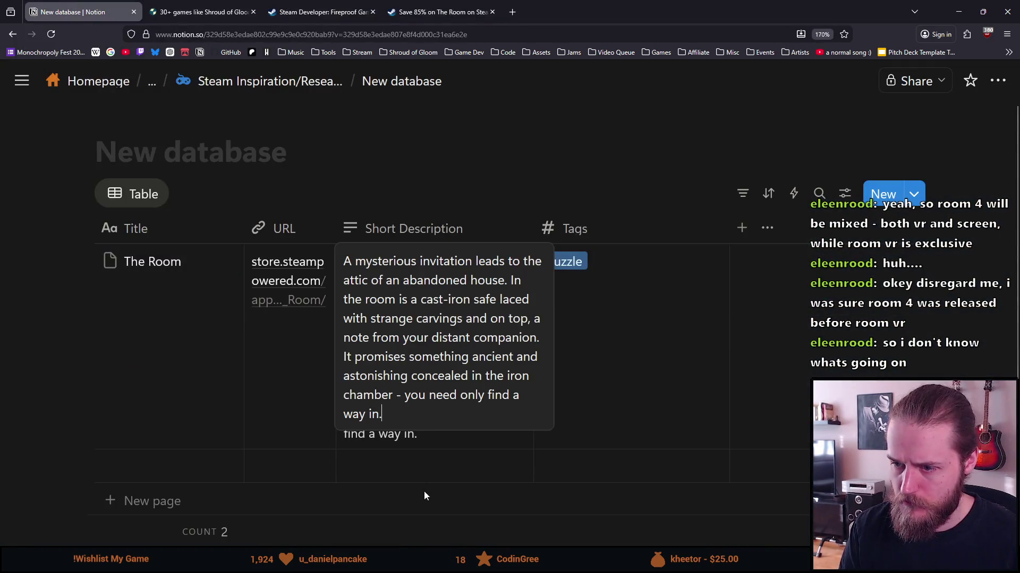
{"action": "scroll", "coordinate": [243, 337], "scroll_direction": "down", "scroll_amount": 2}
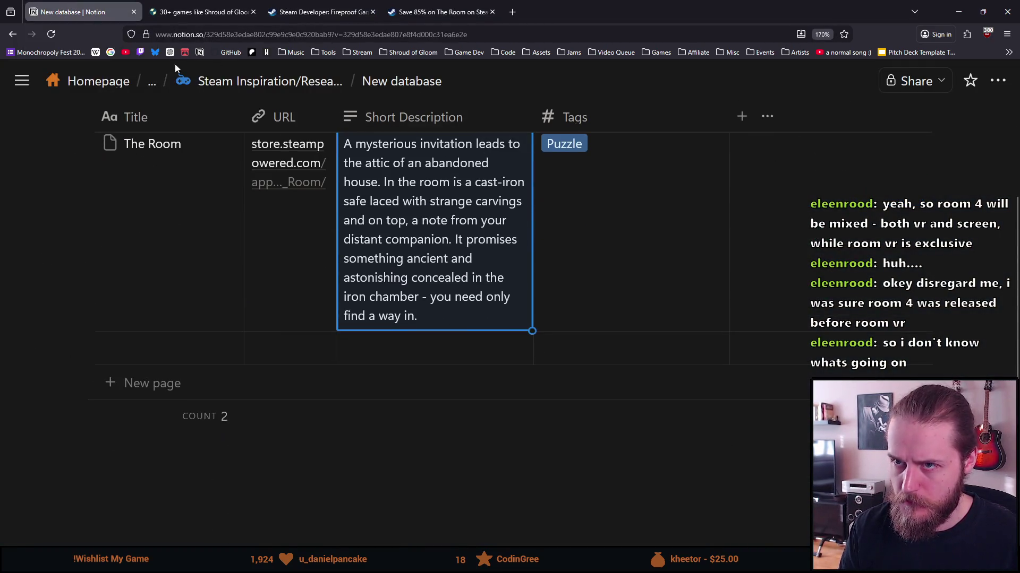
Step: Detach The Room's store page into its own window on the right, with Notion on the left
{"action": "key", "text": "ctrl+shift+Tab"}
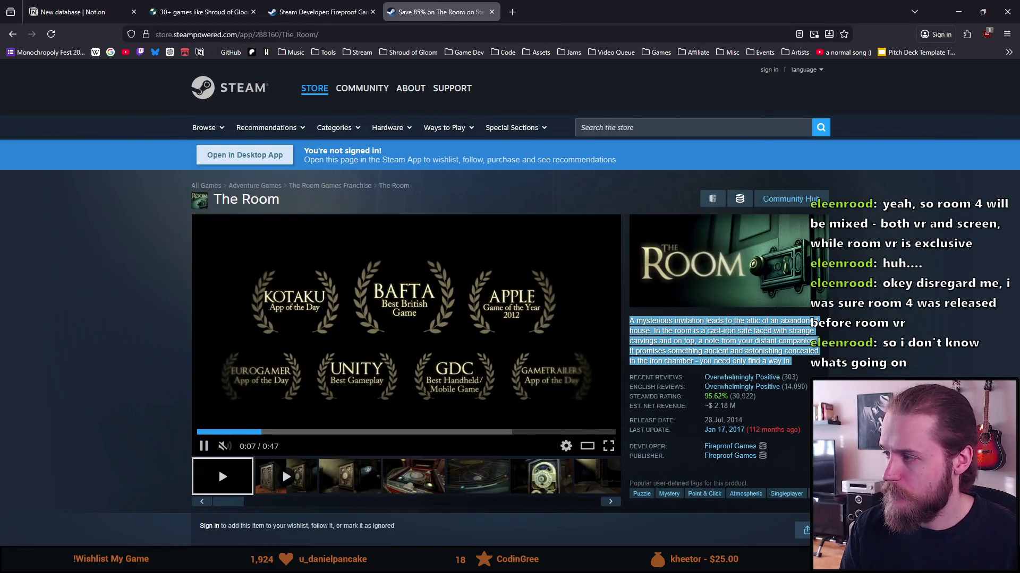
{"action": "left_click_drag", "start_coordinate": [441, 11], "coordinate": [406, 70]}
{"action": "mouse_move", "coordinate": [406, 16]}
{"action": "left_mouse_down"}
{"action": "mouse_move", "coordinate": [690, 154]}
{"action": "mouse_move", "coordinate": [1017, 156]}
{"action": "left_mouse_up"}
{"action": "left_click", "coordinate": [78, 95]}
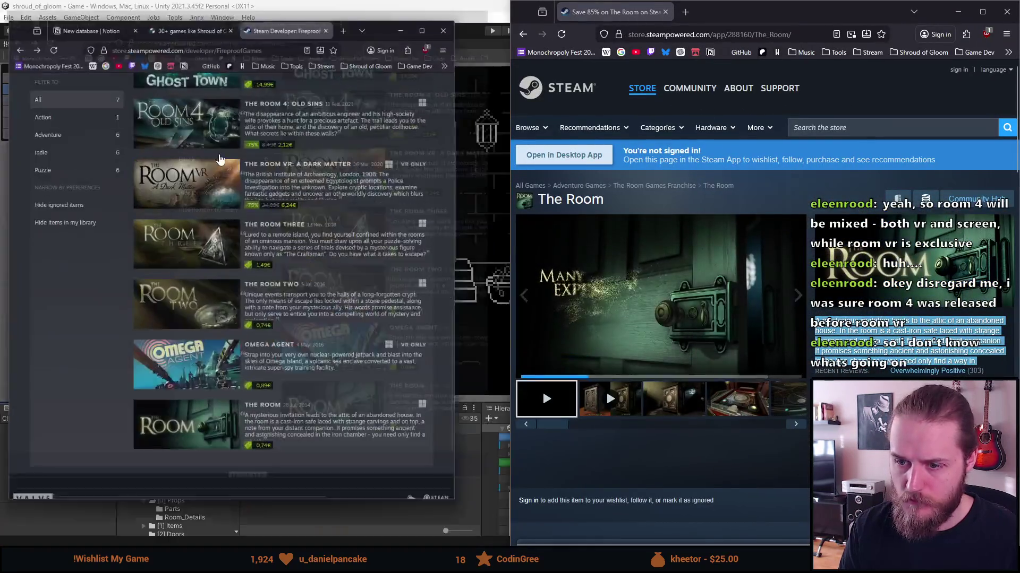
{"action": "left_click_drag", "start_coordinate": [509, 228], "coordinate": [477, 228]}
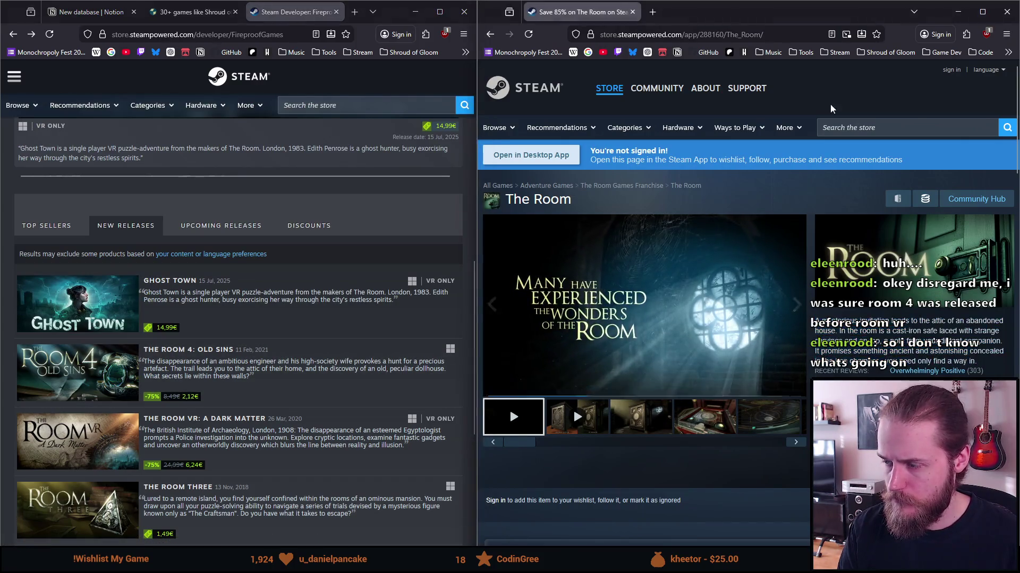
{"action": "left_click", "coordinate": [211, 15]}
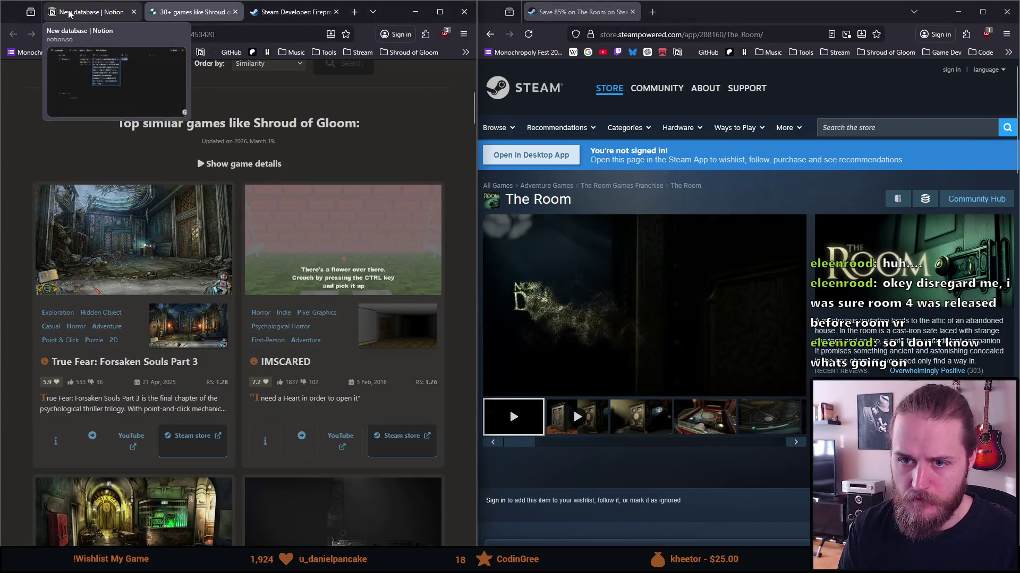
{"action": "left_click", "coordinate": [74, 11]}
Step: Show The Room's full user tag list, led by Puzzle, Mystery and Point & Click
{"action": "scroll", "coordinate": [159, 276], "scroll_direction": "up", "scroll_amount": 2}
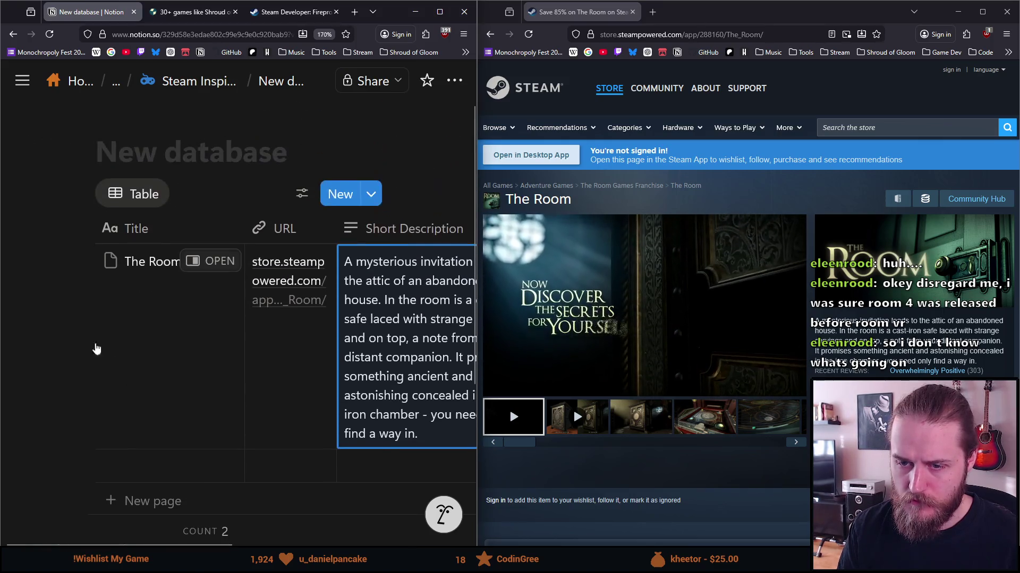
{"action": "scroll", "coordinate": [118, 309], "scroll_direction": "right", "scroll_amount": 5}
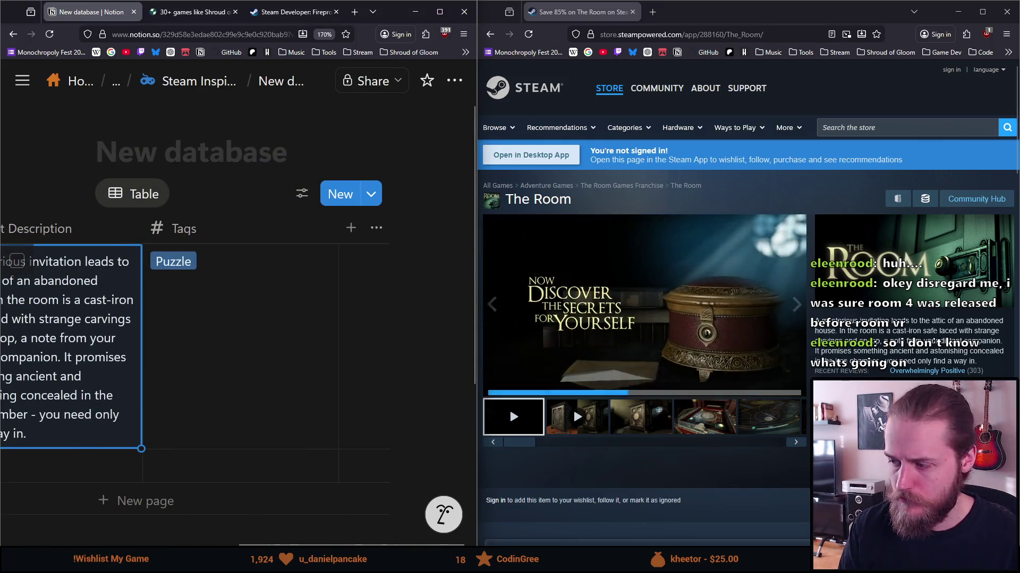
{"action": "left_click", "coordinate": [964, 394]}
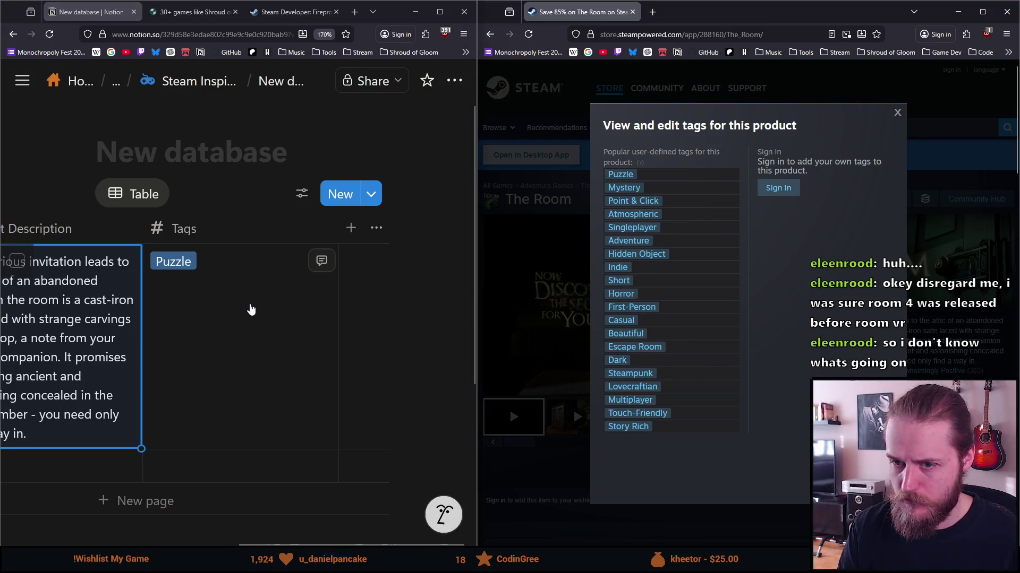
Step: Add tags Mystery, Point & Click, Atmospheric, Singleplayer, Adventure and Hidden Object to The Room
{"action": "left_click", "coordinate": [250, 301]}
{"action": "type", "text": "Mystery"}
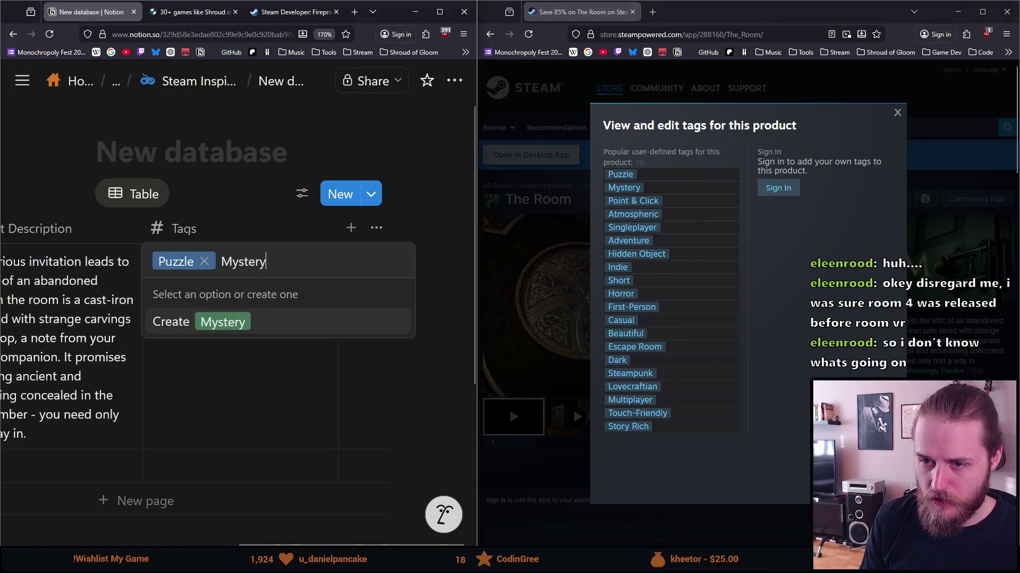
{"action": "key", "text": "Return"}
{"action": "type", "text": "P"}
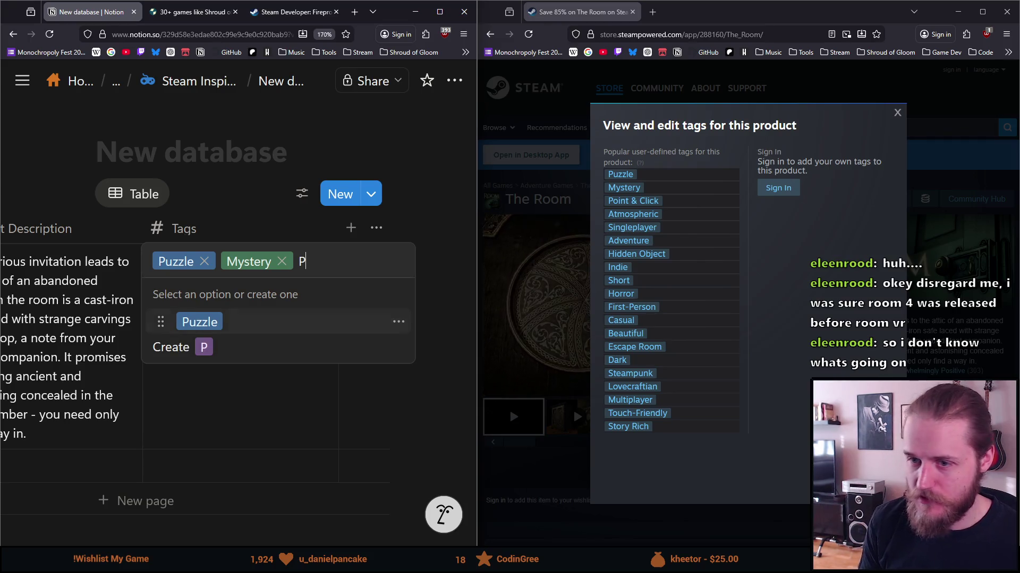
{"action": "type", "text": "oint & Click"}
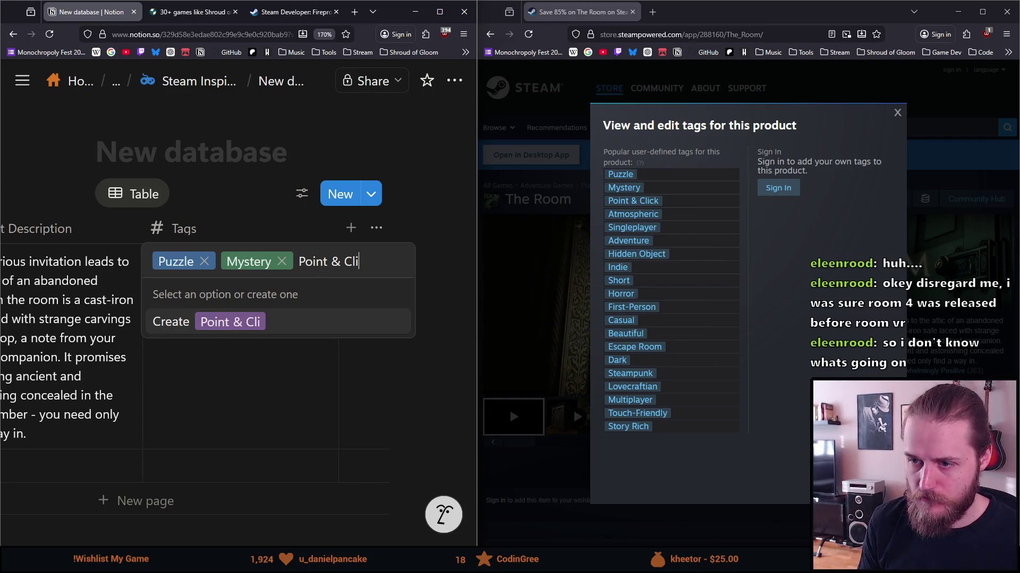
{"action": "key", "text": "Return"}
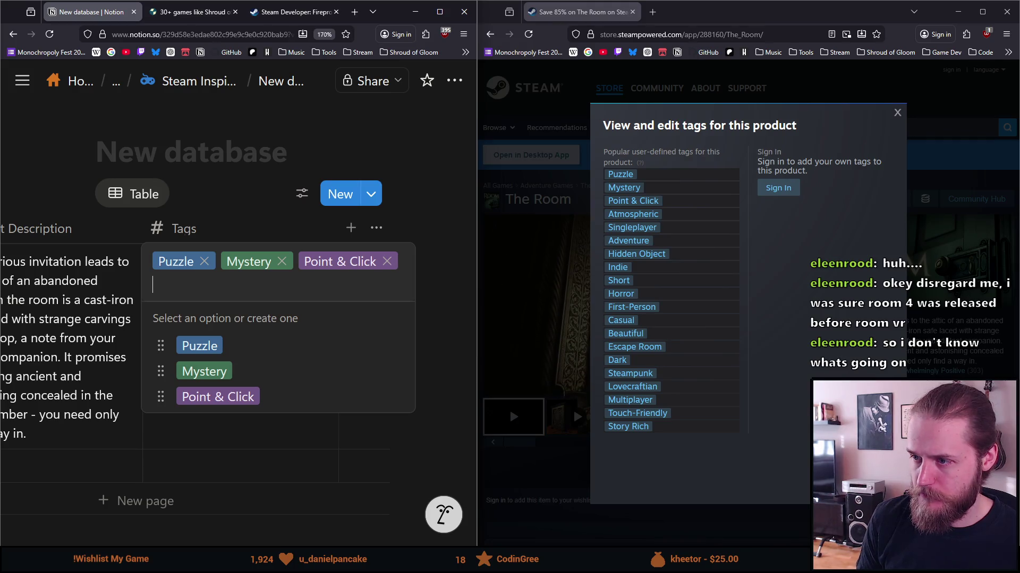
{"action": "type", "text": "Atmospher"}
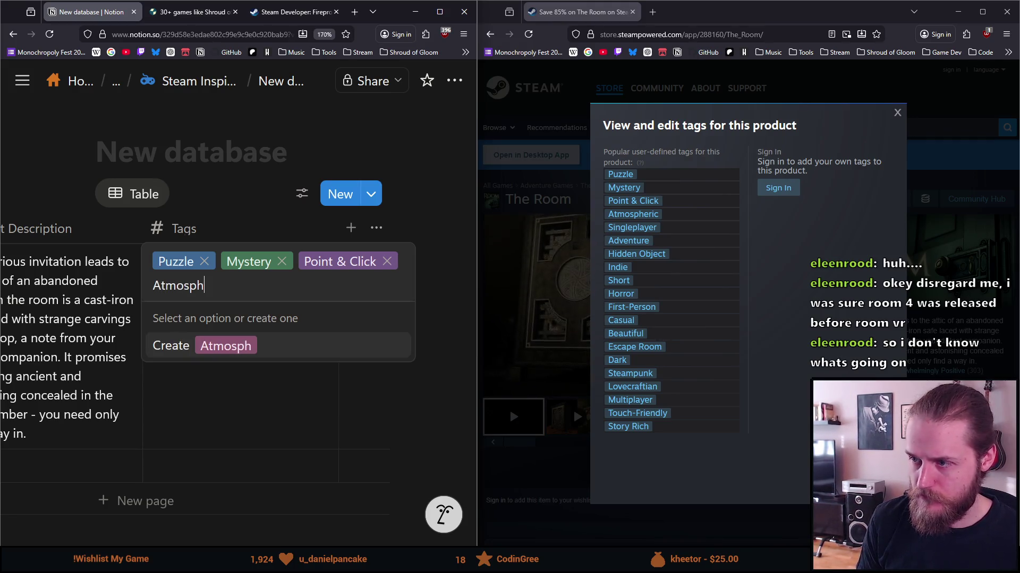
{"action": "type", "text": "ic"}
{"action": "key", "text": "Return"}
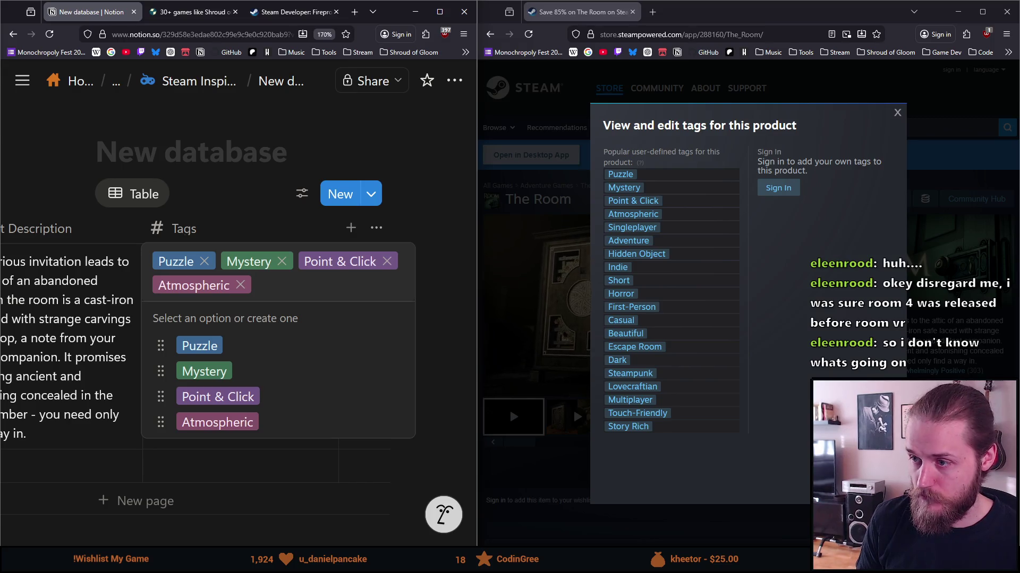
{"action": "type", "text": "Singleplayer"}
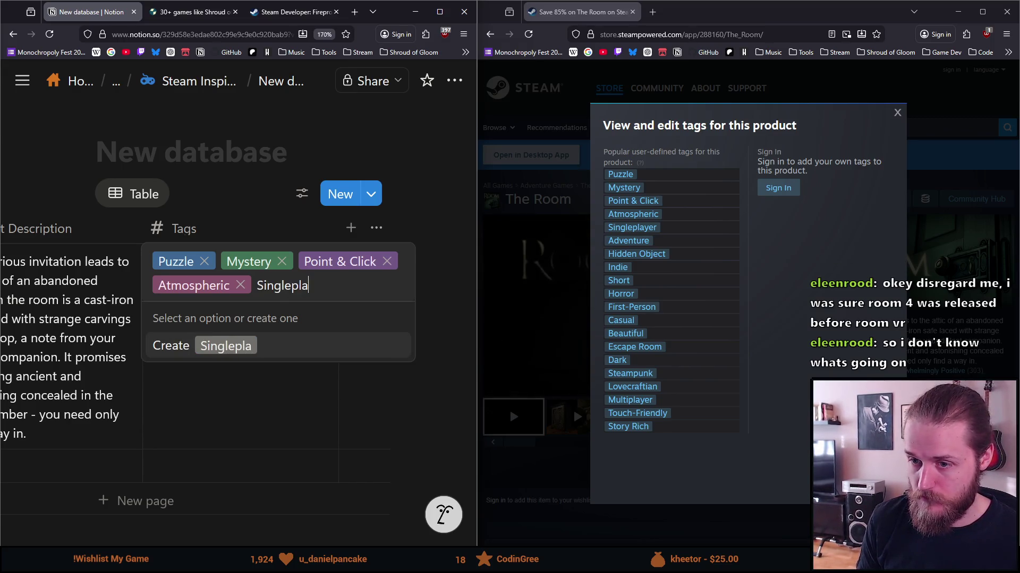
{"action": "key", "text": "Return"}
{"action": "type", "text": "Ad"}
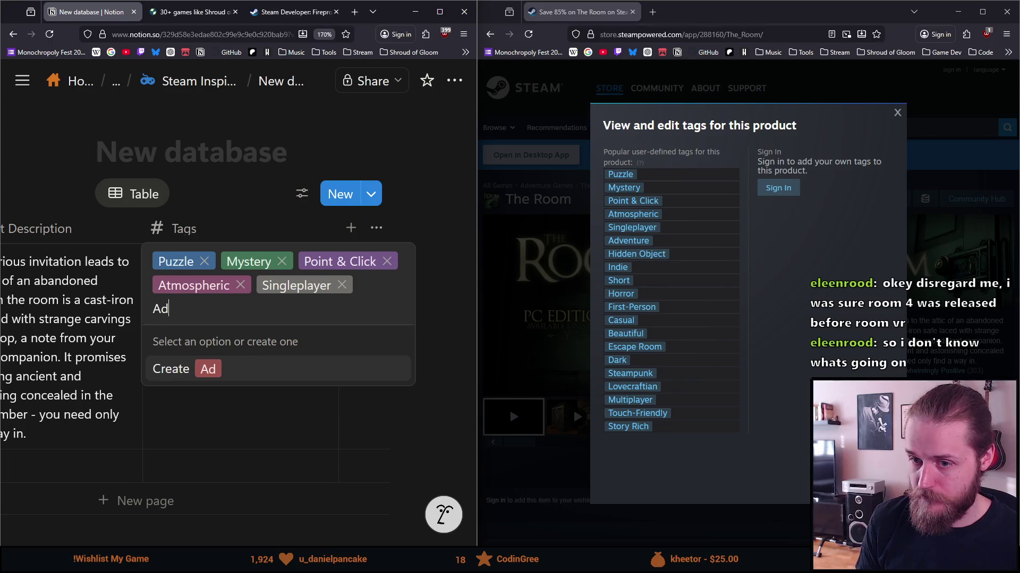
{"action": "type", "text": "venture"}
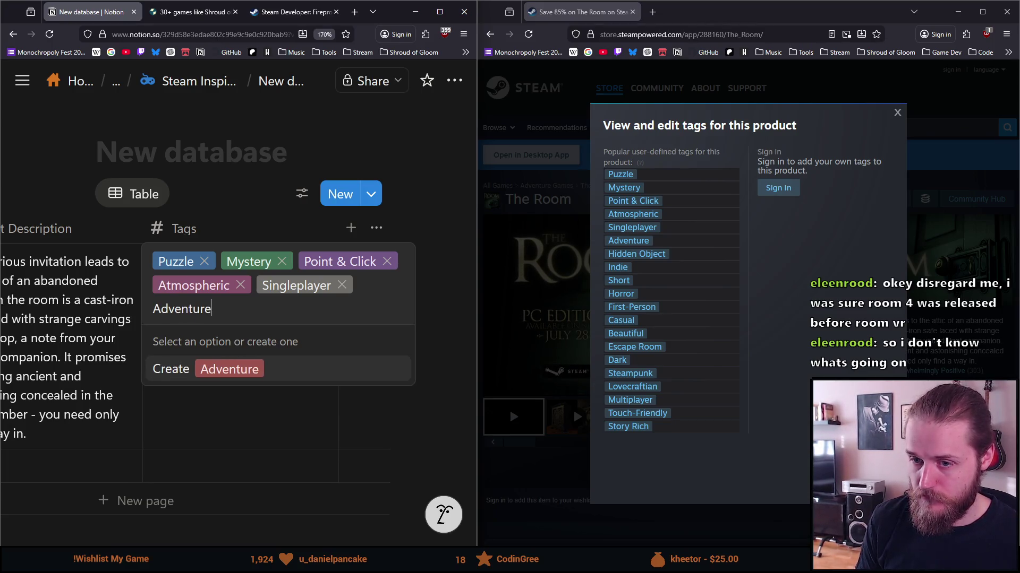
{"action": "key", "text": "Return"}
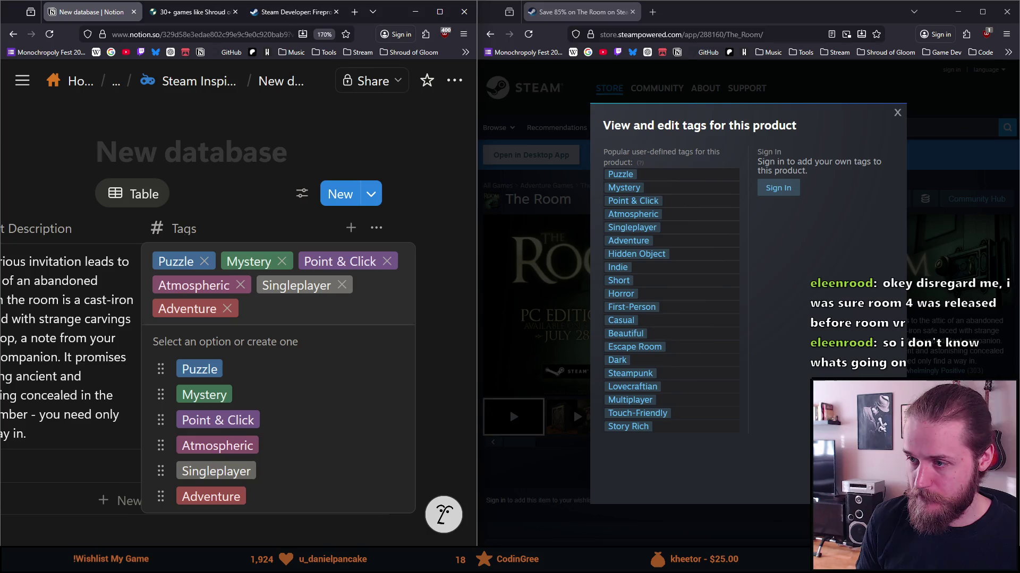
{"action": "type", "text": "Hidden"}
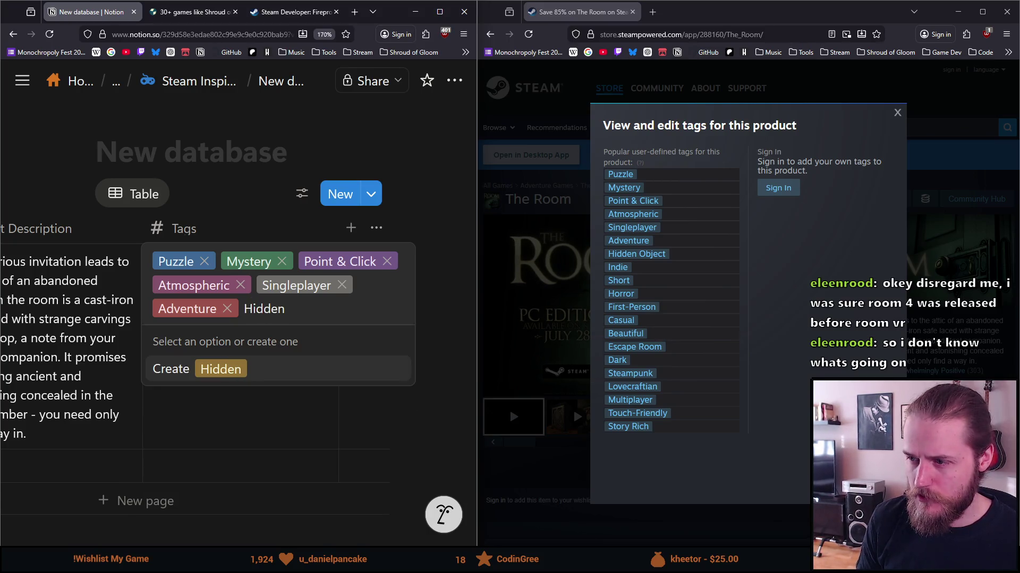
{"action": "type", "text": " Object"}
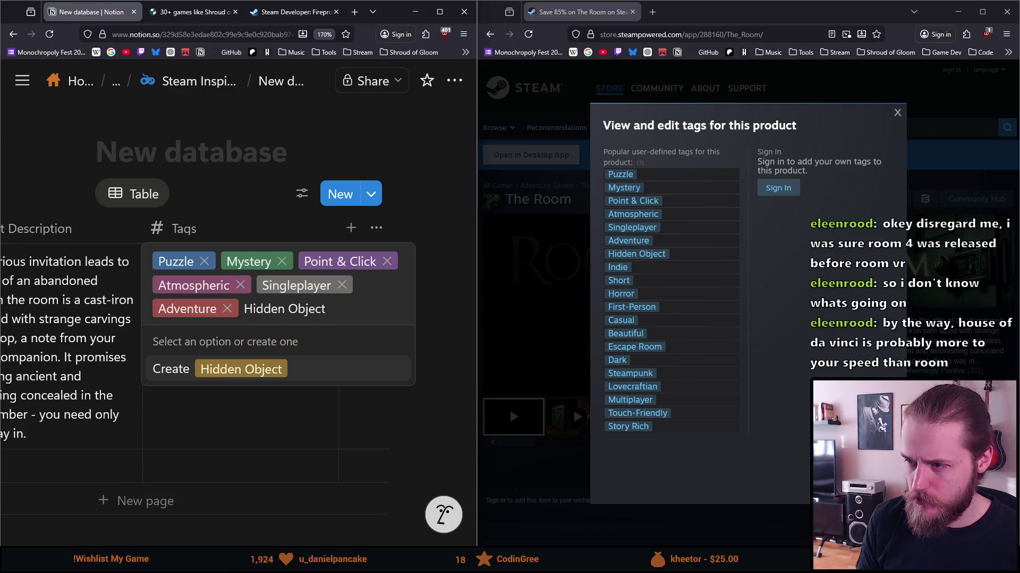
{"action": "key", "text": "Return"}
Step: Add tags Indie, Short, Horror, First-Person, Casual and Beautiful
{"action": "type", "text": "u"}
{"action": "key", "text": "BackSpace"}
{"action": "type", "text": "In"}
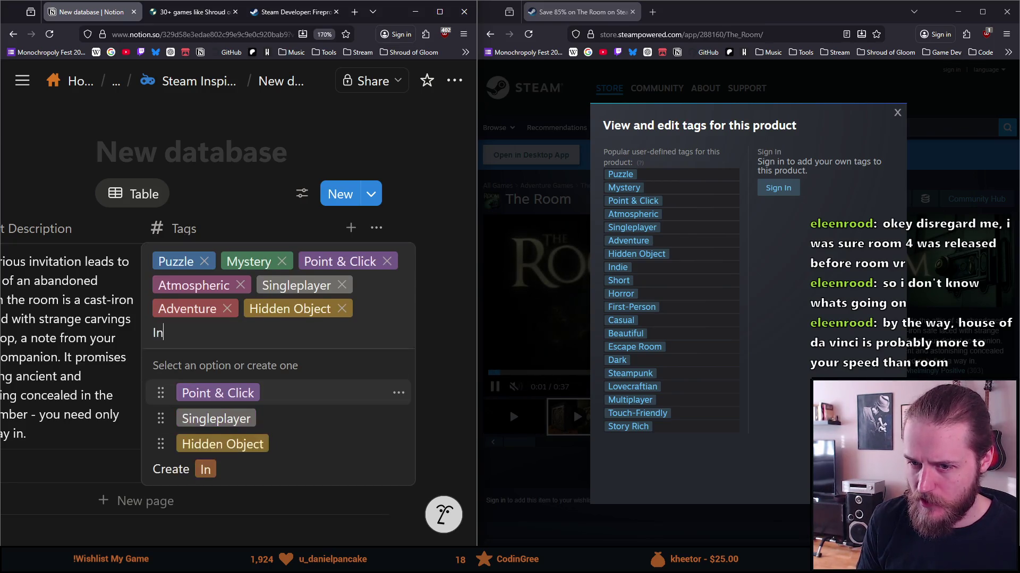
{"action": "type", "text": "die"}
{"action": "key", "text": "Return"}
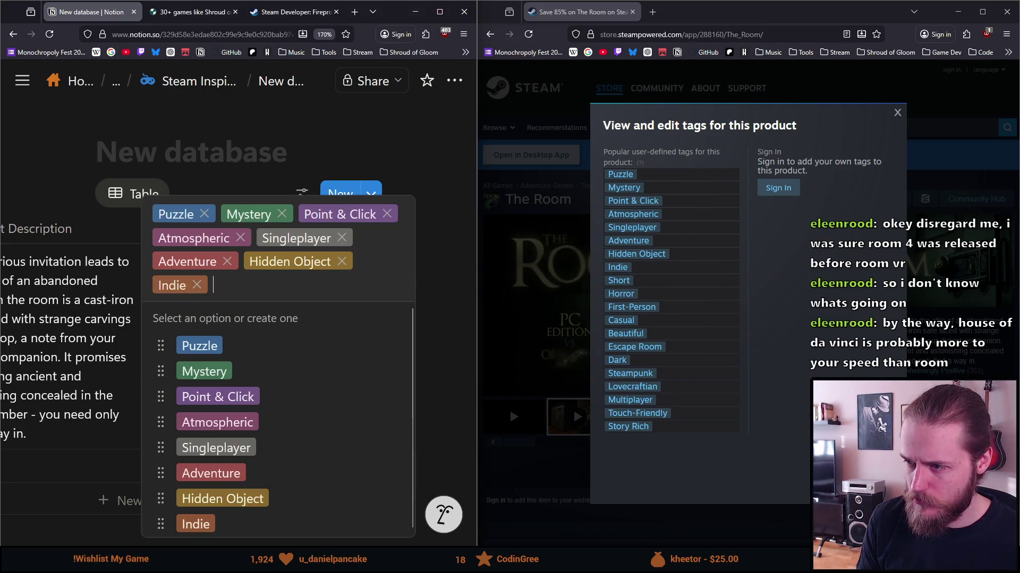
{"action": "type", "text": "Short"}
{"action": "key", "text": "Return"}
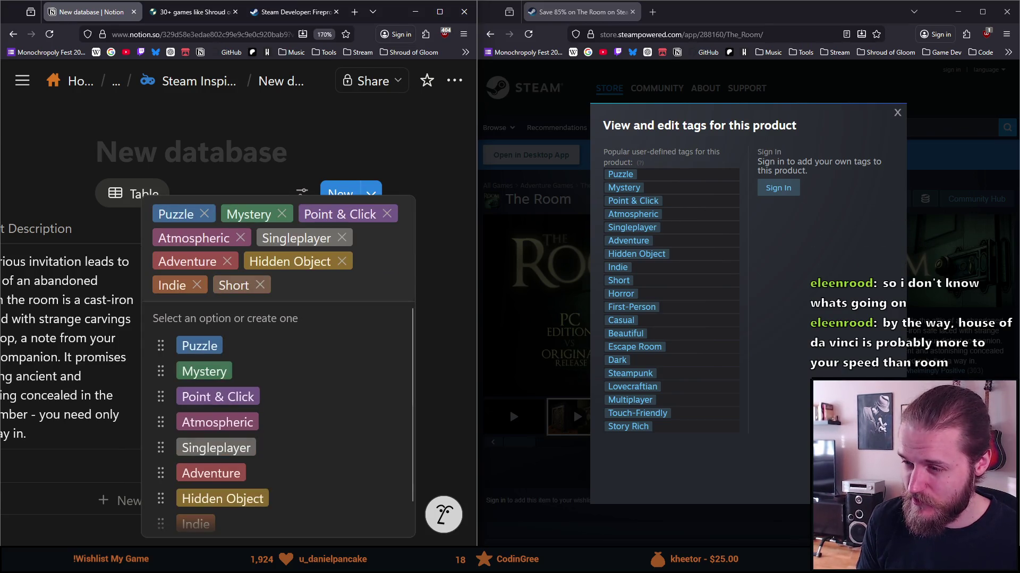
{"action": "type", "text": "Horror"}
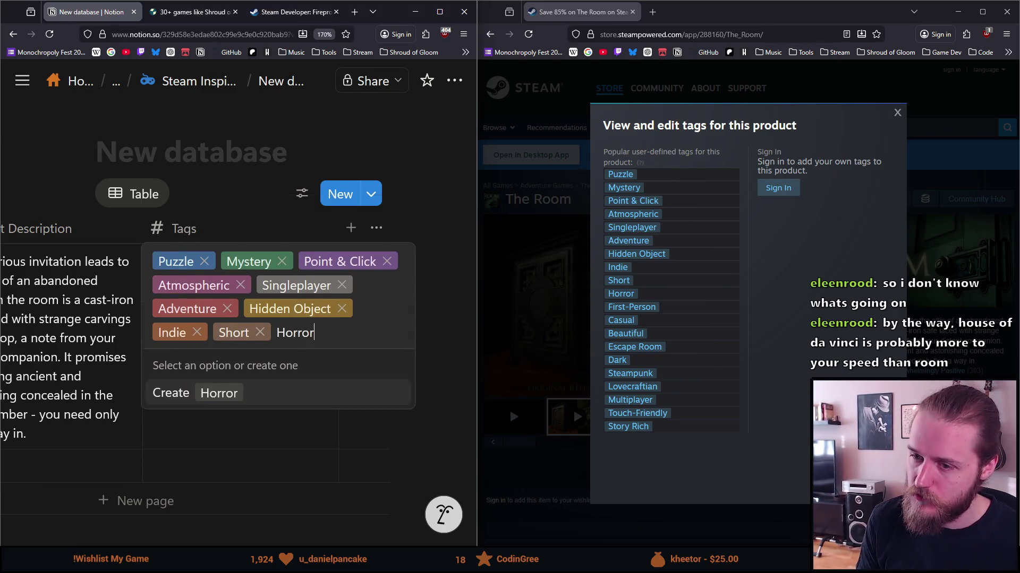
{"action": "key", "text": "Return"}
{"action": "type", "text": "F"}
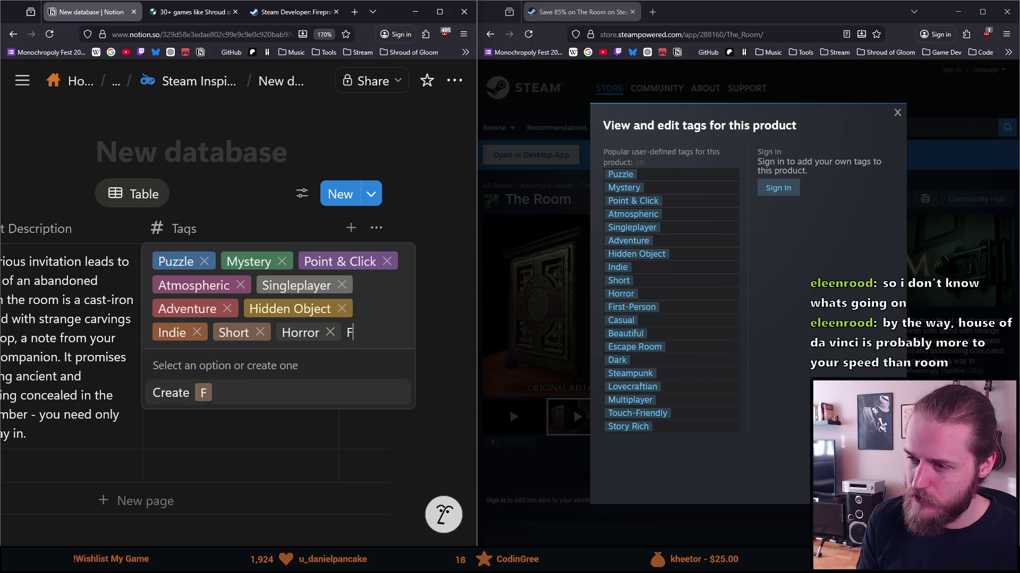
{"action": "type", "text": "irst-Person"}
{"action": "key", "text": "Return"}
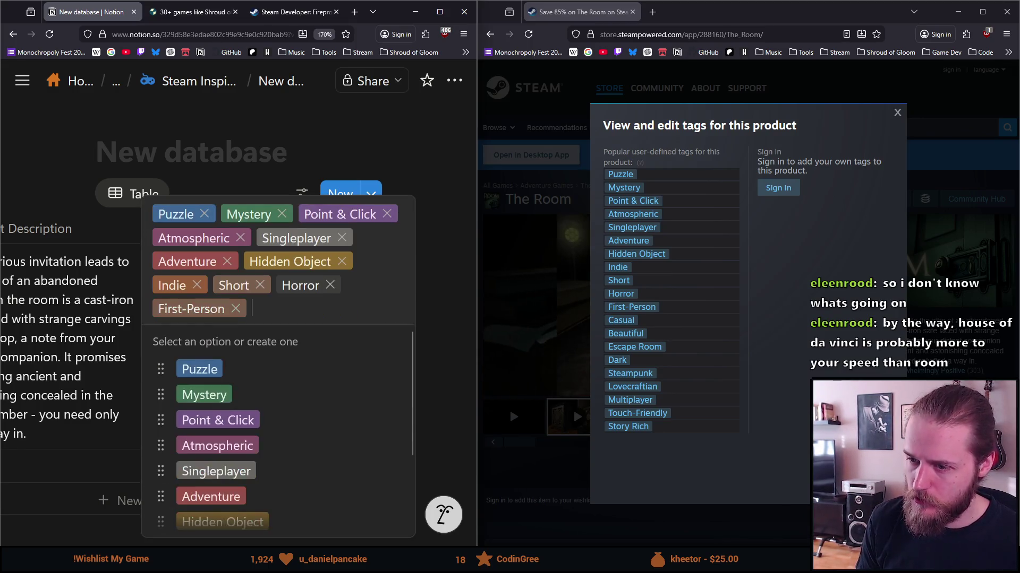
{"action": "type", "text": "Casual"}
{"action": "key", "text": "Return"}
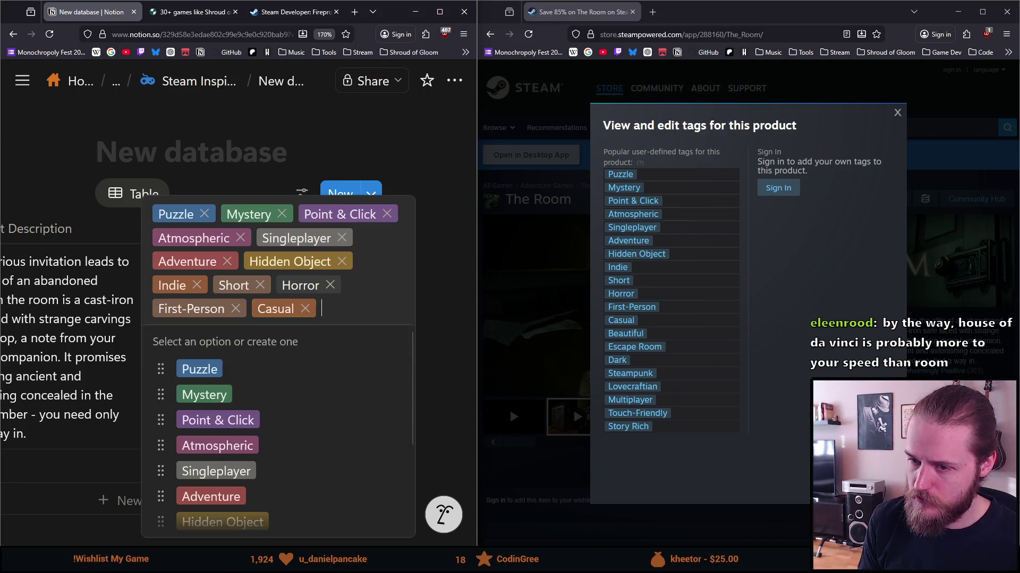
{"action": "type", "text": "Bea"}
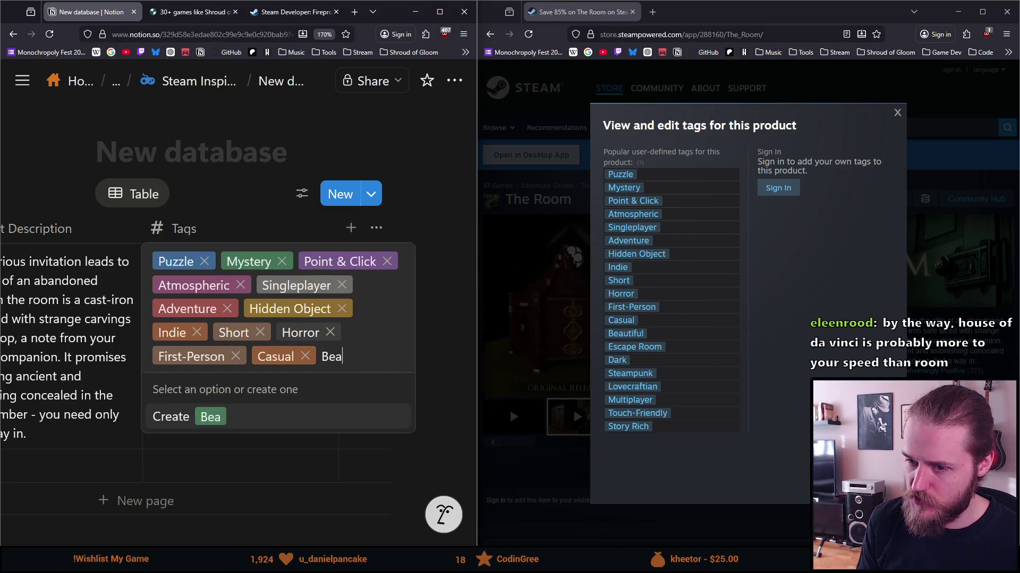
{"action": "type", "text": "utiful"}
{"action": "key", "text": "Return"}
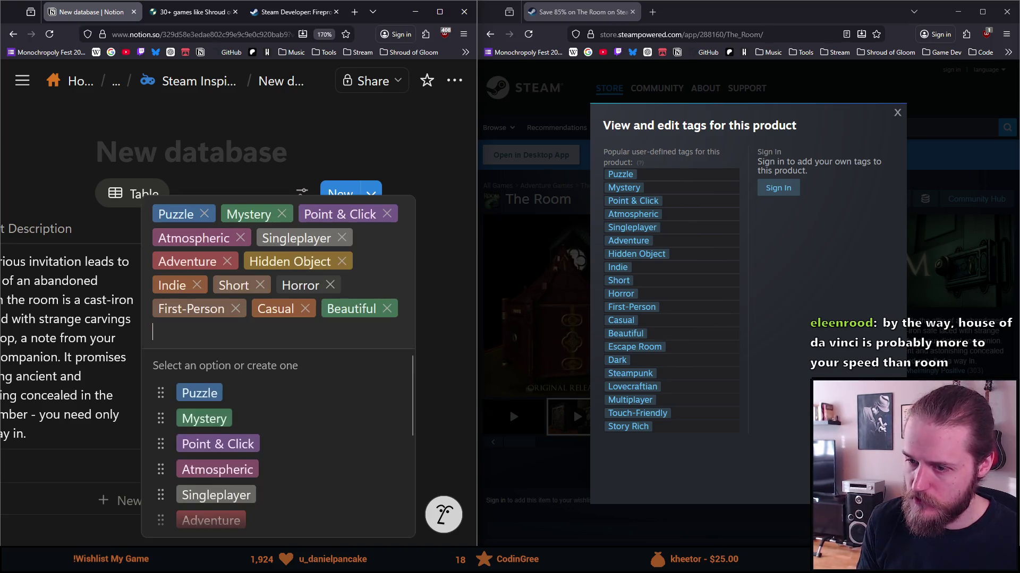
Step: Add Escape Room, Dark, Steampunk, Lovecraftian, Multiplayer, Touch-Friendly and Story Rich, then close the picker
{"action": "type", "text": "Esca"}
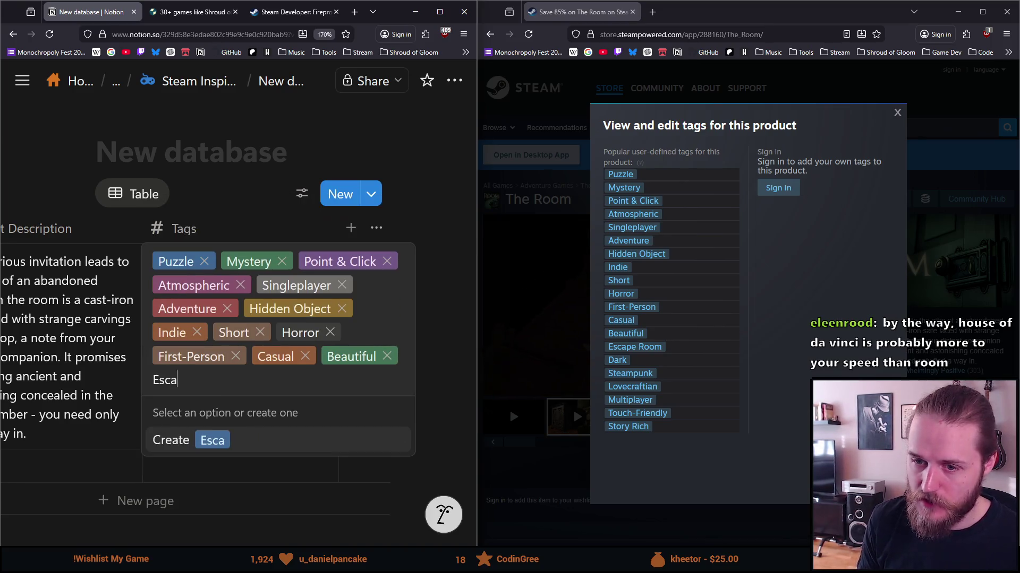
{"action": "type", "text": "pe Room"}
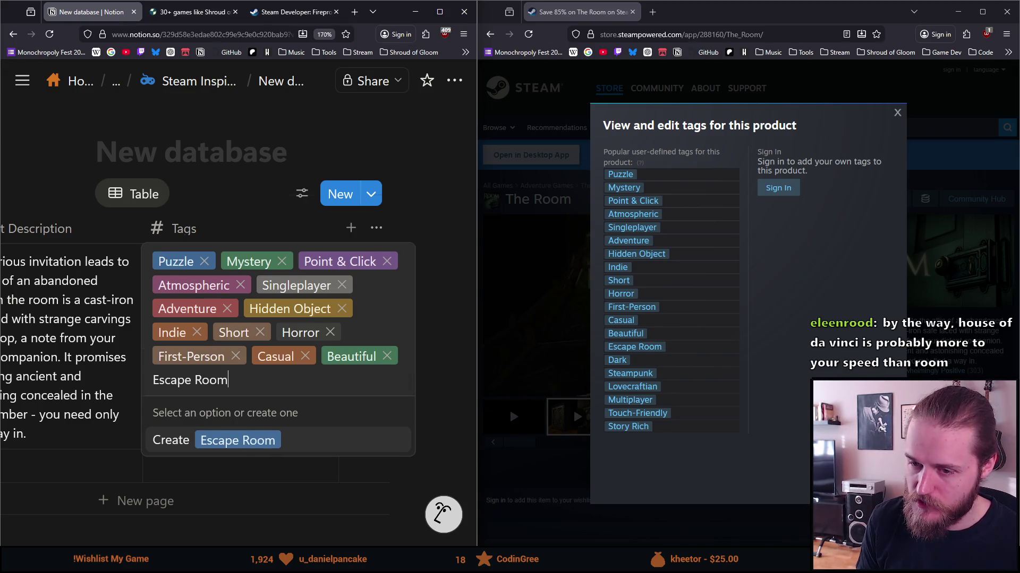
{"action": "key", "text": "Return"}
{"action": "type", "text": "Dark"}
{"action": "key", "text": "Return"}
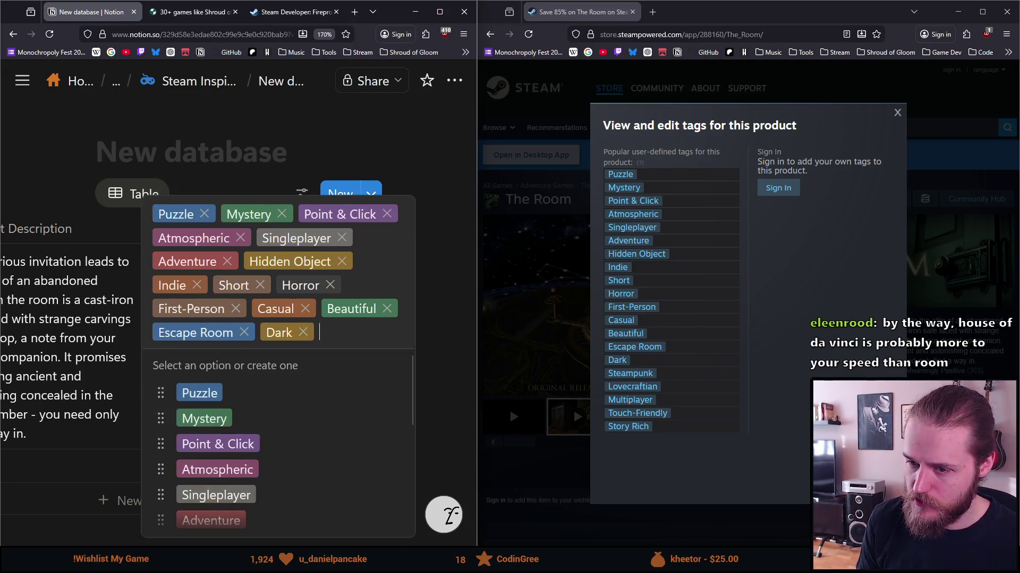
{"action": "type", "text": "Steampunkl"}
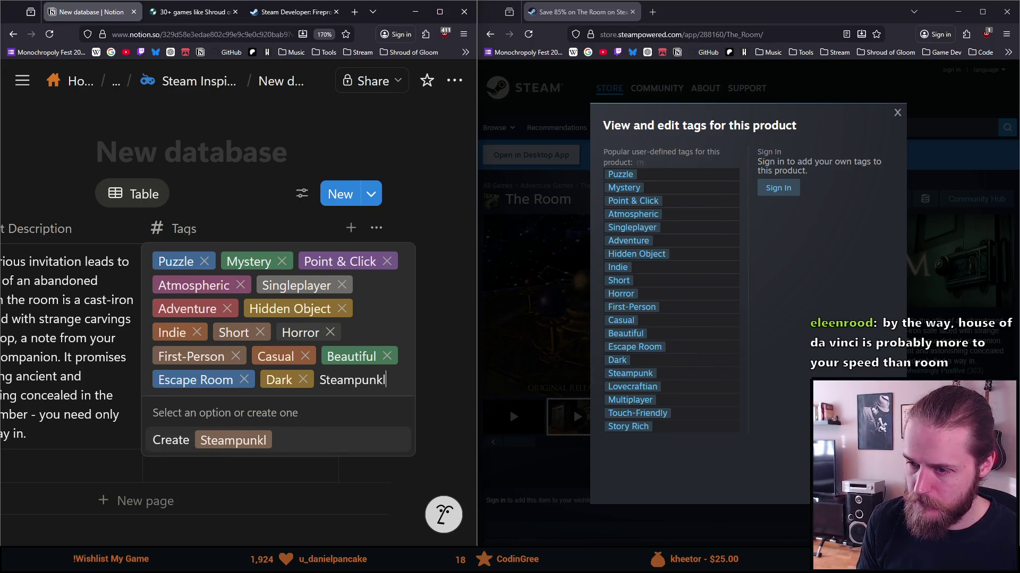
{"action": "key", "text": "Return"}
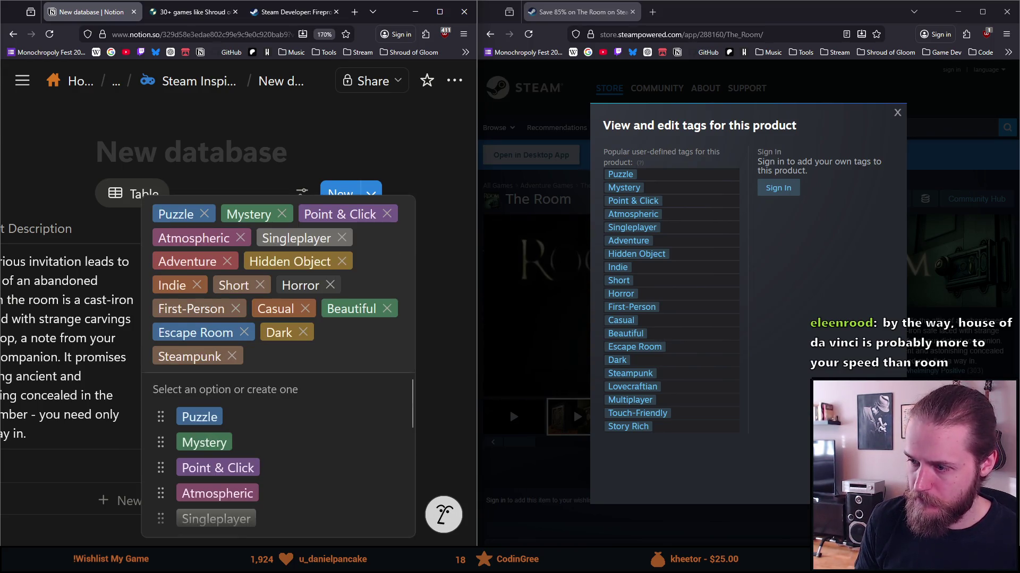
{"action": "type", "text": "Lovecraftian"}
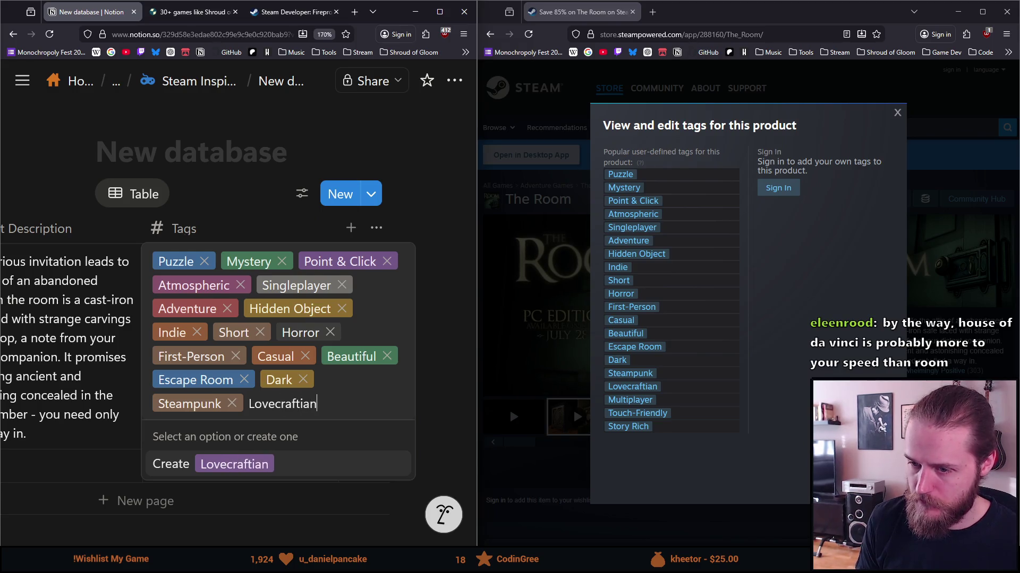
{"action": "key", "text": "Return"}
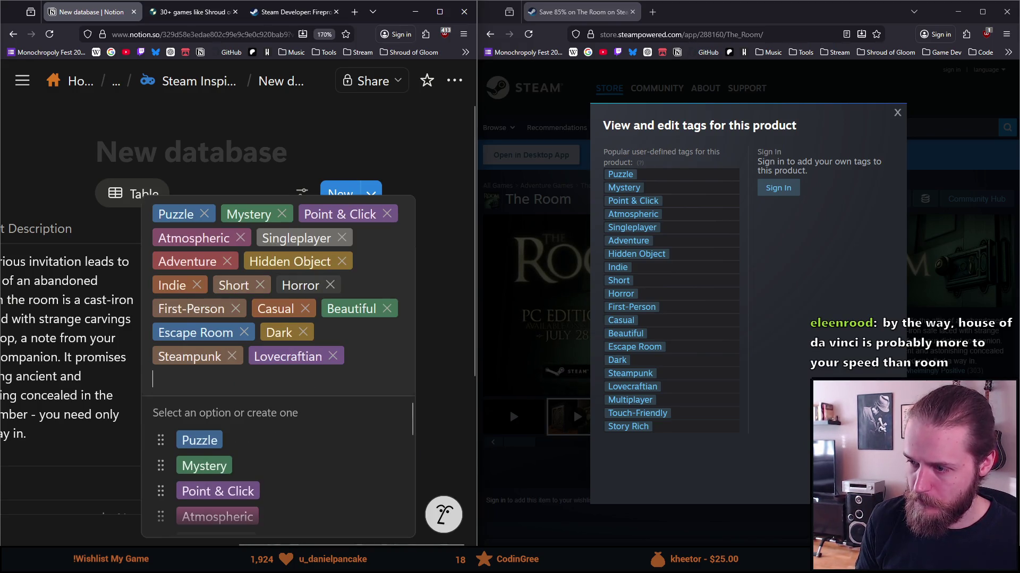
{"action": "type", "text": "Multiplayt"}
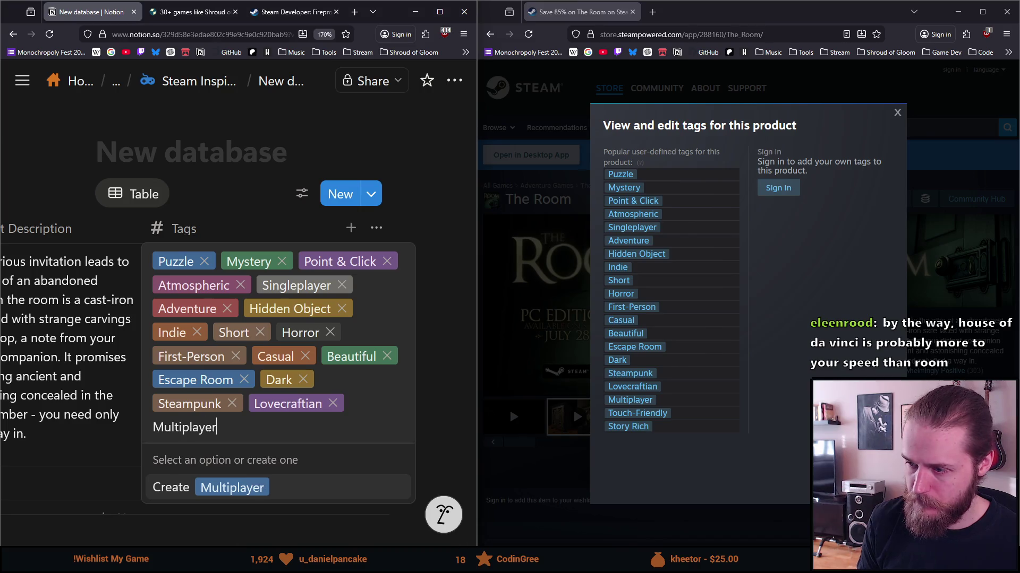
{"action": "key", "text": "Return"}
{"action": "type", "text": "Touch-"}
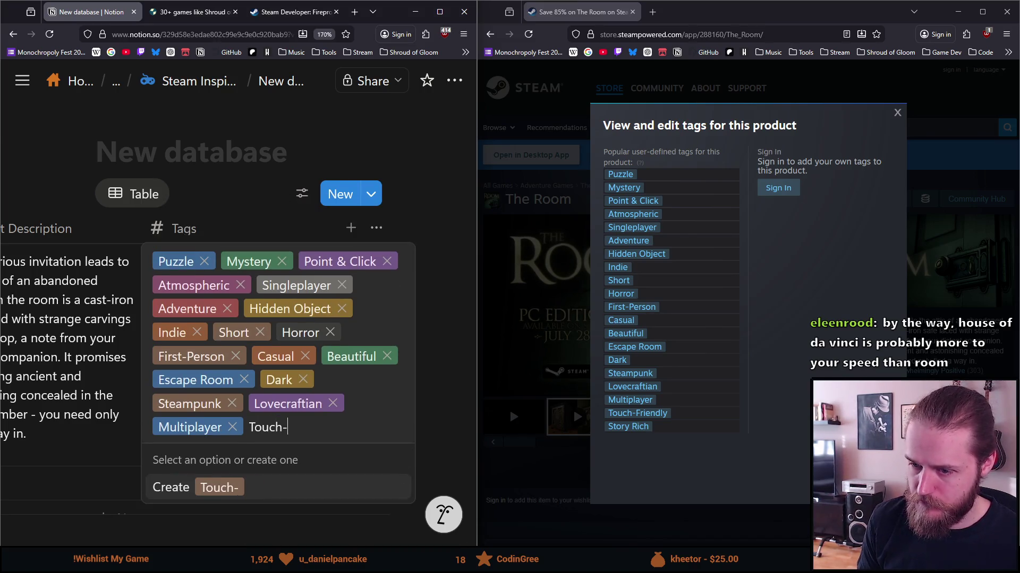
{"action": "type", "text": "Friendly"}
{"action": "key", "text": "Return"}
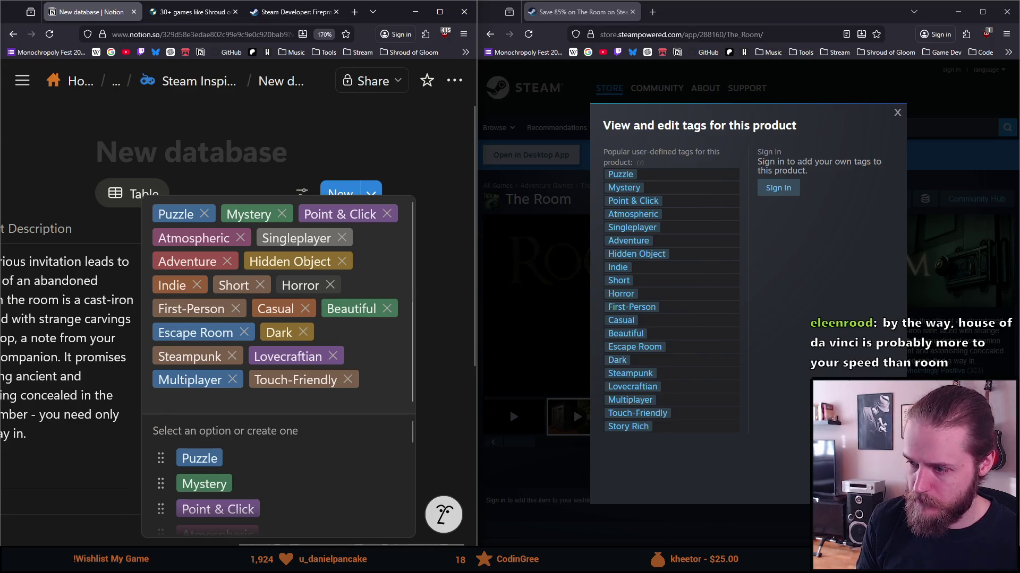
{"action": "type", "text": "Story "}
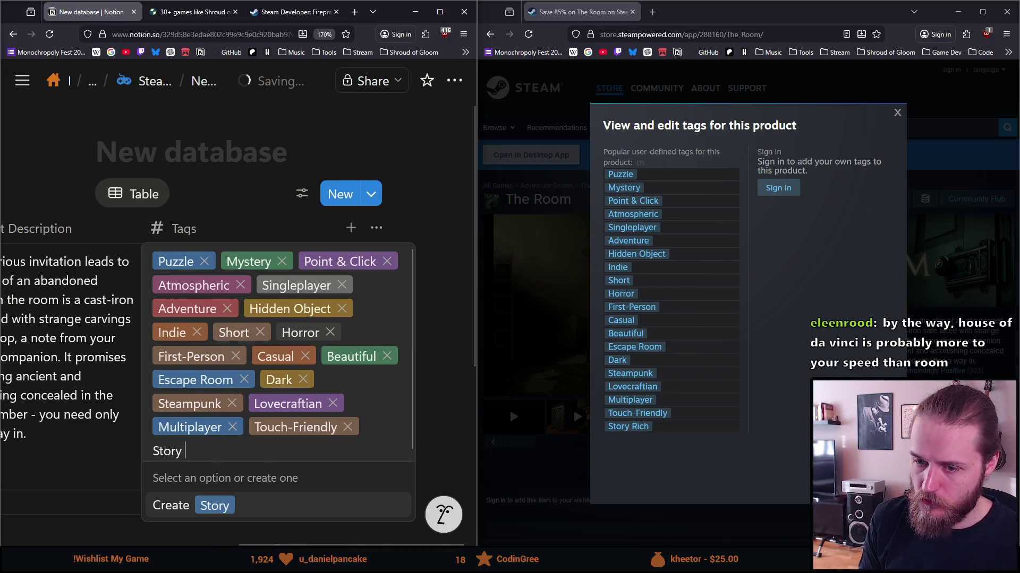
{"action": "type", "text": "Rich"}
{"action": "key", "text": "Return"}
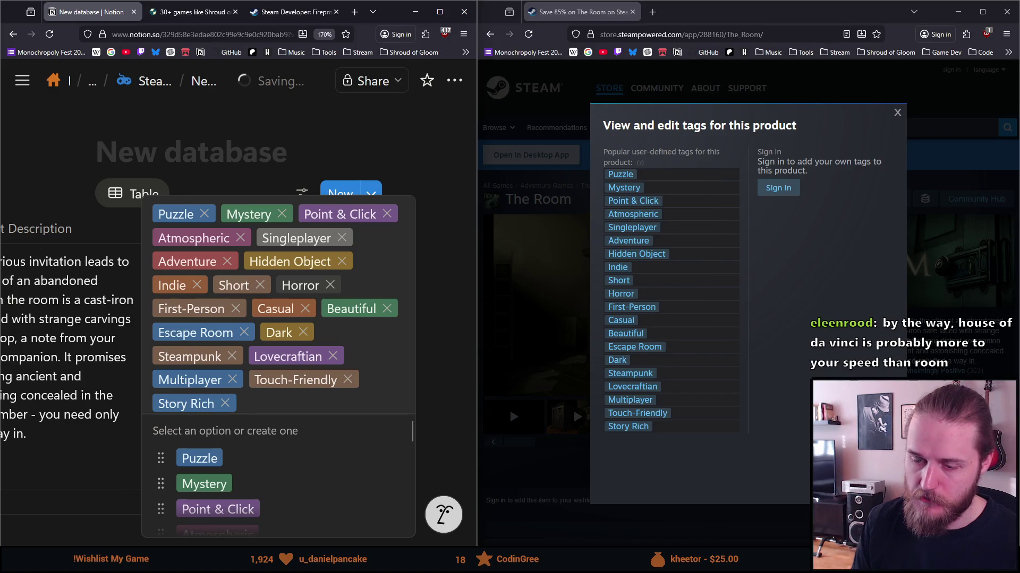
{"action": "key", "text": "Escape"}
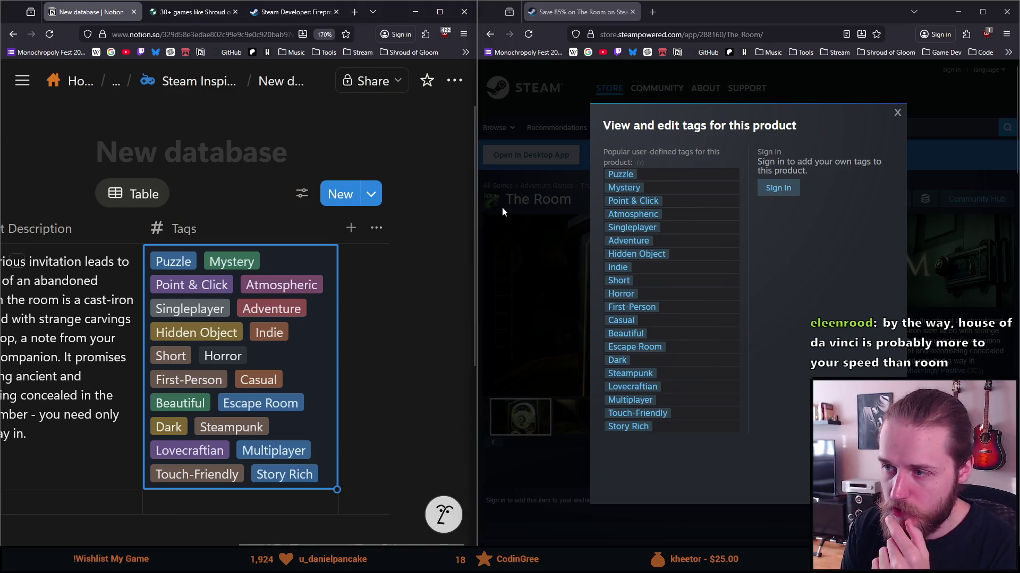
Step: Search Steam for 'house of da v', open The House of Da Vinci's page and maximize the browser
{"action": "left_click", "coordinate": [956, 146]}
{"action": "left_click", "coordinate": [902, 127]}
{"action": "type", "text": "ho"}
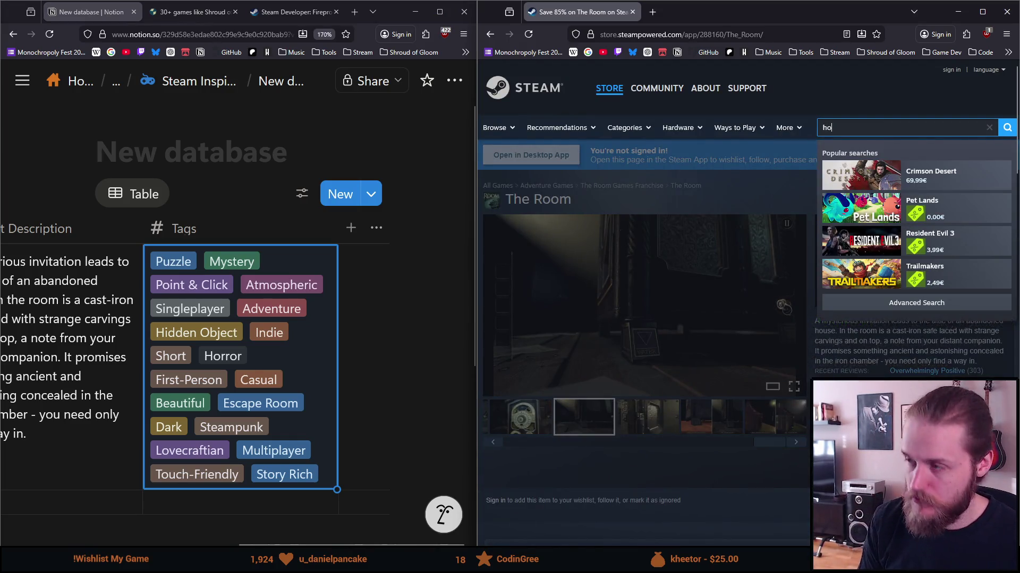
{"action": "type", "text": "use of da v"}
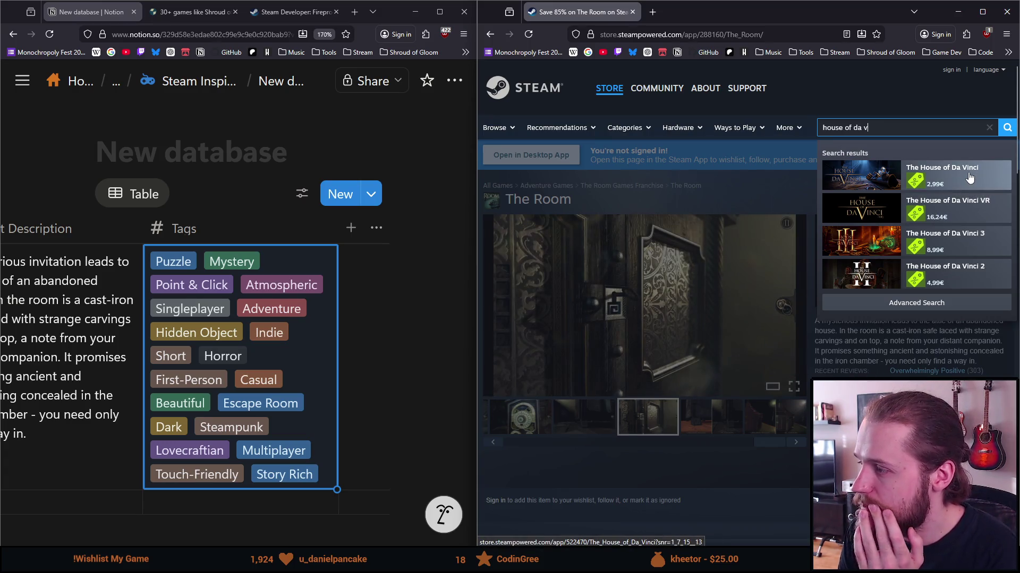
{"action": "left_click", "coordinate": [970, 178]}
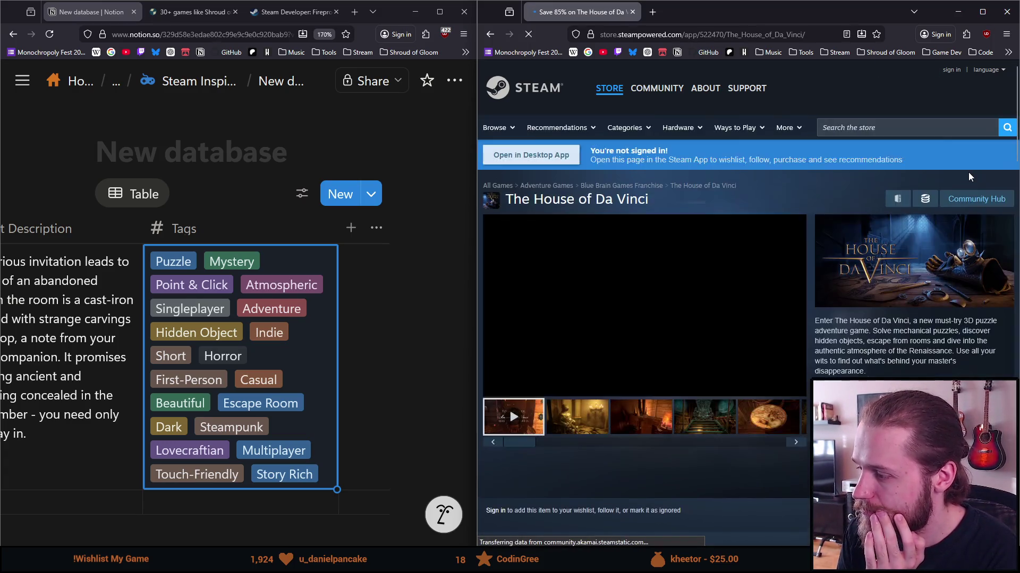
{"action": "left_click", "coordinate": [982, 12]}
Step: Pause and rewind the store-page trailer, then play it full screen
{"action": "left_click", "coordinate": [204, 447]}
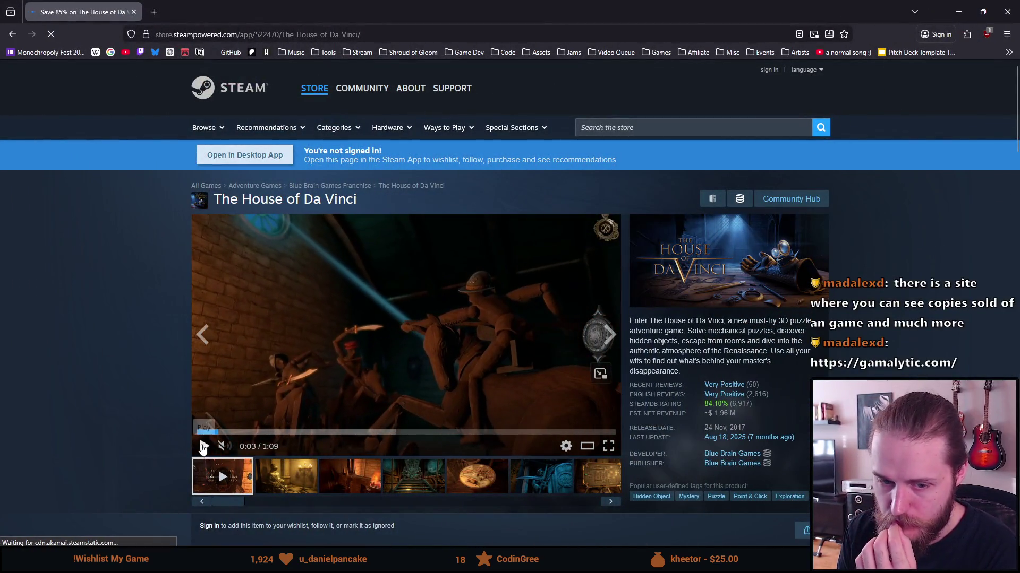
{"action": "left_click", "coordinate": [202, 432]}
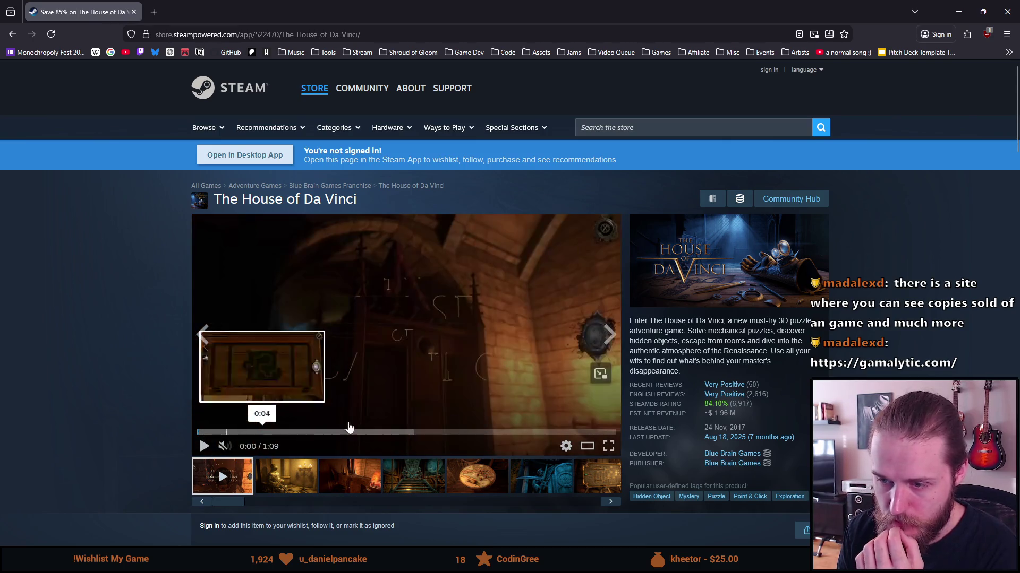
{"action": "left_click", "coordinate": [609, 446]}
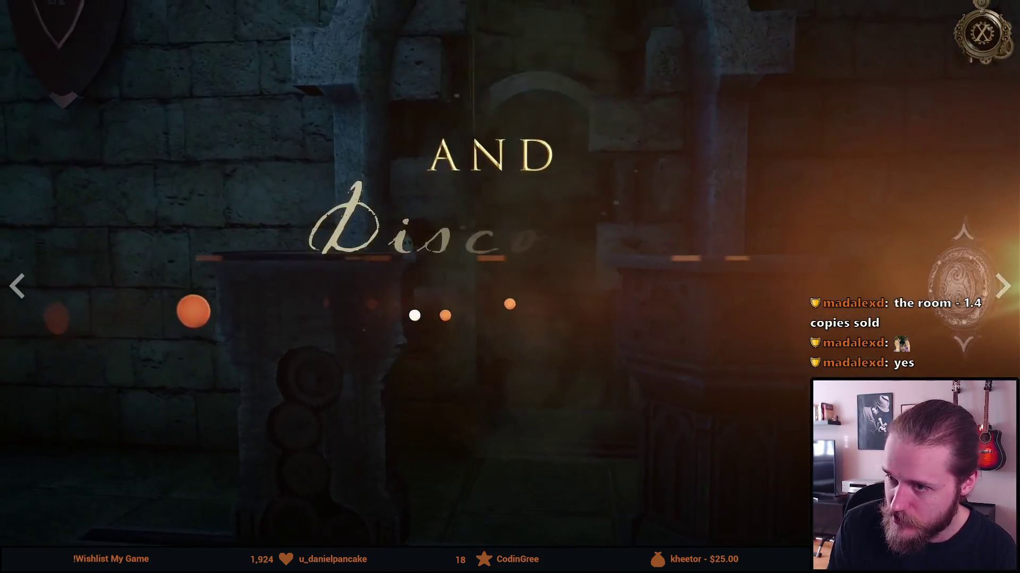
Step: Exit full-screen playback and pause The House of Da Vinci trailer at 1:03
{"action": "key", "text": "Escape"}
{"action": "key", "text": "space"}
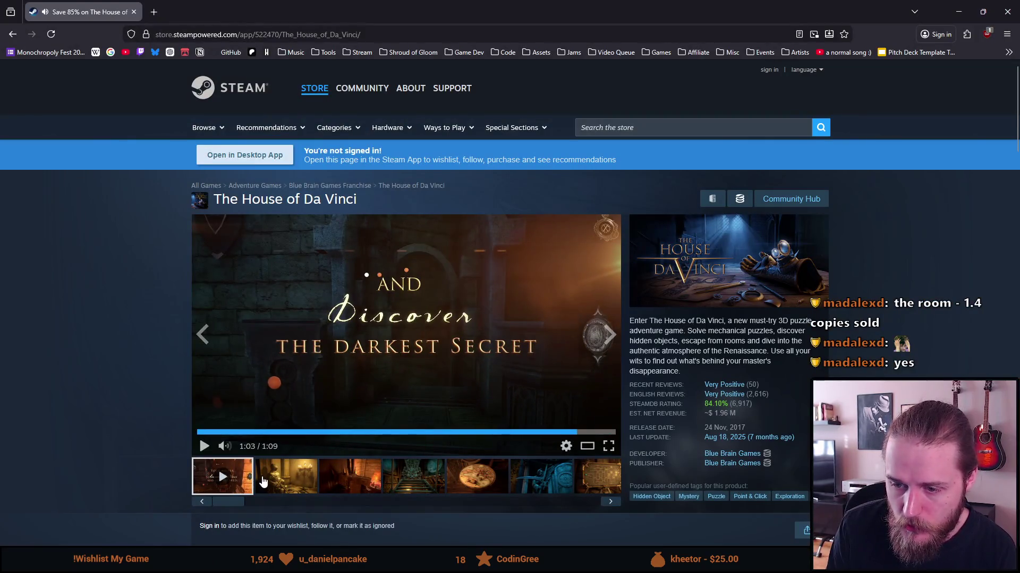
Step: Scroll down the store page and expand the full game description with READ MORE
{"action": "scroll", "coordinate": [123, 394], "scroll_direction": "down", "scroll_amount": 6}
{"action": "scroll", "coordinate": [149, 388], "scroll_direction": "up", "scroll_amount": 4}
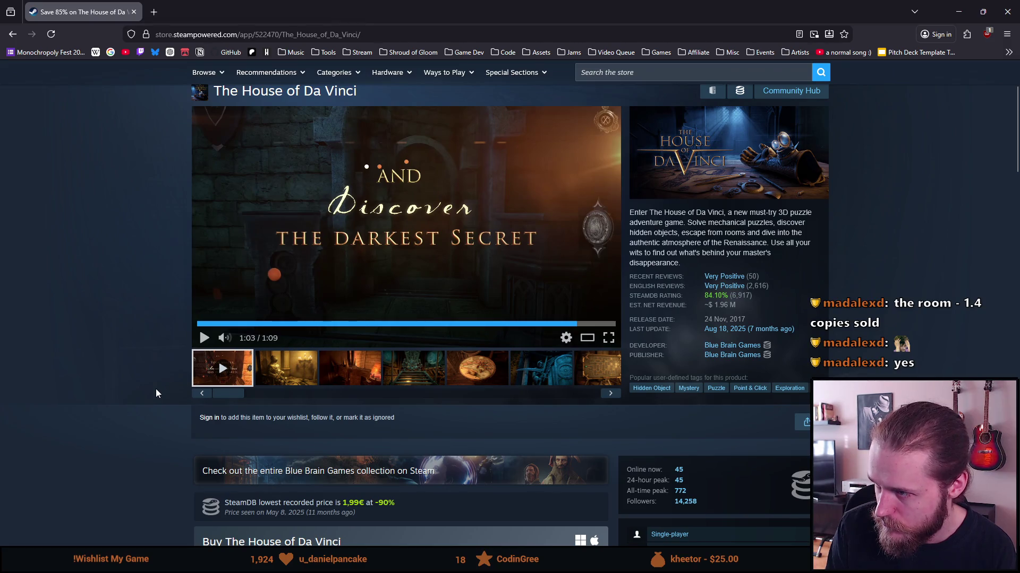
{"action": "scroll", "coordinate": [154, 414], "scroll_direction": "down", "scroll_amount": 6}
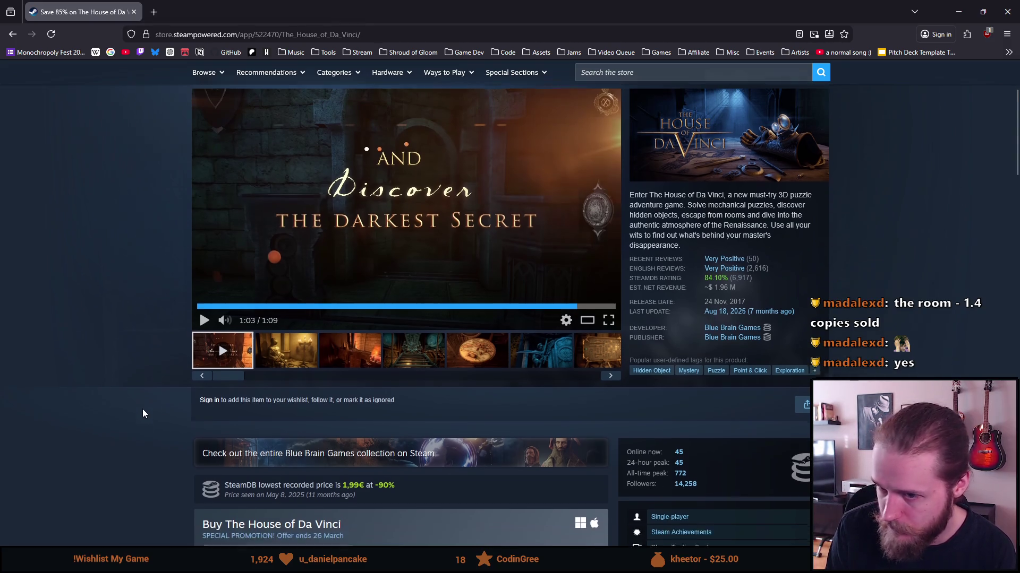
{"action": "scroll", "coordinate": [90, 438], "scroll_direction": "down", "scroll_amount": 14}
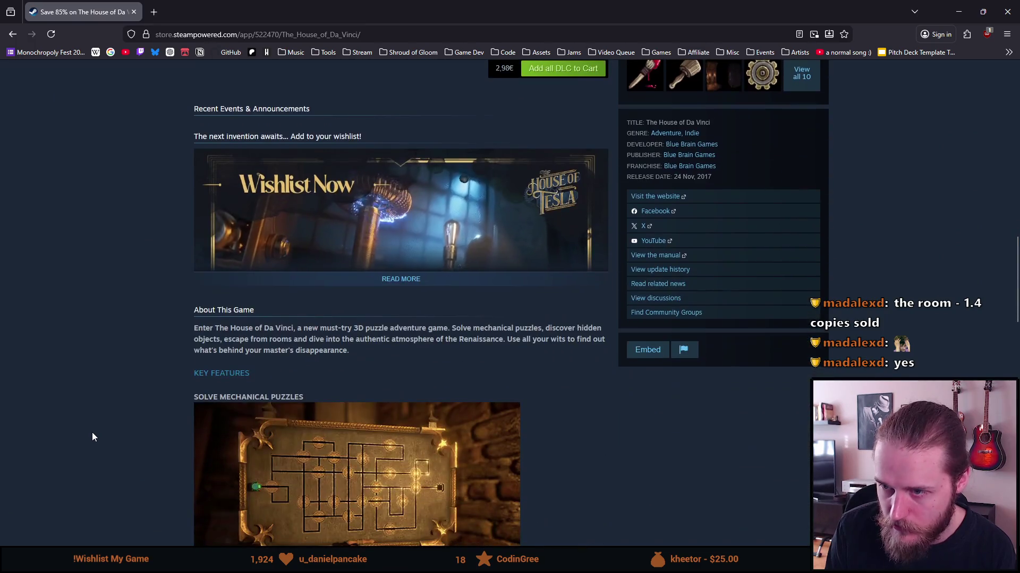
{"action": "scroll", "coordinate": [93, 436], "scroll_direction": "down", "scroll_amount": 3}
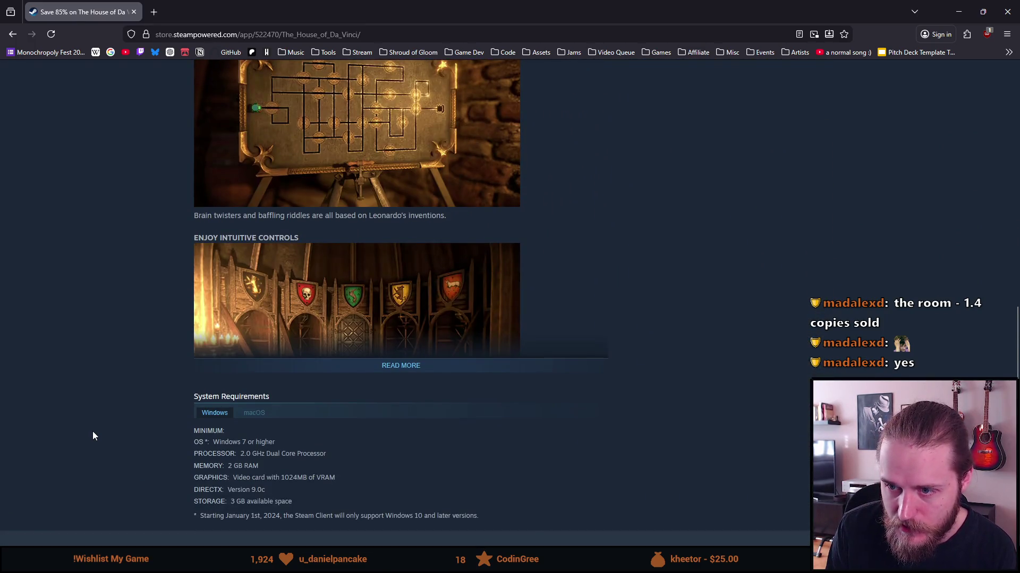
{"action": "left_click", "coordinate": [370, 367]}
Step: Scroll down to the customer reviews, showing Very Positive across 6,321 reviews
{"action": "scroll", "coordinate": [165, 394], "scroll_direction": "down", "scroll_amount": 6}
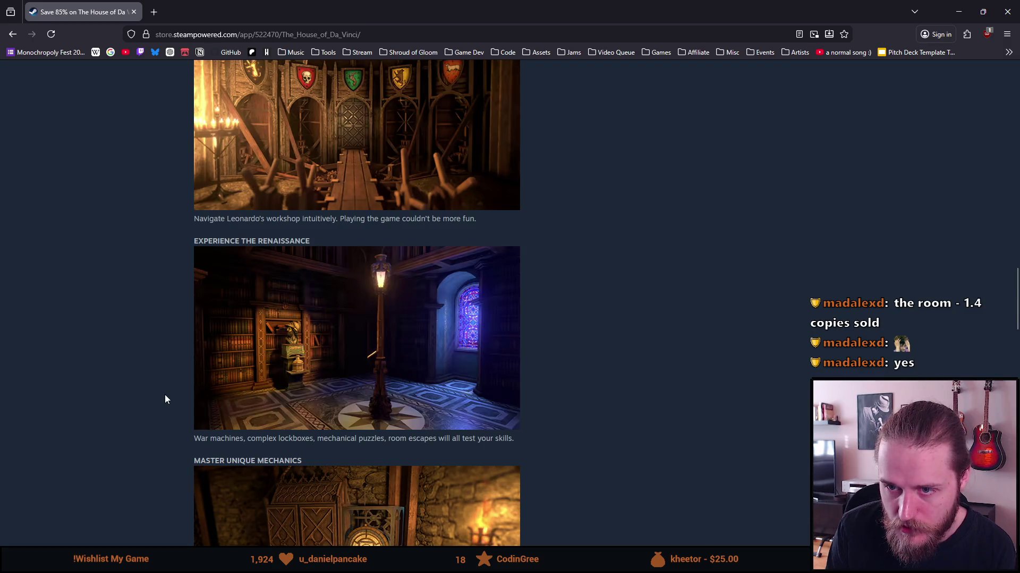
{"action": "scroll", "coordinate": [165, 396], "scroll_direction": "down", "scroll_amount": 8}
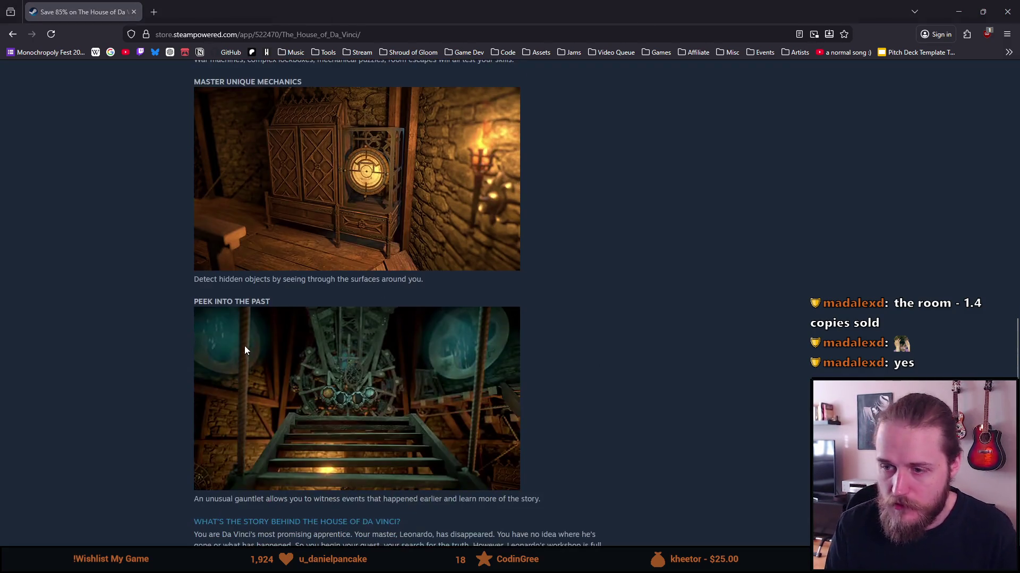
{"action": "scroll", "coordinate": [183, 305], "scroll_direction": "down", "scroll_amount": 12}
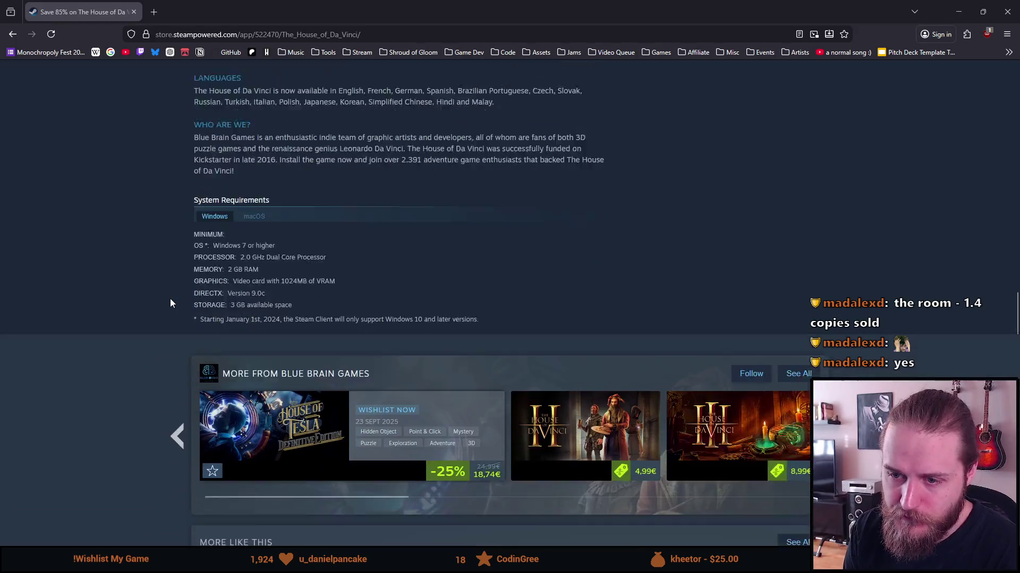
{"action": "scroll", "coordinate": [96, 315], "scroll_direction": "down", "scroll_amount": 2}
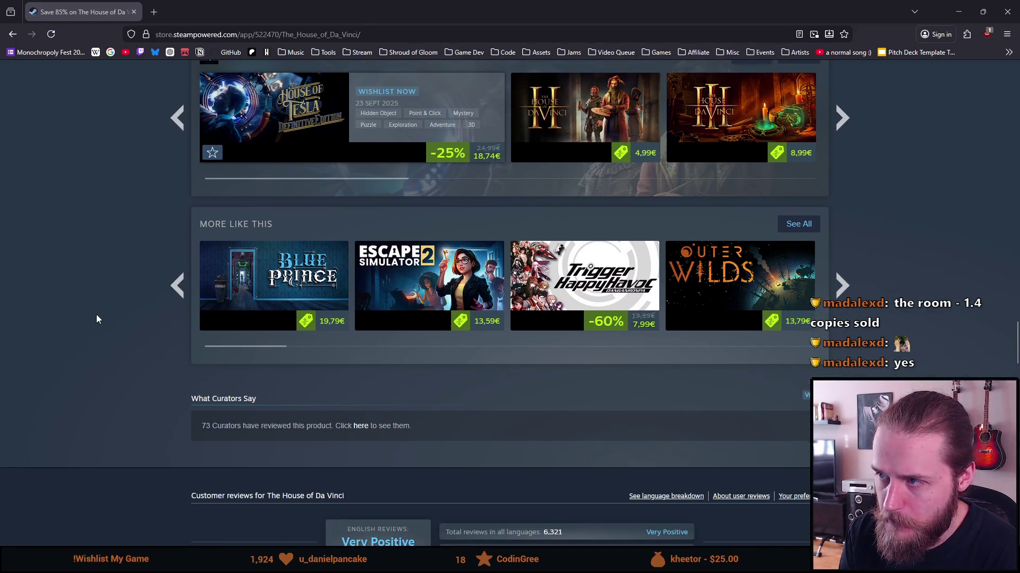
{"action": "scroll", "coordinate": [96, 326], "scroll_direction": "down", "scroll_amount": 2}
{"action": "scroll", "coordinate": [96, 326], "scroll_direction": "down", "scroll_amount": 1}
{"action": "middle_click", "coordinate": [80, 436]}
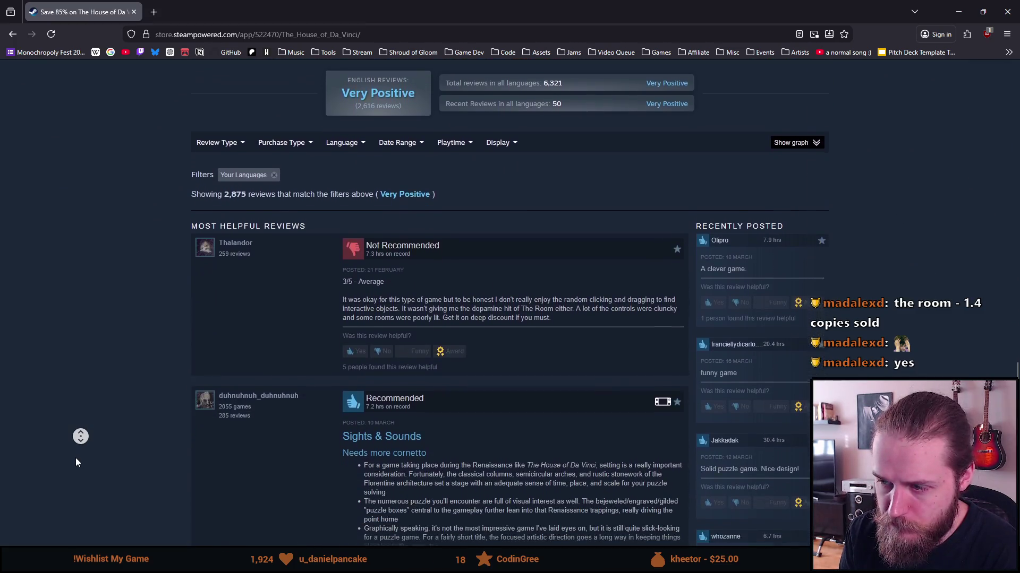
{"action": "left_click", "coordinate": [76, 459]}
{"action": "left_click_drag", "start_coordinate": [604, 225], "coordinate": [600, 218]}
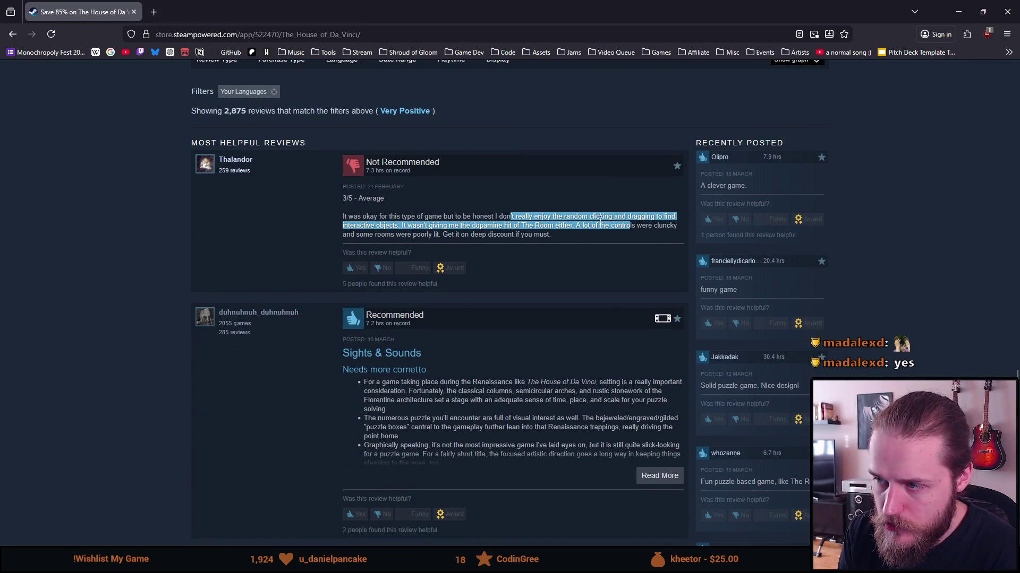
{"action": "double_click", "coordinate": [365, 228]}
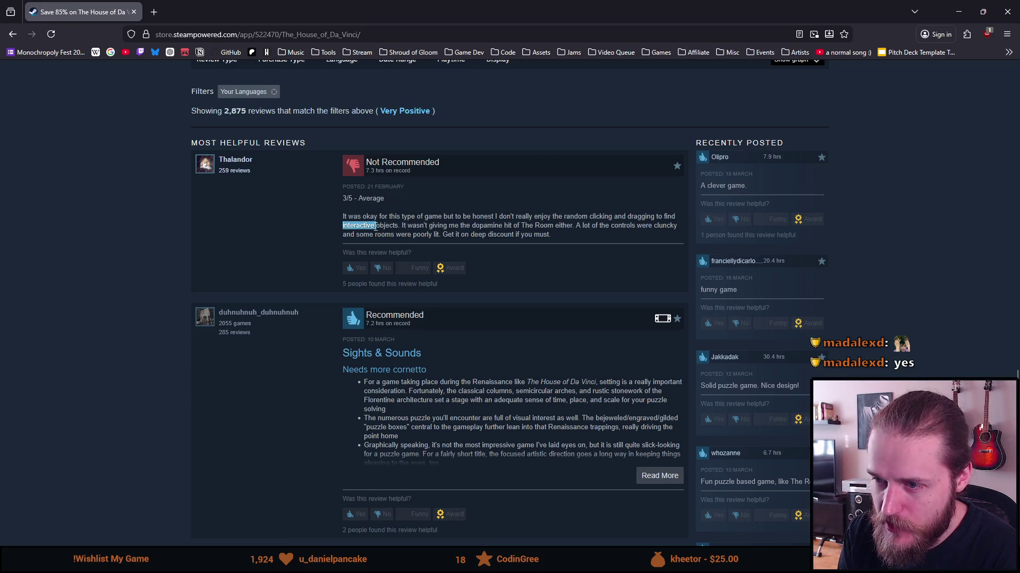
{"action": "left_click_drag", "start_coordinate": [400, 225], "coordinate": [583, 216]}
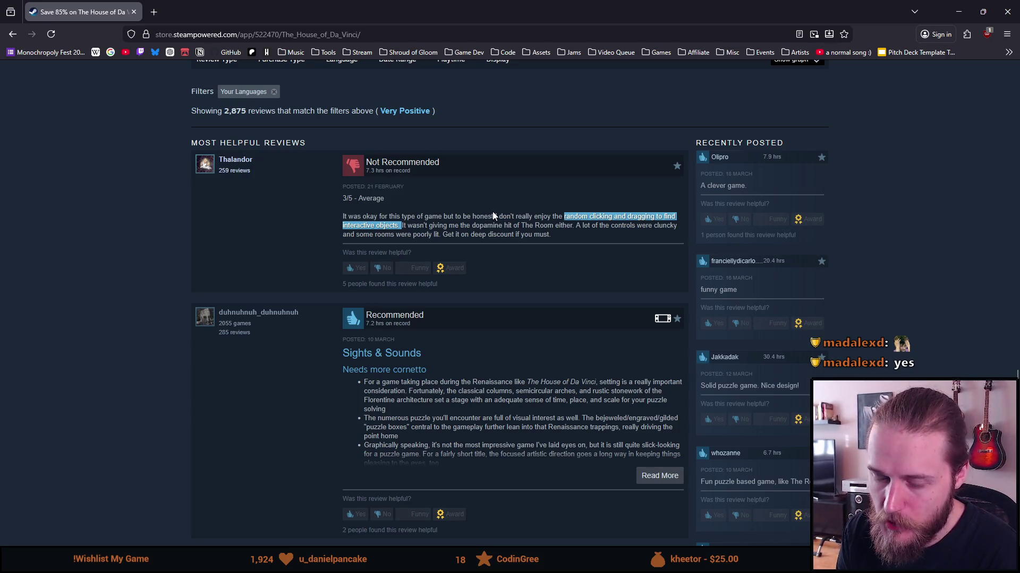
{"action": "mouse_move", "coordinate": [343, 216]}
{"action": "left_mouse_down"}
{"action": "mouse_move", "coordinate": [552, 236]}
{"action": "mouse_move", "coordinate": [386, 230]}
{"action": "mouse_move", "coordinate": [375, 218]}
{"action": "mouse_move", "coordinate": [391, 226]}
{"action": "left_mouse_up"}
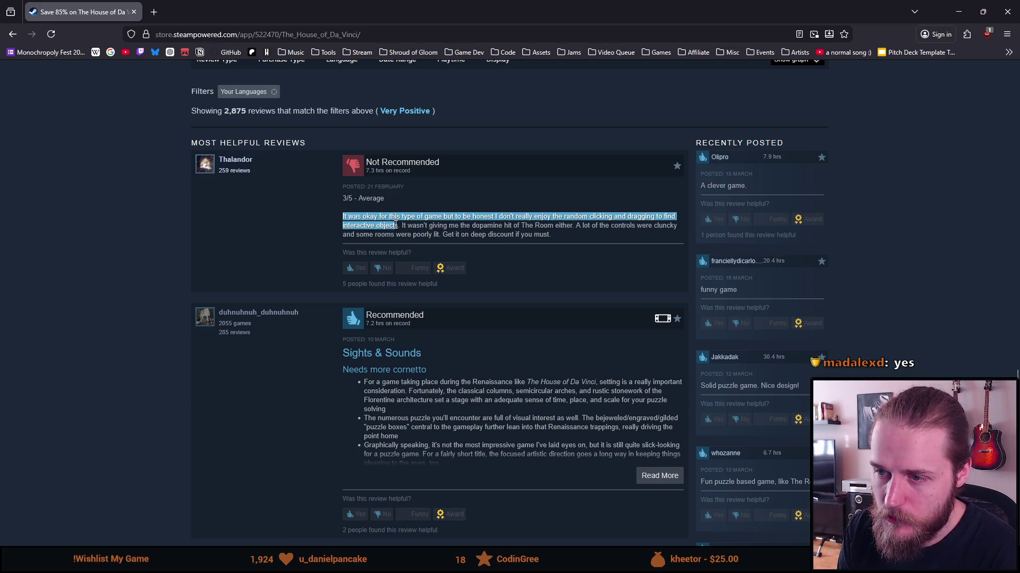
{"action": "left_click", "coordinate": [409, 229]}
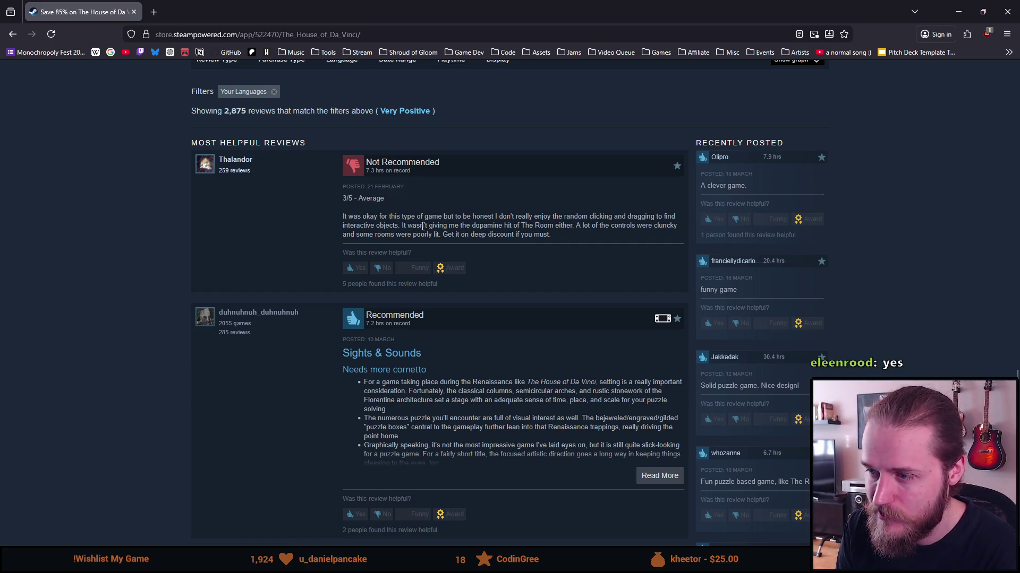
{"action": "left_click_drag", "start_coordinate": [374, 223], "coordinate": [563, 220]}
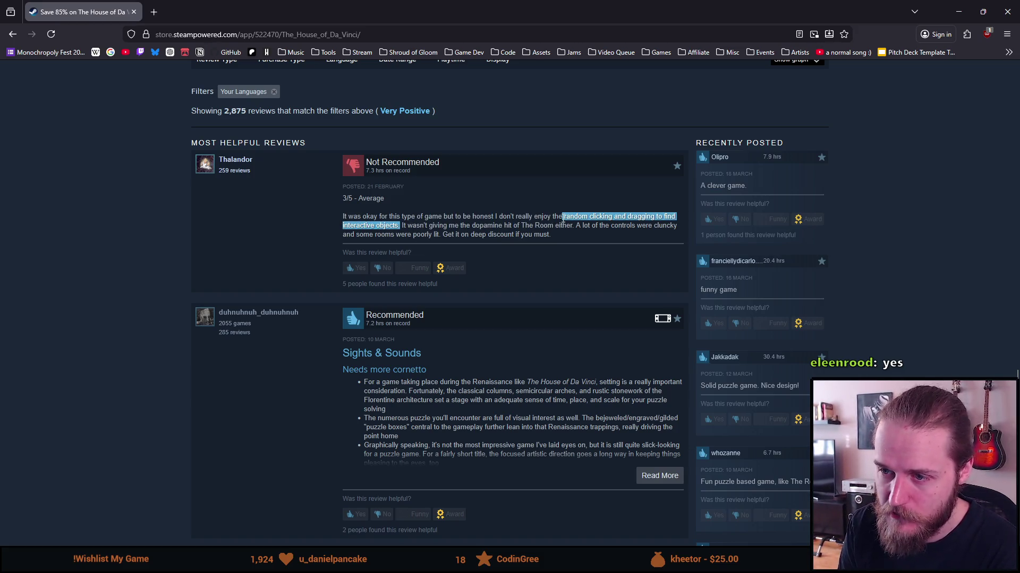
{"action": "left_click", "coordinate": [423, 224]}
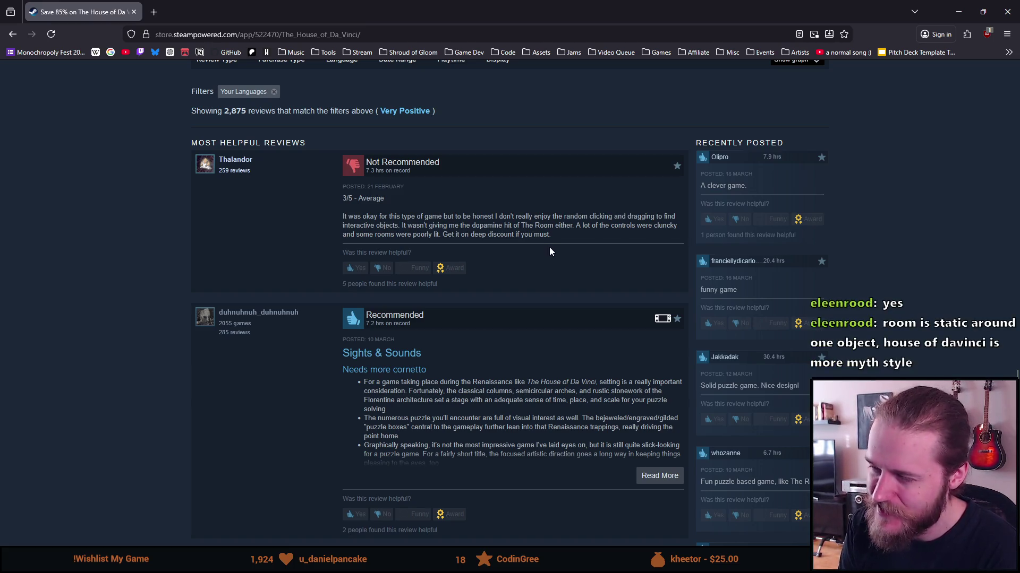
{"action": "left_click_drag", "start_coordinate": [408, 226], "coordinate": [502, 225]}
{"action": "left_click", "coordinate": [586, 235]}
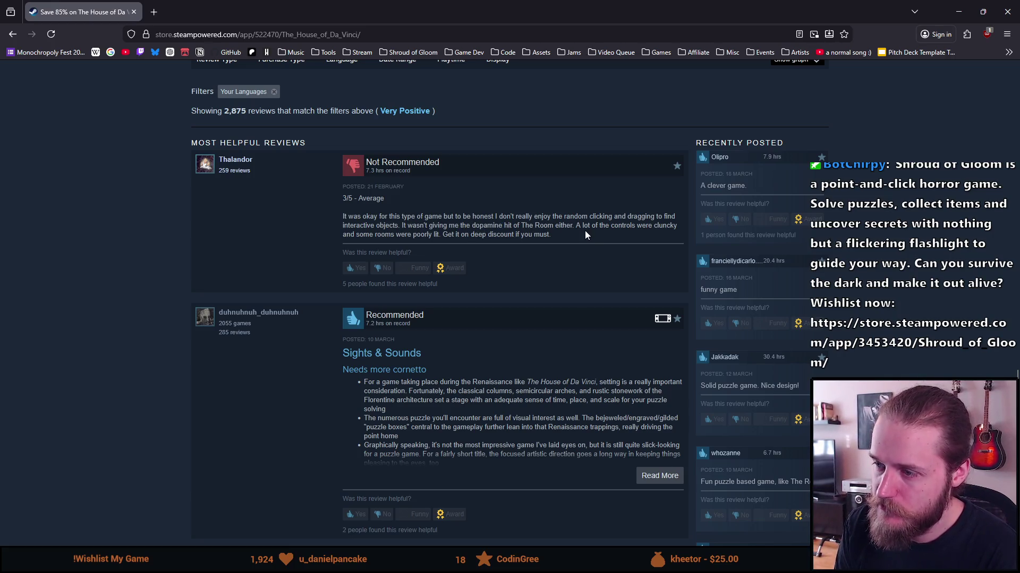
{"action": "scroll", "coordinate": [418, 235], "scroll_direction": "down", "scroll_amount": 1}
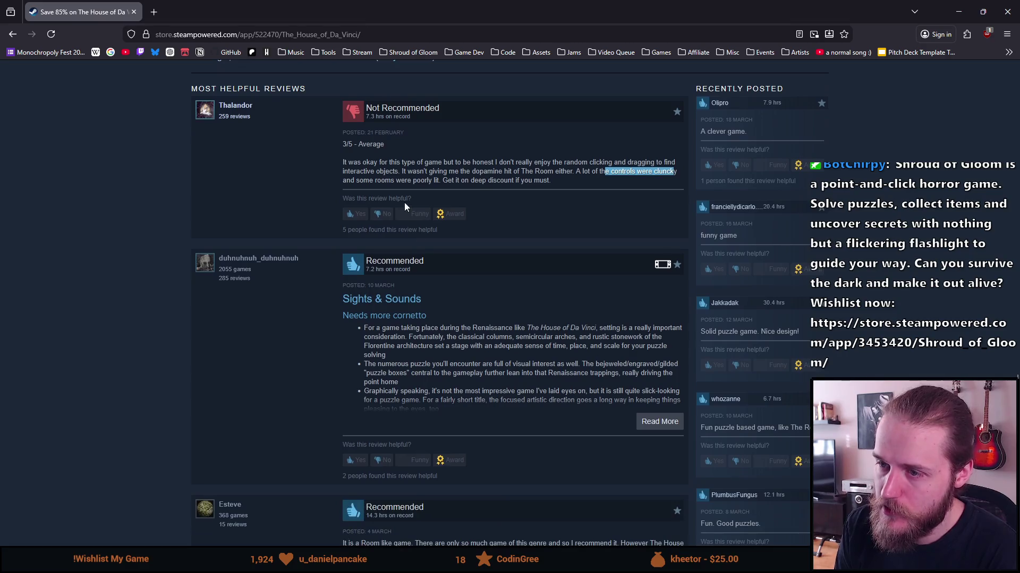
Step: Read through the reviews, highlighting passages of the pixel-hunting review
{"action": "scroll", "coordinate": [519, 219], "scroll_direction": "down", "scroll_amount": 3}
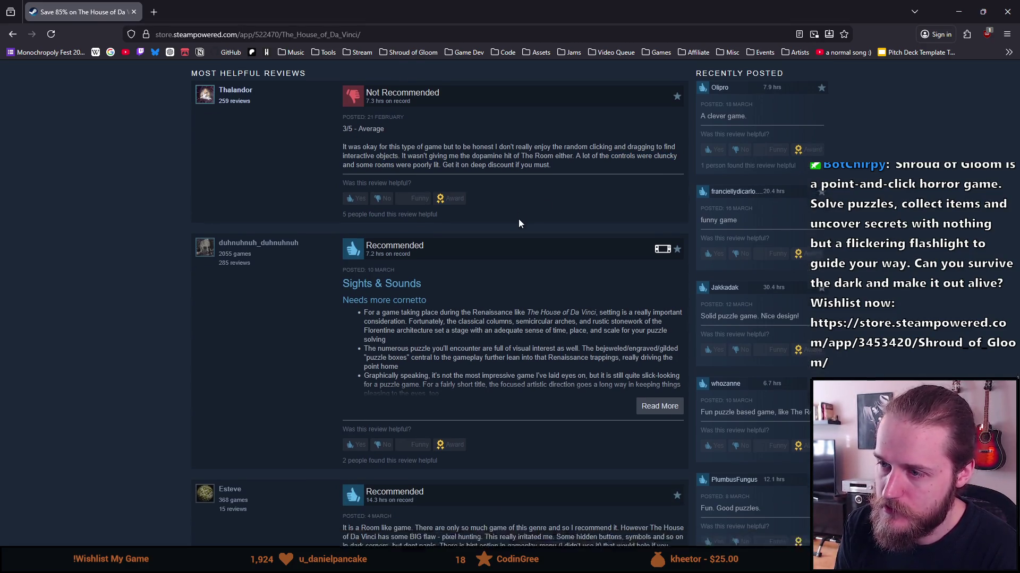
{"action": "scroll", "coordinate": [501, 225], "scroll_direction": "down", "scroll_amount": 2}
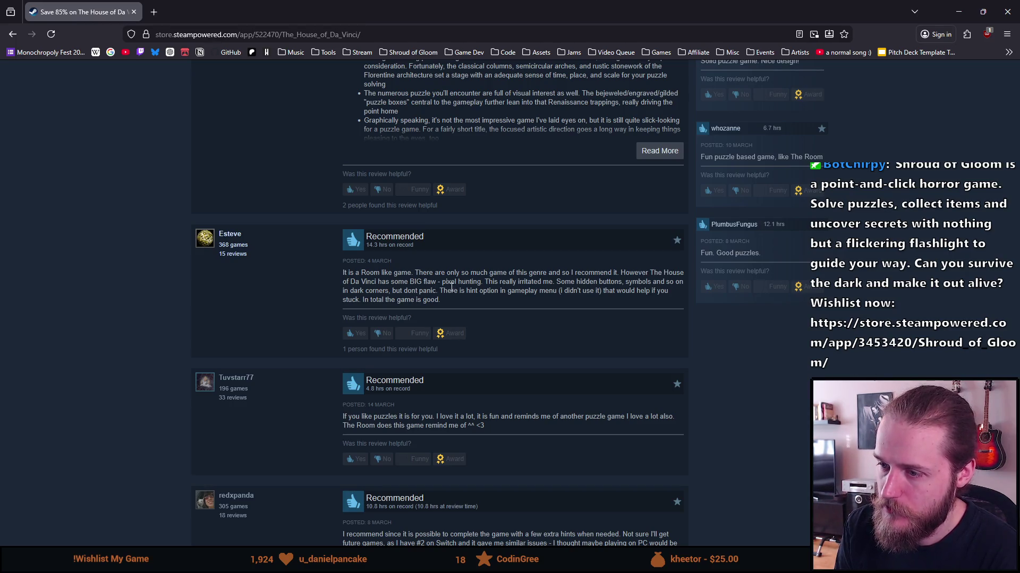
{"action": "left_click_drag", "start_coordinate": [452, 287], "coordinate": [486, 291]}
{"action": "left_click", "coordinate": [494, 280]}
{"action": "scroll", "coordinate": [520, 279], "scroll_direction": "down", "scroll_amount": 2}
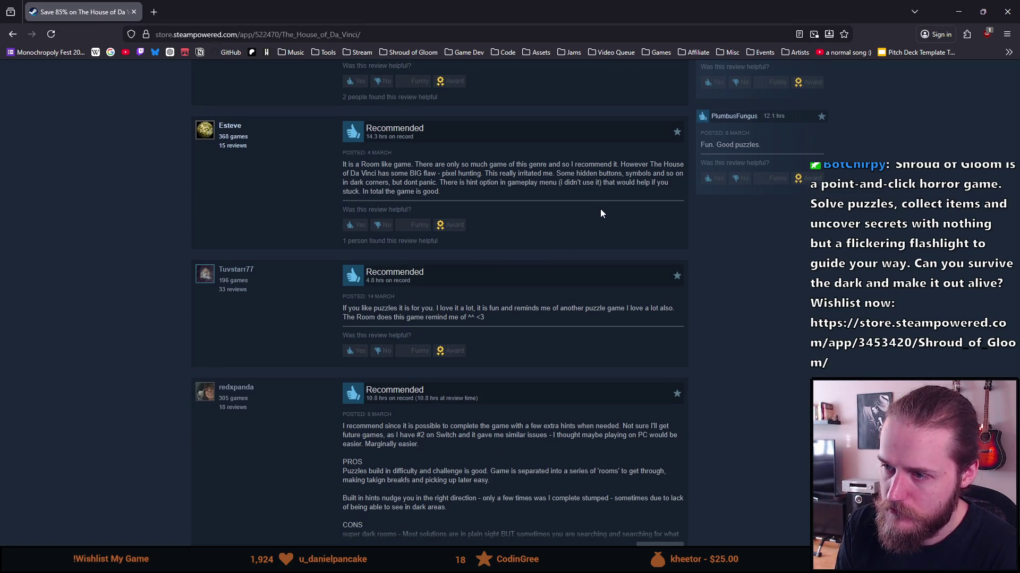
{"action": "scroll", "coordinate": [600, 213], "scroll_direction": "down", "scroll_amount": 1}
{"action": "left_click_drag", "start_coordinate": [473, 119], "coordinate": [624, 144]}
{"action": "left_click", "coordinate": [541, 128]}
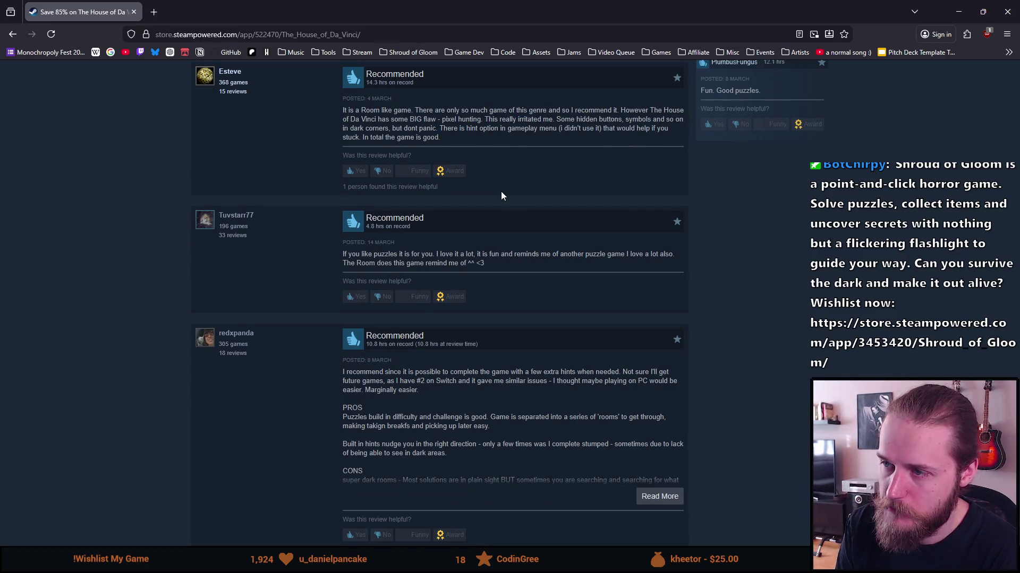
{"action": "scroll", "coordinate": [501, 192], "scroll_direction": "down", "scroll_amount": 1}
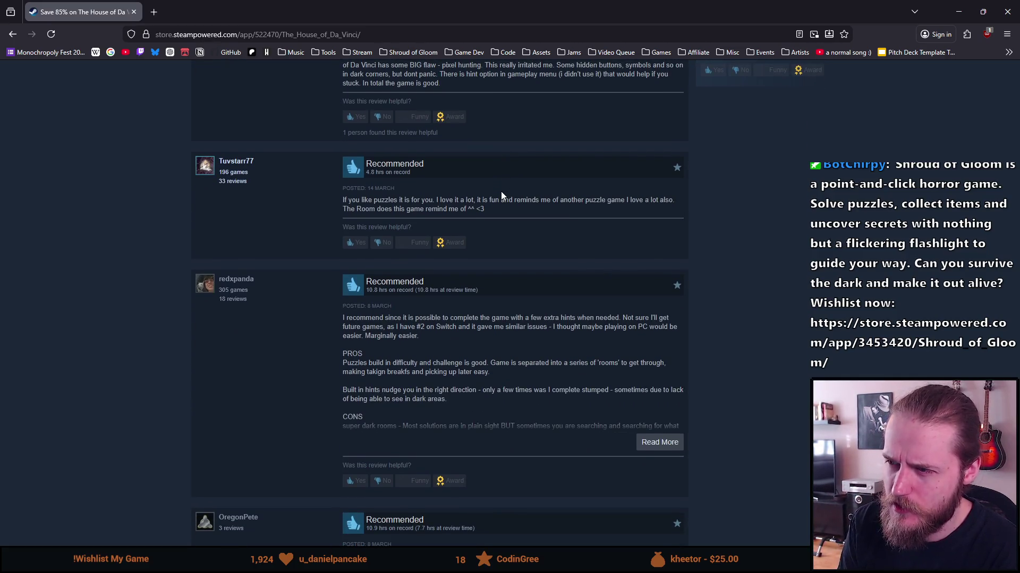
{"action": "scroll", "coordinate": [228, 239], "scroll_direction": "down", "scroll_amount": 1}
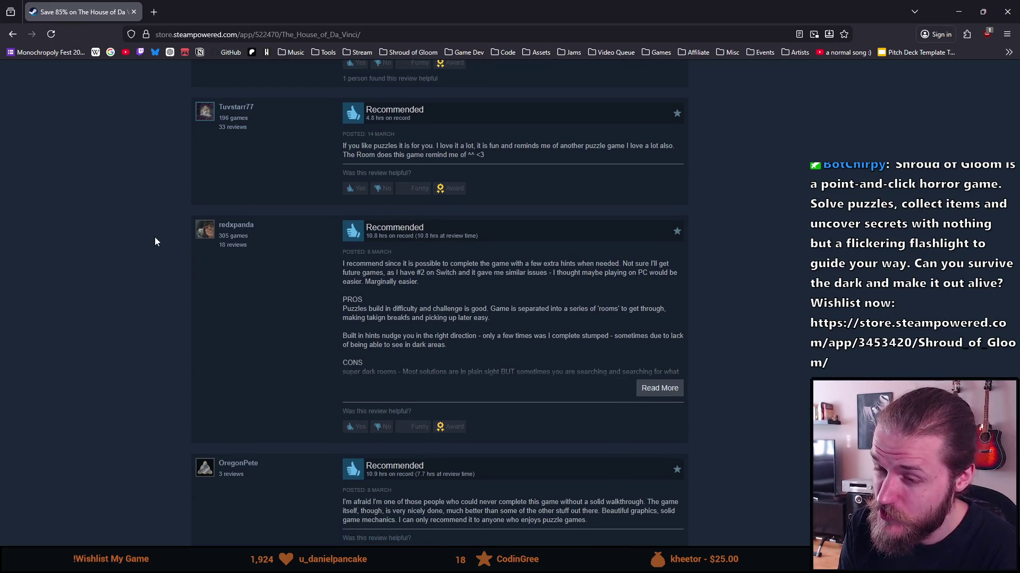
{"action": "scroll", "coordinate": [157, 237], "scroll_direction": "down", "scroll_amount": 1}
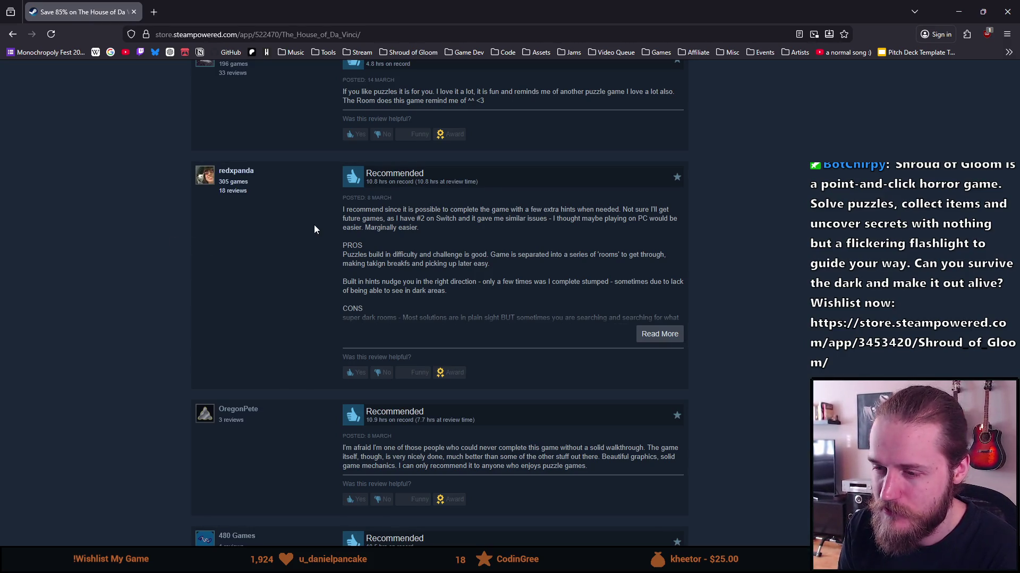
{"action": "scroll", "coordinate": [310, 227], "scroll_direction": "down", "scroll_amount": 1}
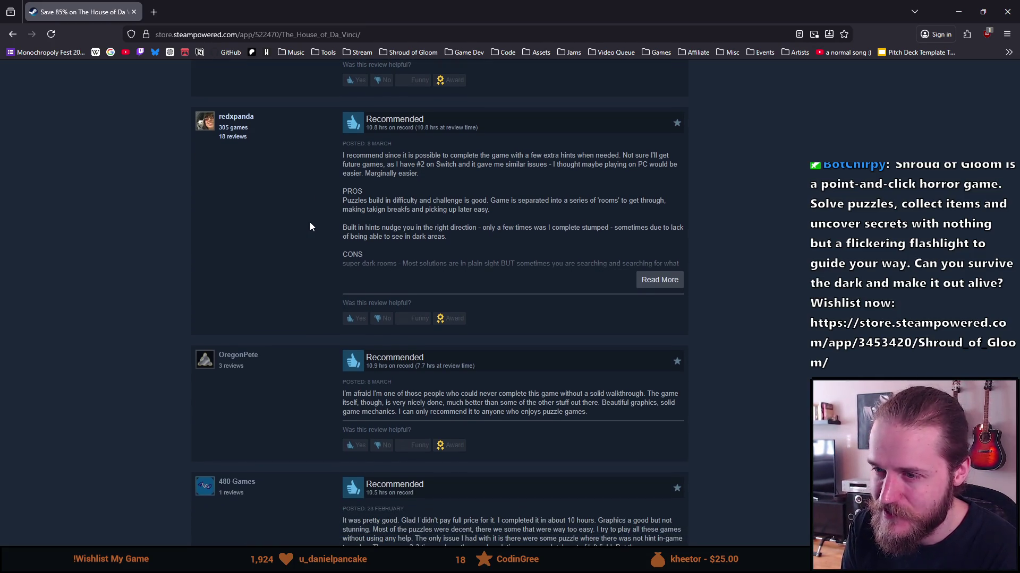
{"action": "scroll", "coordinate": [310, 223], "scroll_direction": "down", "scroll_amount": 1}
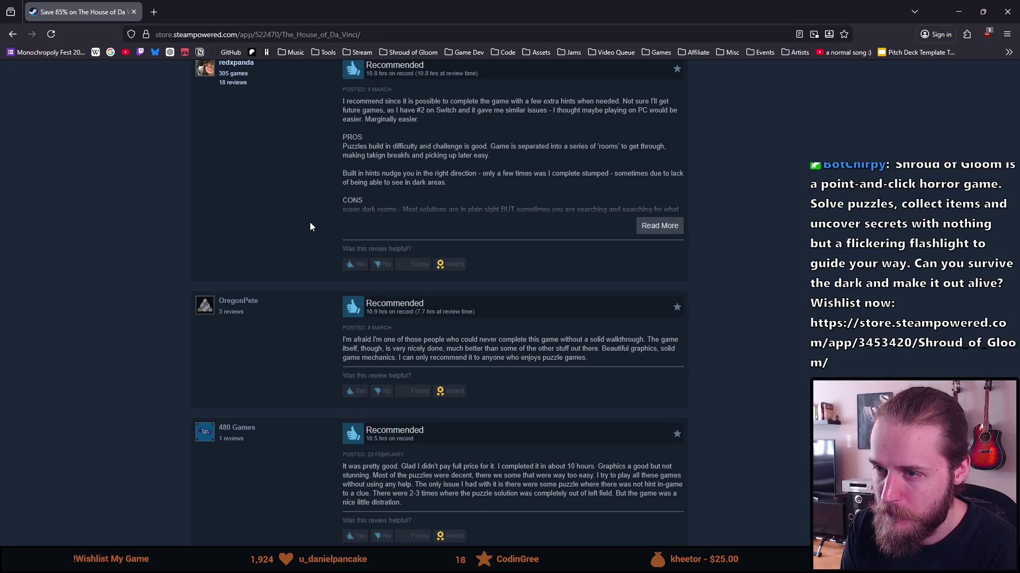
{"action": "scroll", "coordinate": [312, 227], "scroll_direction": "down", "scroll_amount": 1}
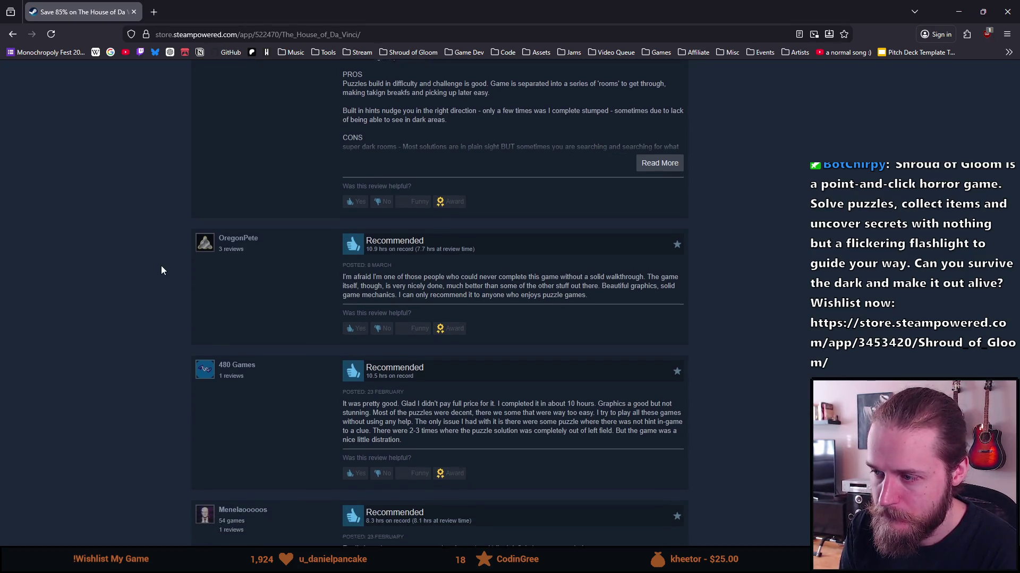
{"action": "scroll", "coordinate": [162, 269], "scroll_direction": "down", "scroll_amount": 1}
{"action": "scroll", "coordinate": [147, 285], "scroll_direction": "down", "scroll_amount": 1}
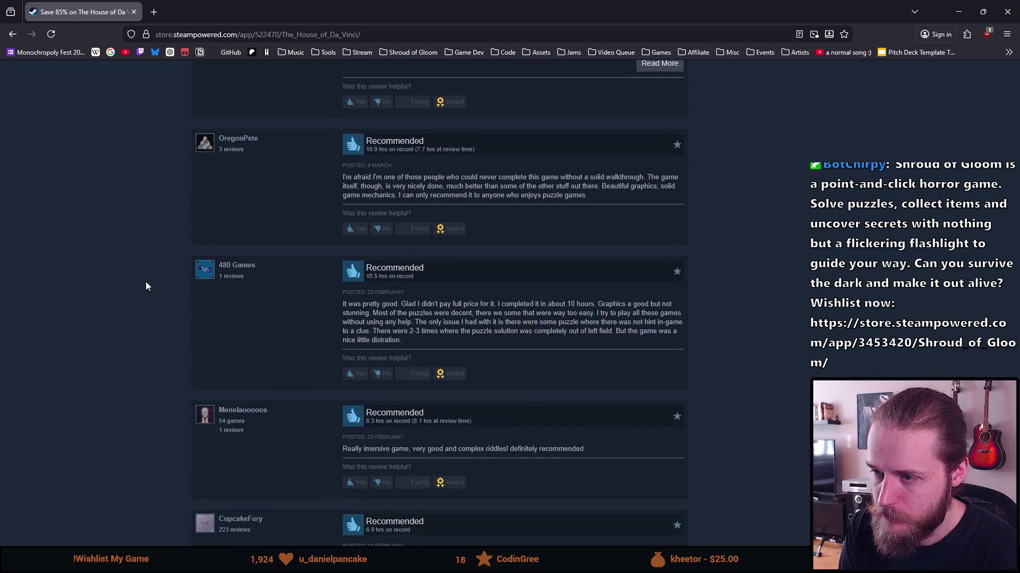
{"action": "left_click_drag", "start_coordinate": [422, 177], "coordinate": [632, 178]}
{"action": "left_click", "coordinate": [633, 178]}
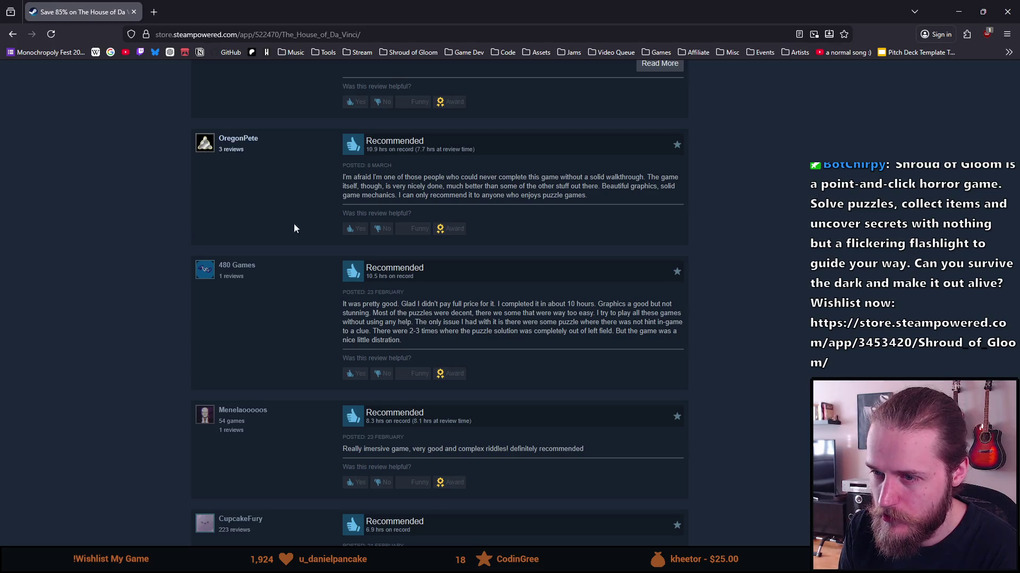
Step: Select OregonPete's full walkthrough sentence and continue through the remaining reviews
{"action": "scroll", "coordinate": [132, 250], "scroll_direction": "down", "scroll_amount": 1}
{"action": "left_click_drag", "start_coordinate": [551, 121], "coordinate": [453, 121]}
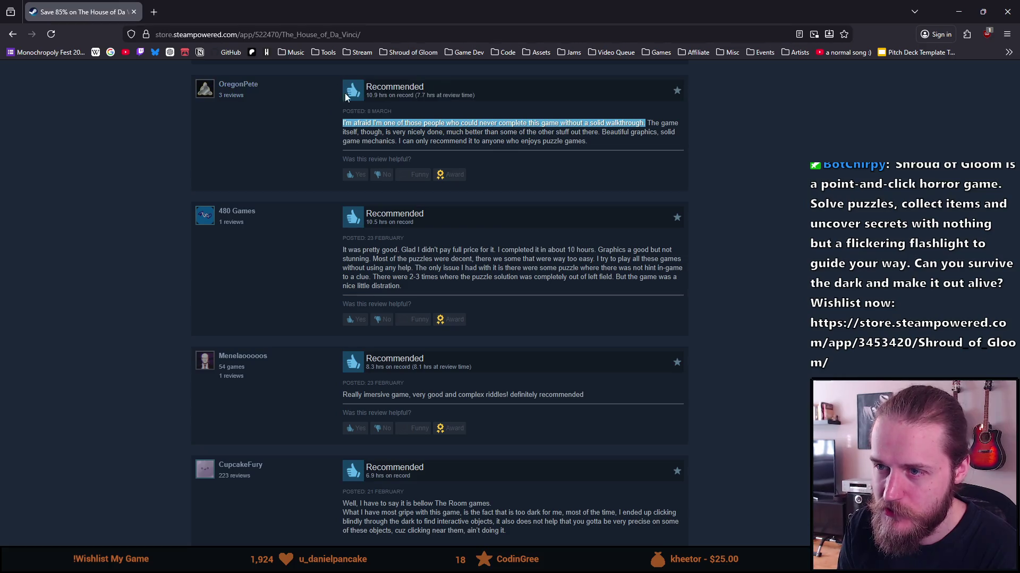
{"action": "left_click", "coordinate": [102, 243]}
{"action": "scroll", "coordinate": [131, 224], "scroll_direction": "down", "scroll_amount": 3}
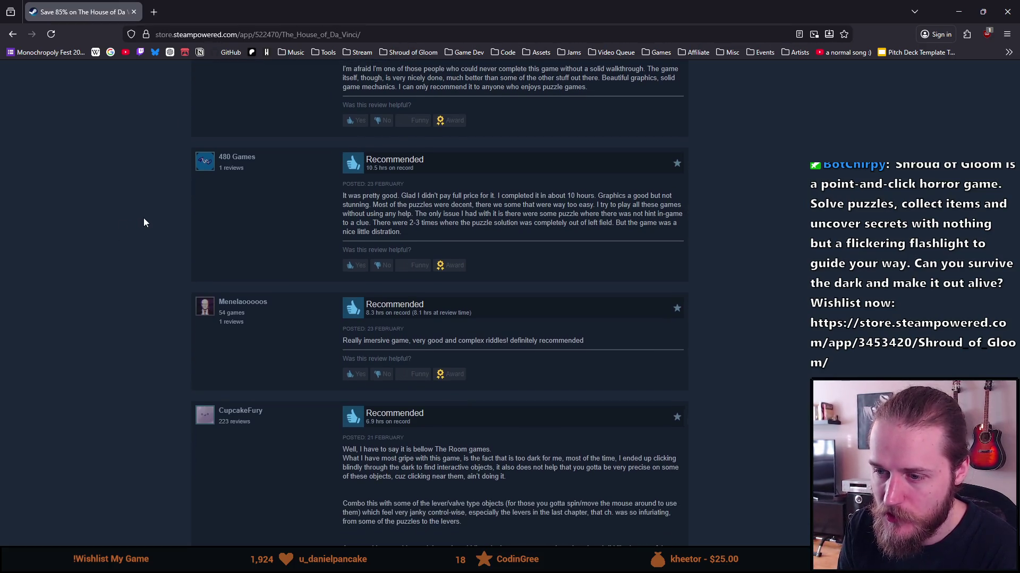
{"action": "scroll", "coordinate": [148, 219], "scroll_direction": "down", "scroll_amount": 3}
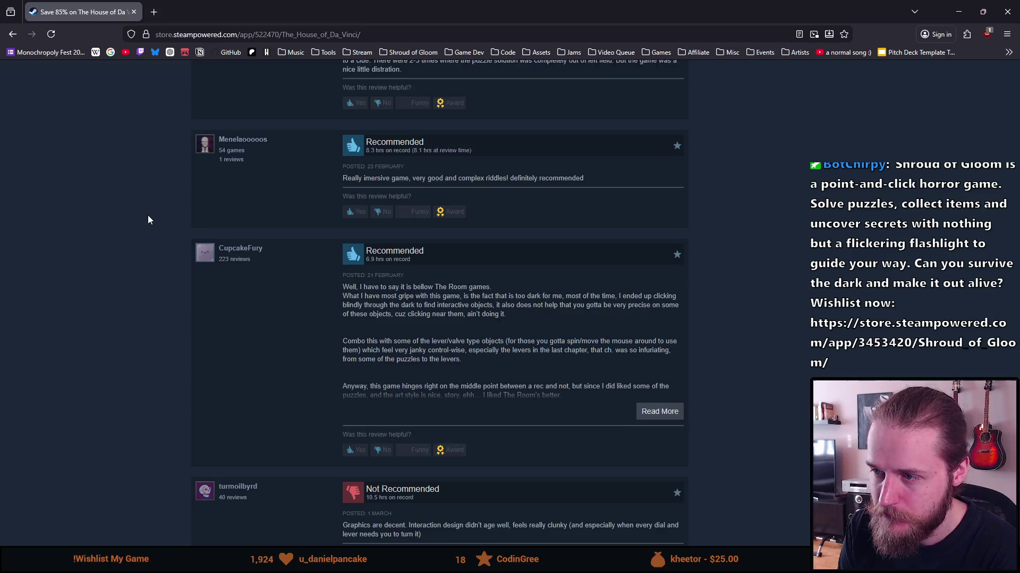
{"action": "middle_click", "coordinate": [128, 342]}
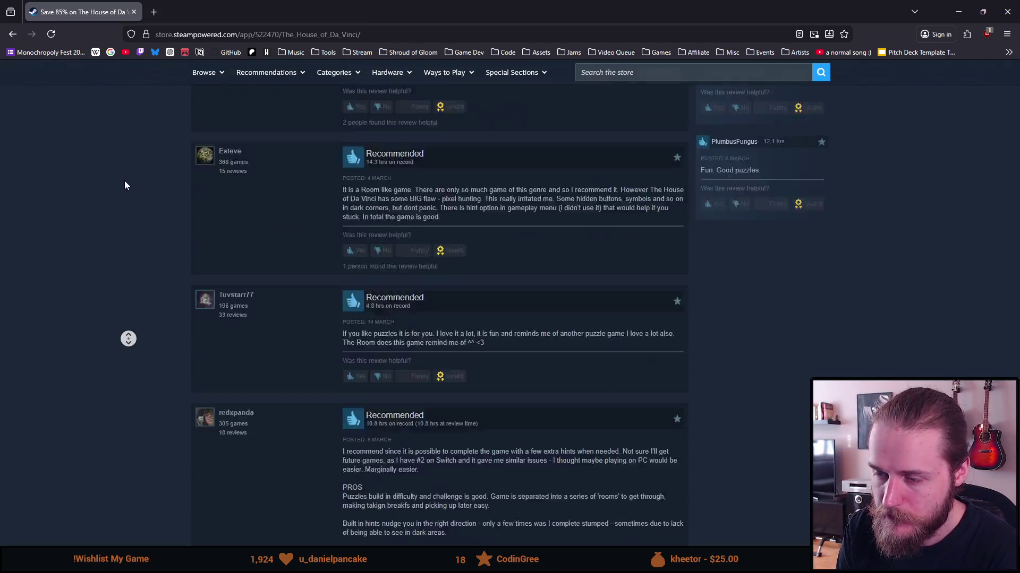
{"action": "middle_click", "coordinate": [124, 181]}
Step: Scroll back to the top and open developer Blue Brain Games' page in a new tab
{"action": "scroll", "coordinate": [124, 181], "scroll_direction": "up", "scroll_amount": 18}
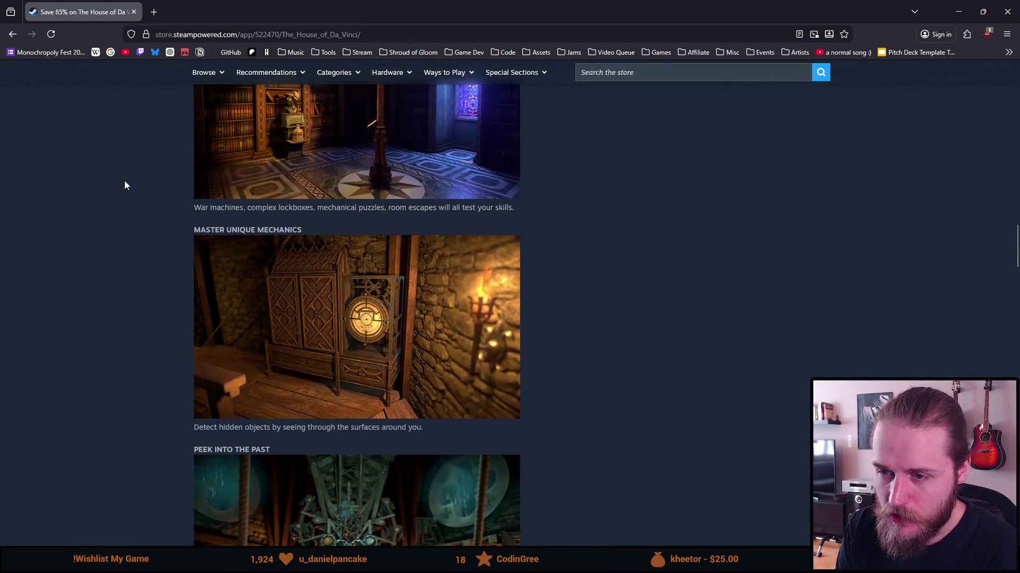
{"action": "scroll", "coordinate": [125, 183], "scroll_direction": "up", "scroll_amount": 7}
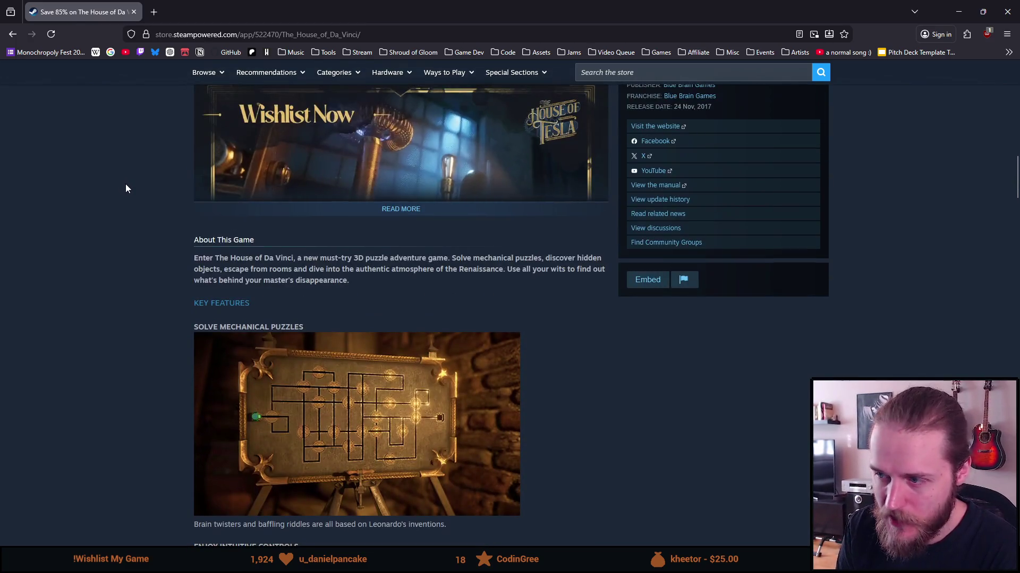
{"action": "scroll", "coordinate": [125, 187], "scroll_direction": "up", "scroll_amount": 5}
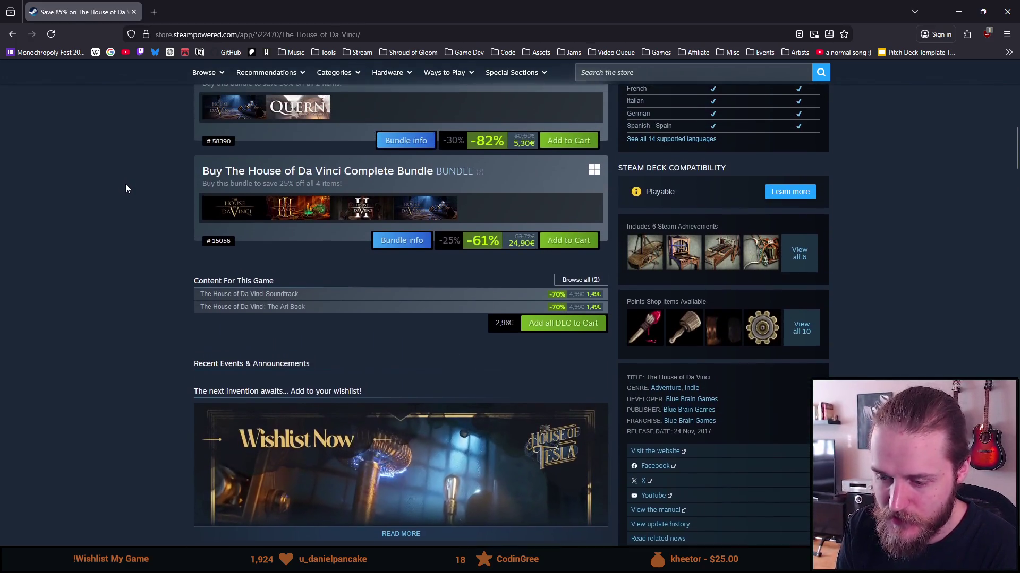
{"action": "scroll", "coordinate": [126, 188], "scroll_direction": "up", "scroll_amount": 7}
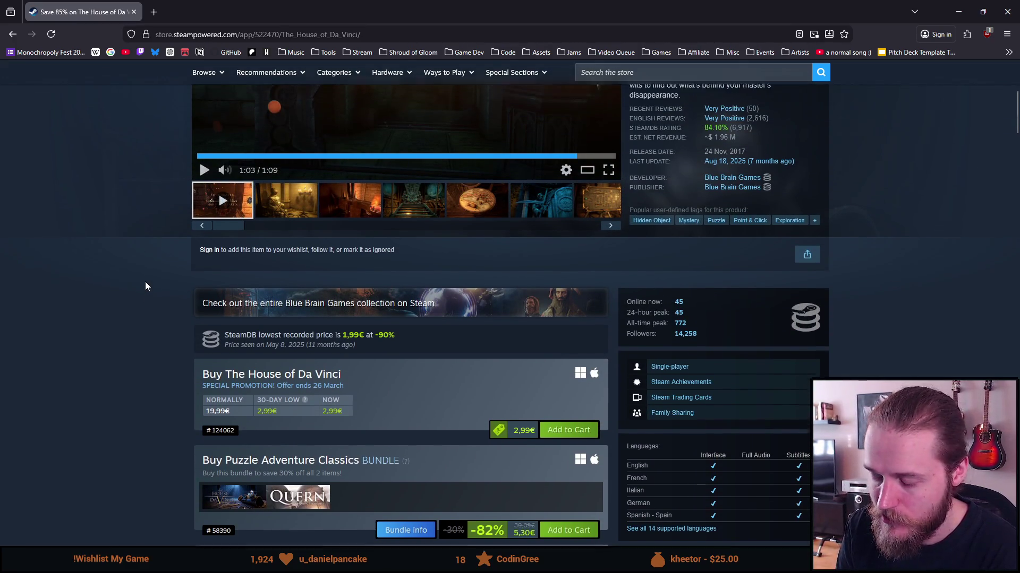
{"action": "scroll", "coordinate": [146, 281], "scroll_direction": "up", "scroll_amount": 1}
{"action": "scroll", "coordinate": [147, 286], "scroll_direction": "up", "scroll_amount": 2}
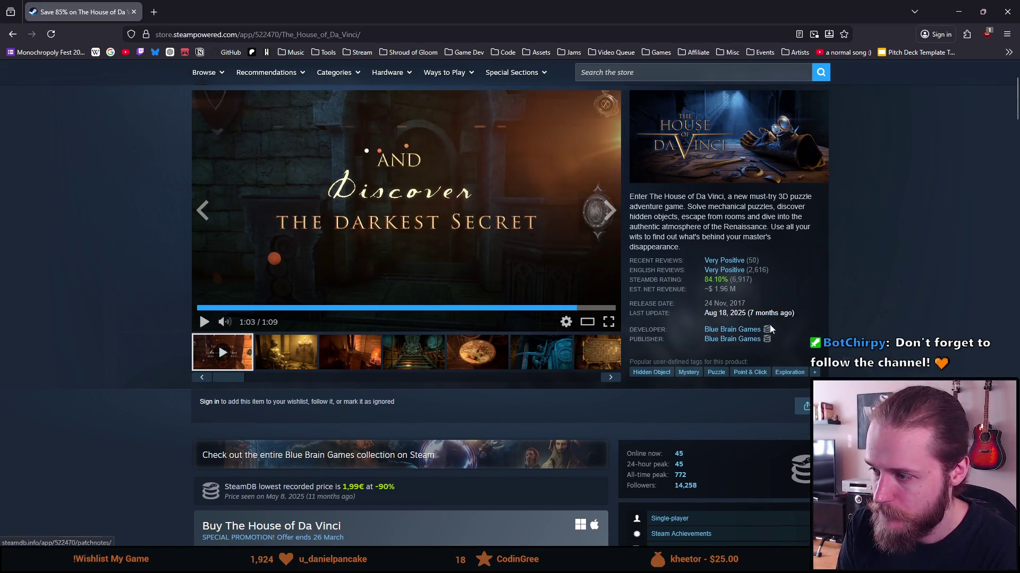
{"action": "middle_click", "coordinate": [733, 330]}
{"action": "left_click", "coordinate": [205, 7]}
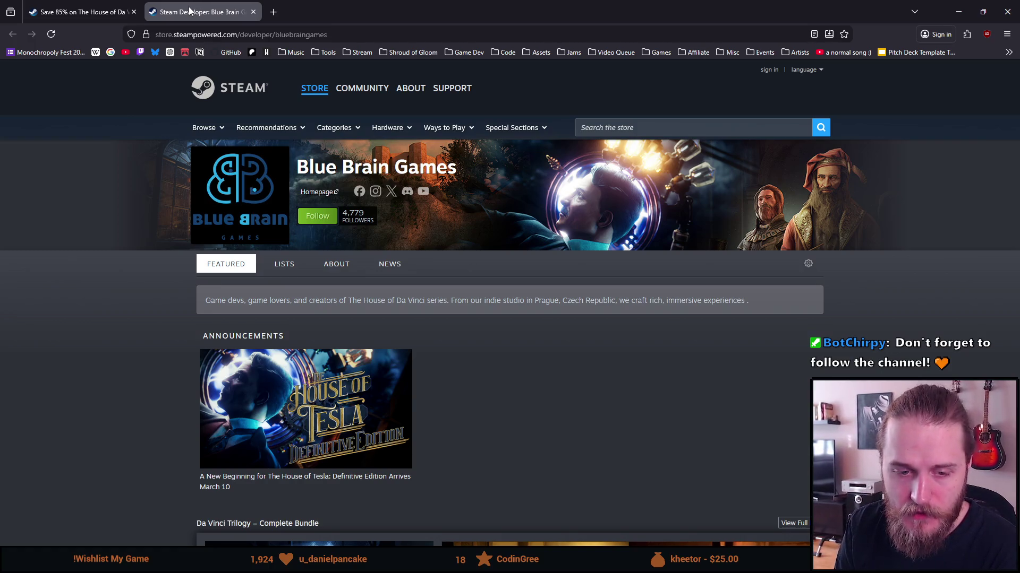
Step: Scroll down the Blue Brain Games page, previewing its game thumbnails
{"action": "scroll", "coordinate": [160, 244], "scroll_direction": "down", "scroll_amount": 10}
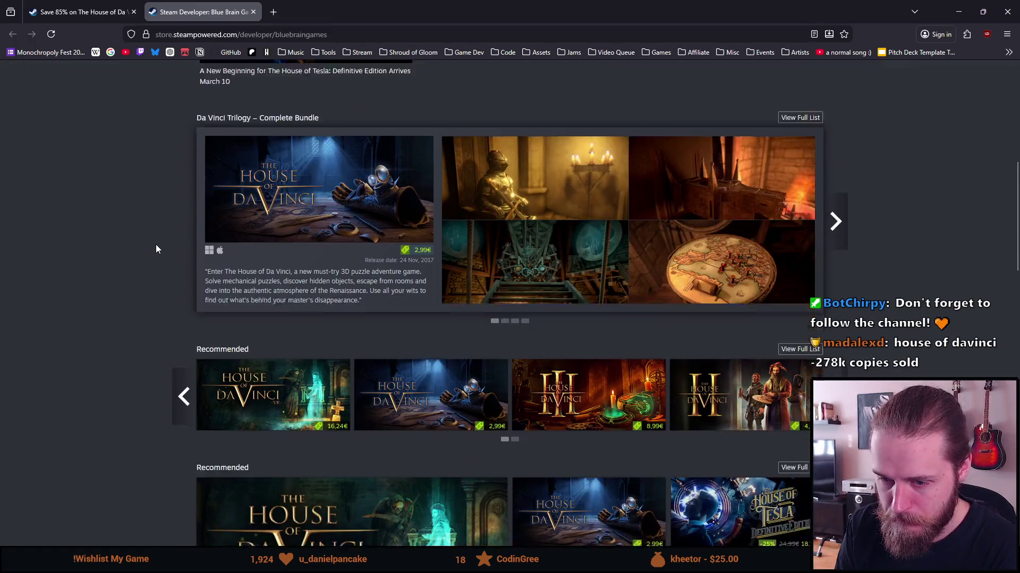
{"action": "scroll", "coordinate": [130, 244], "scroll_direction": "down", "scroll_amount": 7}
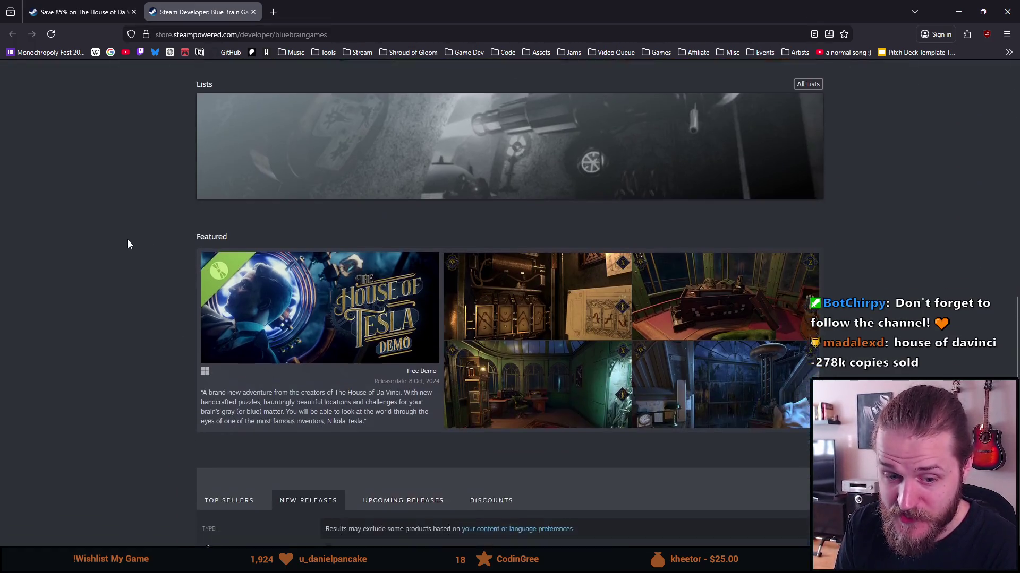
{"action": "scroll", "coordinate": [128, 244], "scroll_direction": "down", "scroll_amount": 6}
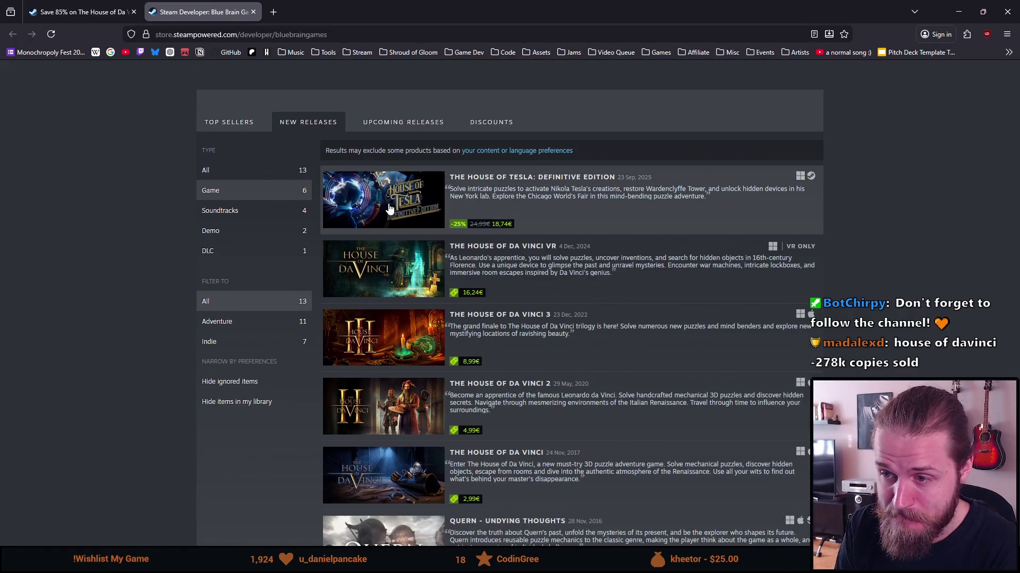
{"action": "mouse_move", "coordinate": [380, 210]}
{"action": "mouse_move", "coordinate": [374, 275]}
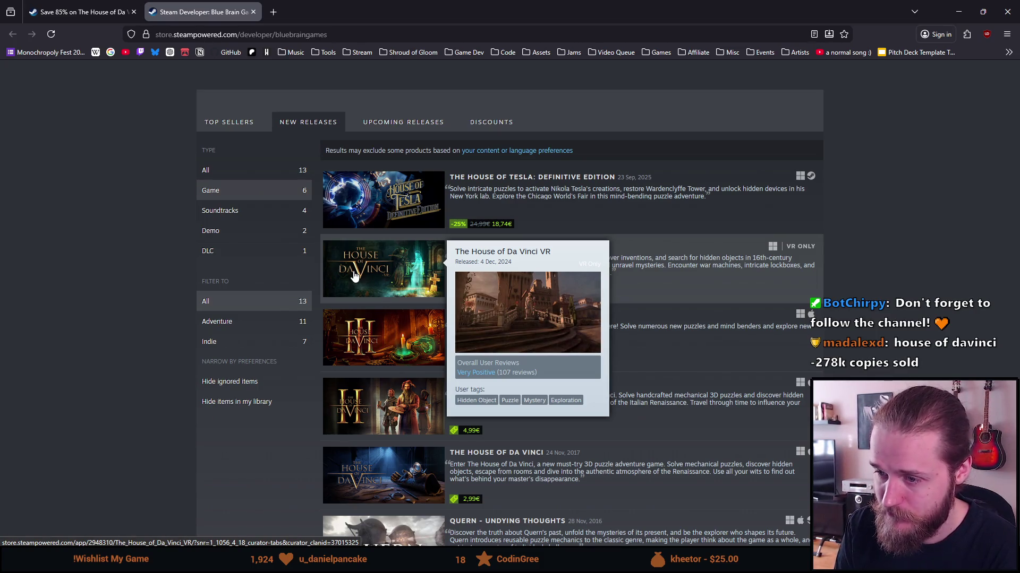
{"action": "scroll", "coordinate": [143, 273], "scroll_direction": "down", "scroll_amount": 1}
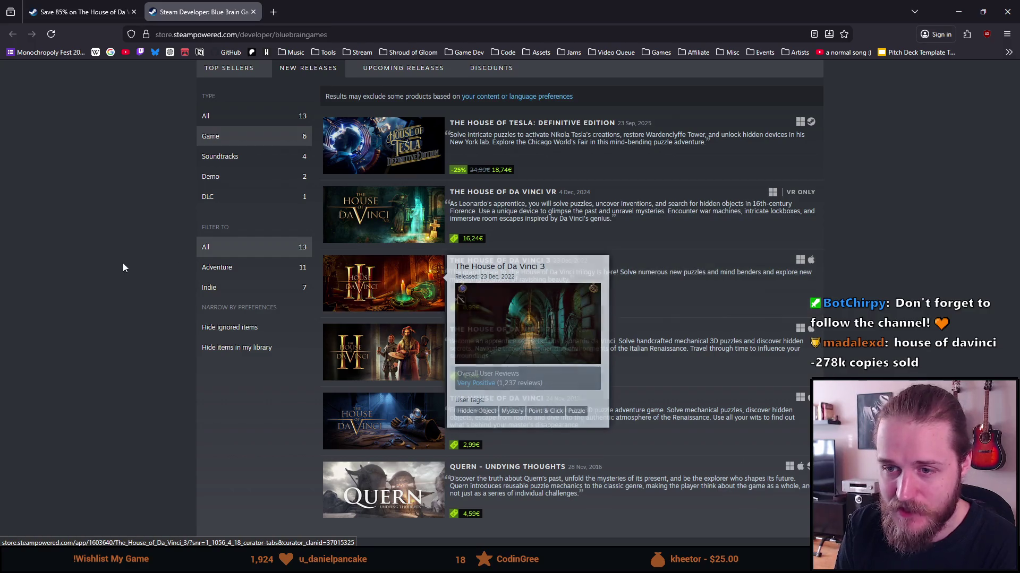
{"action": "scroll", "coordinate": [123, 264], "scroll_direction": "down", "scroll_amount": 2}
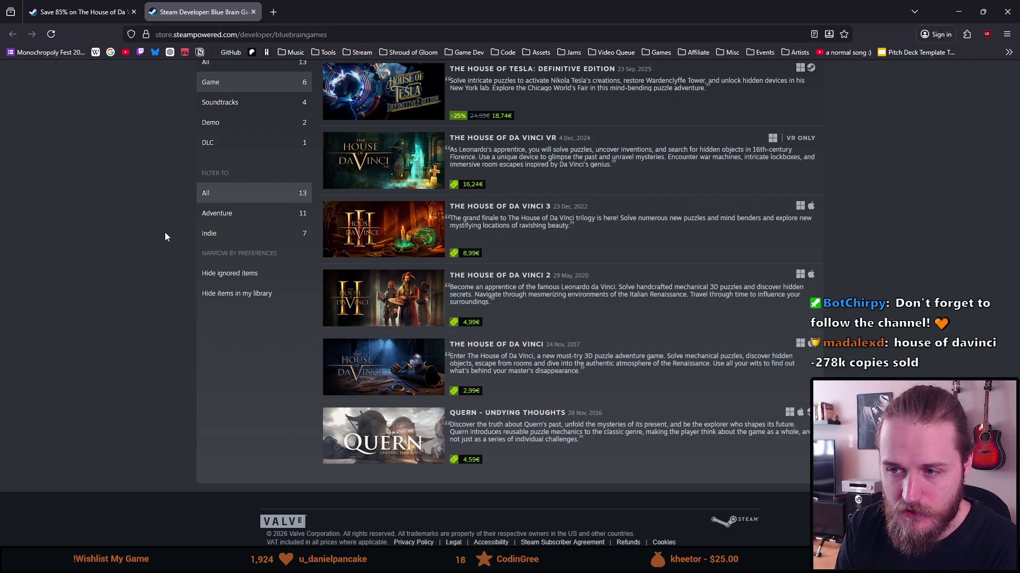
Step: Browse the New Releases previews, then return to the first House of Da Vinci store page
{"action": "scroll", "coordinate": [164, 232], "scroll_direction": "up", "scroll_amount": 1}
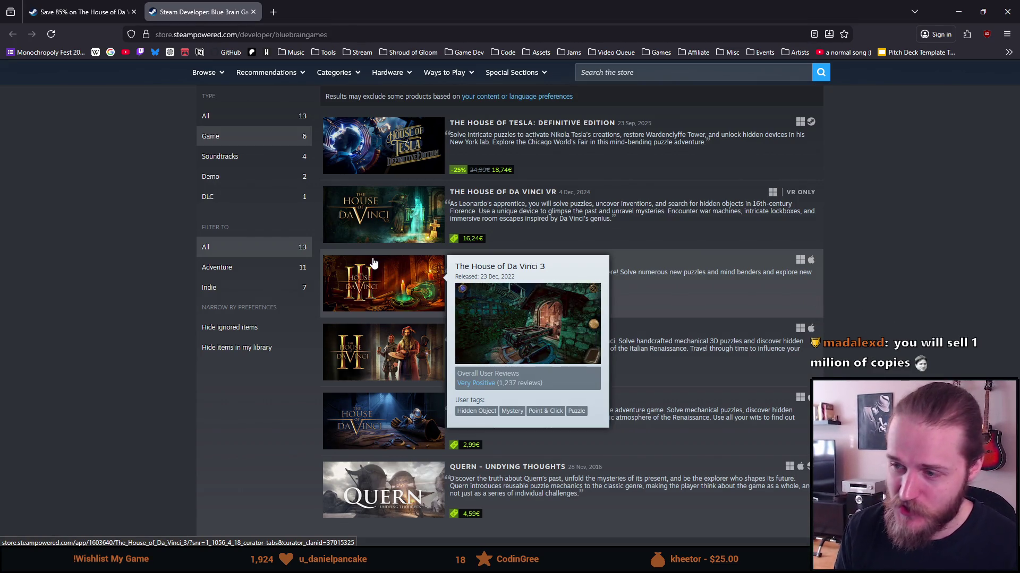
{"action": "scroll", "coordinate": [373, 265], "scroll_direction": "down", "scroll_amount": 2}
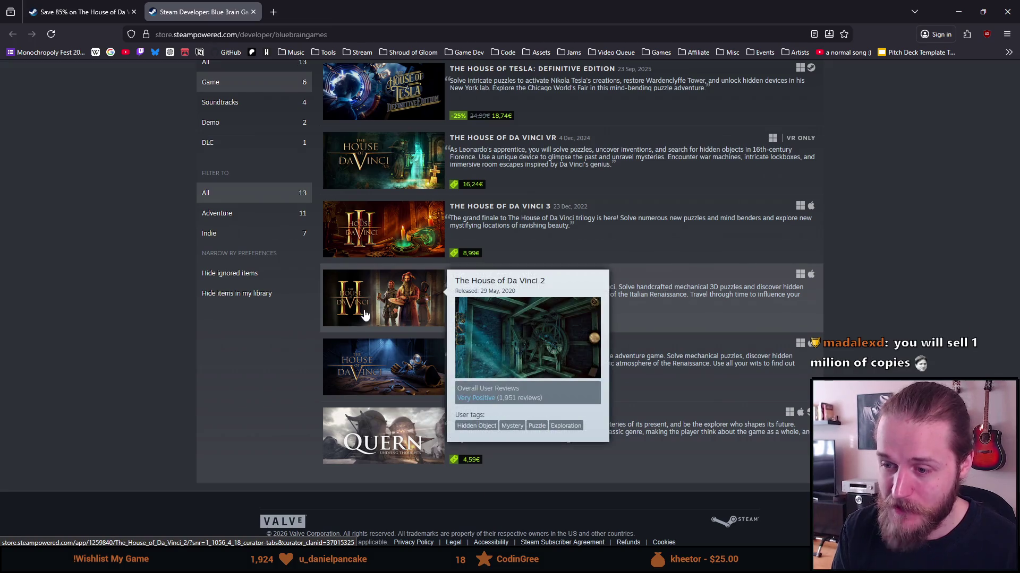
{"action": "mouse_move", "coordinate": [377, 370]}
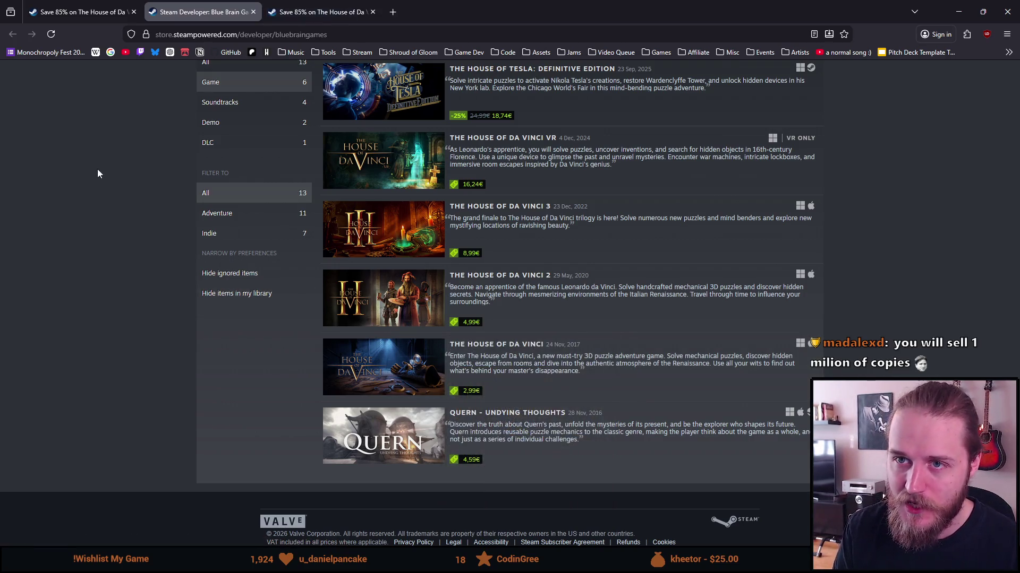
{"action": "scroll", "coordinate": [135, 218], "scroll_direction": "up", "scroll_amount": 2}
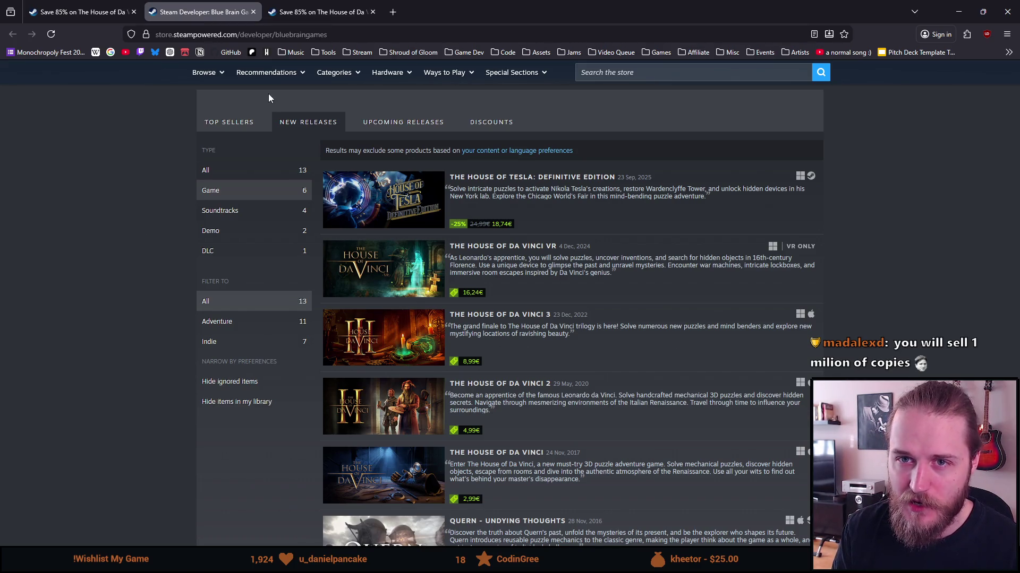
{"action": "mouse_move", "coordinate": [303, 14]}
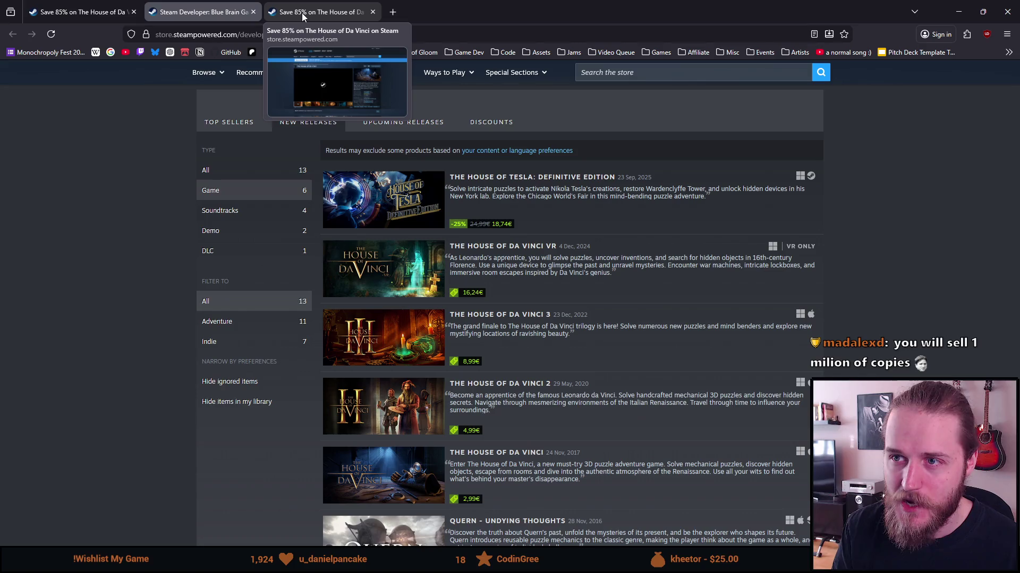
{"action": "scroll", "coordinate": [132, 123], "scroll_direction": "down", "scroll_amount": 2}
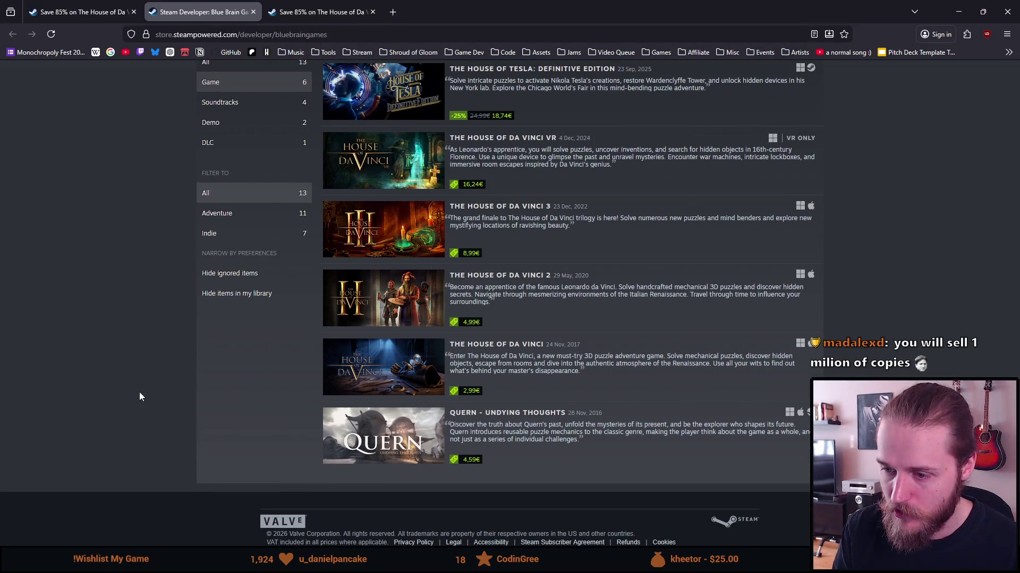
{"action": "mouse_move", "coordinate": [401, 442]}
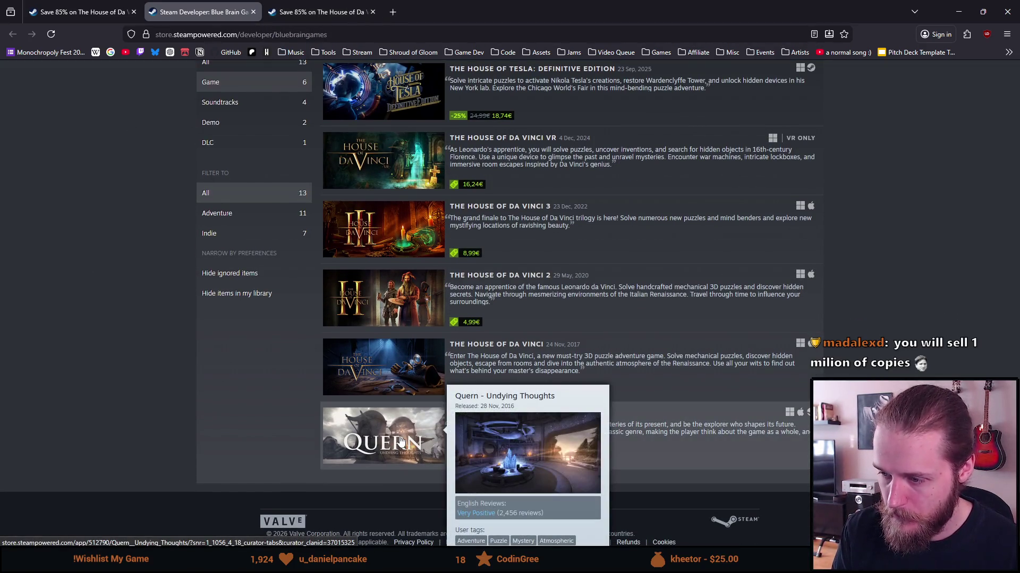
{"action": "mouse_move", "coordinate": [410, 386]}
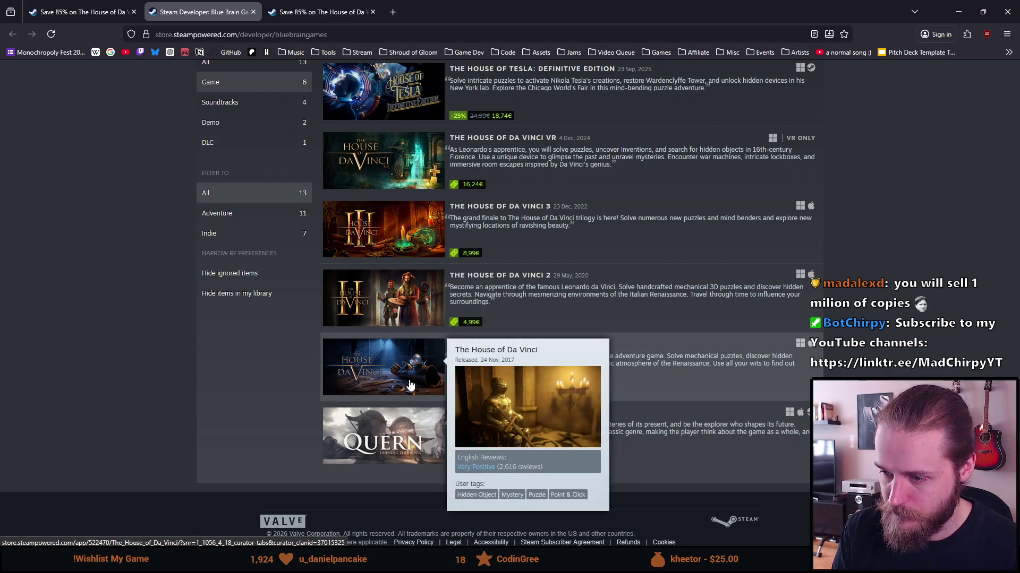
{"action": "mouse_move", "coordinate": [405, 256]}
{"action": "scroll", "coordinate": [396, 171], "scroll_direction": "up", "scroll_amount": 2}
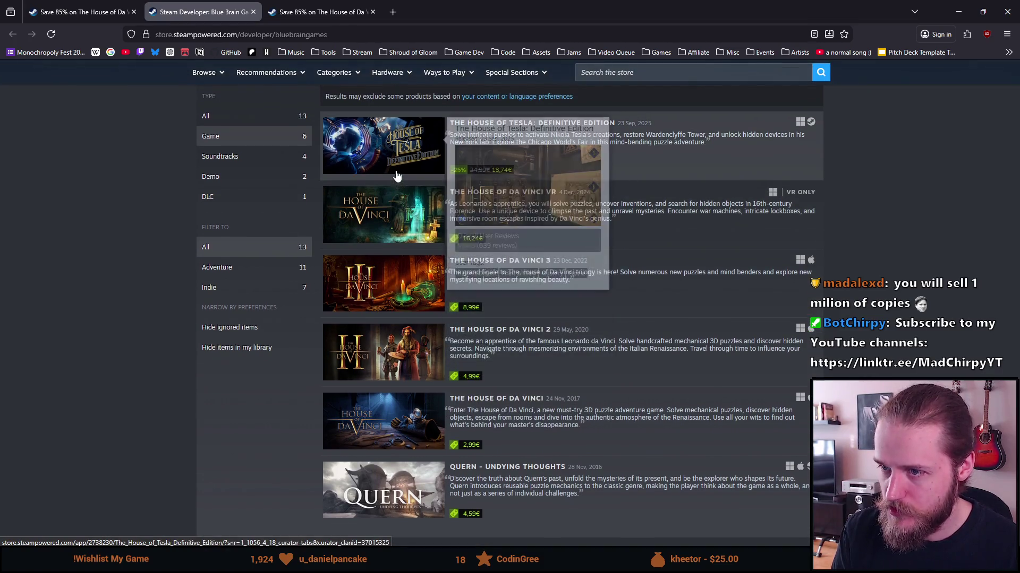
{"action": "left_click", "coordinate": [128, 12]}
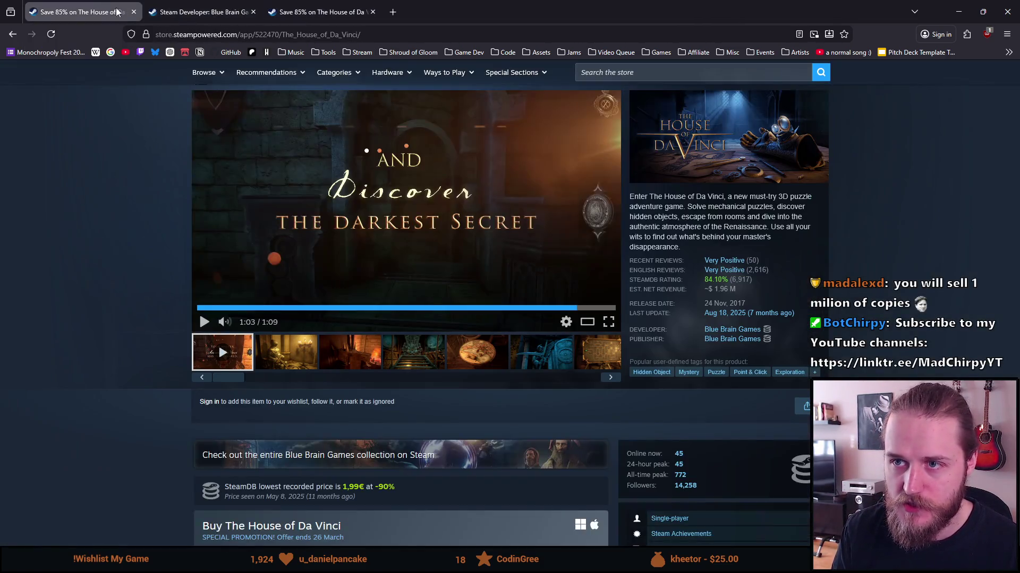
Step: Close the duplicate House of Da Vinci tab, keeping the remaining store page
{"action": "left_click", "coordinate": [134, 12]}
{"action": "left_click", "coordinate": [202, 12]}
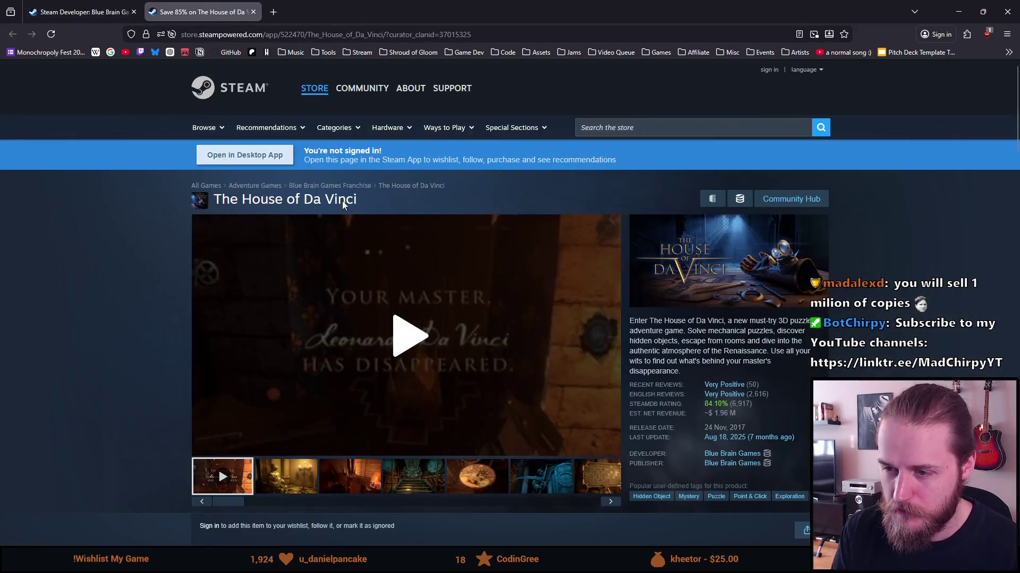
{"action": "scroll", "coordinate": [215, 153], "scroll_direction": "down", "scroll_amount": 1}
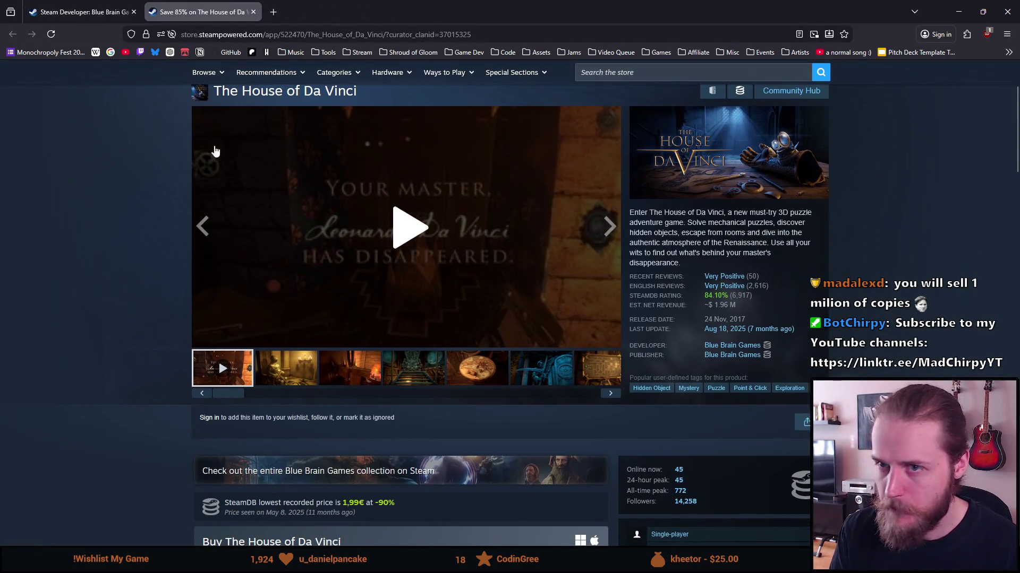
{"action": "scroll", "coordinate": [357, 157], "scroll_direction": "up", "scroll_amount": 2}
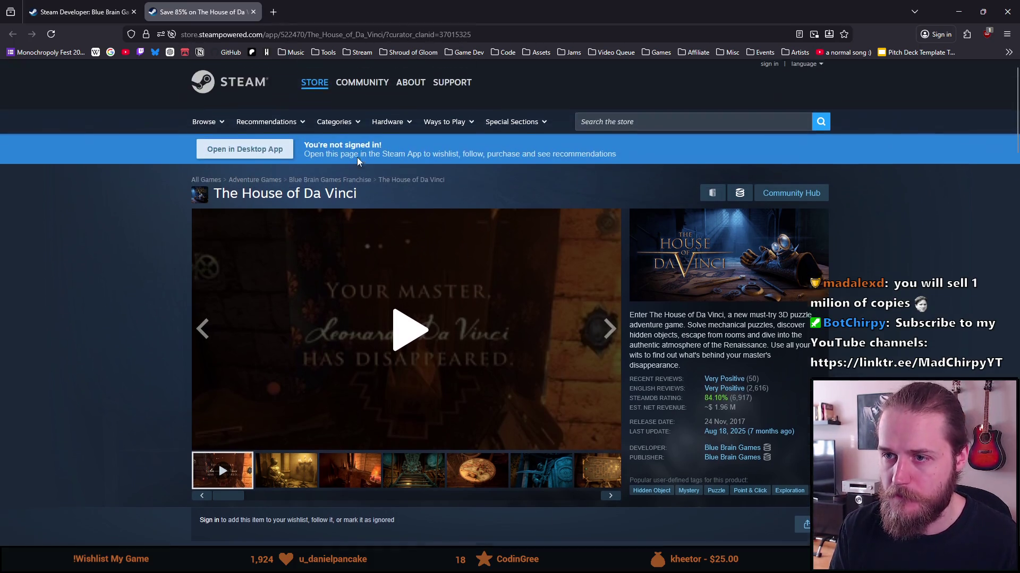
Step: Search Google for The House of Da Vinci and play the first video walkthrough
{"action": "right_click", "coordinate": [238, 196]}
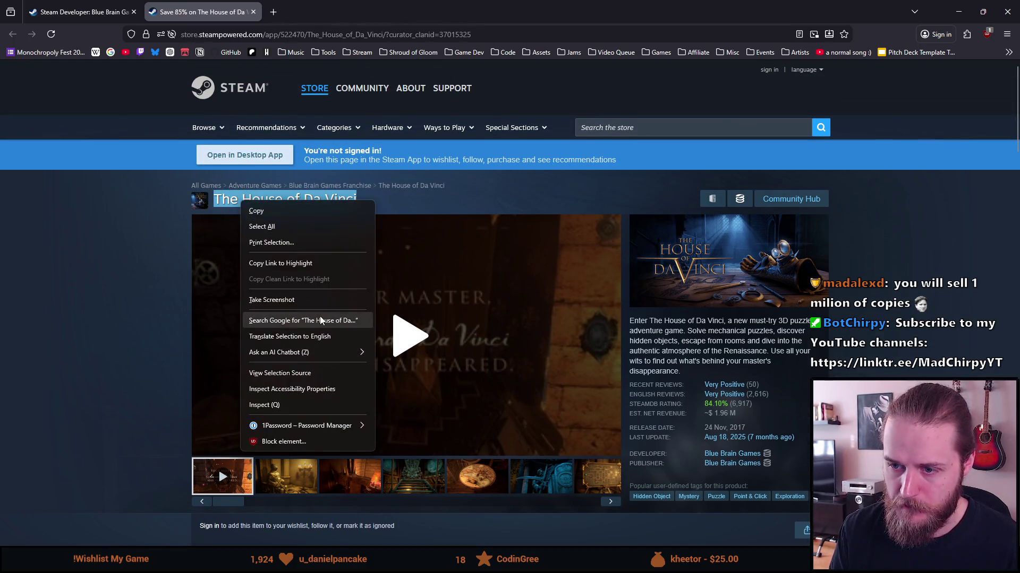
{"action": "left_click", "coordinate": [319, 320]}
{"action": "left_click", "coordinate": [191, 122]}
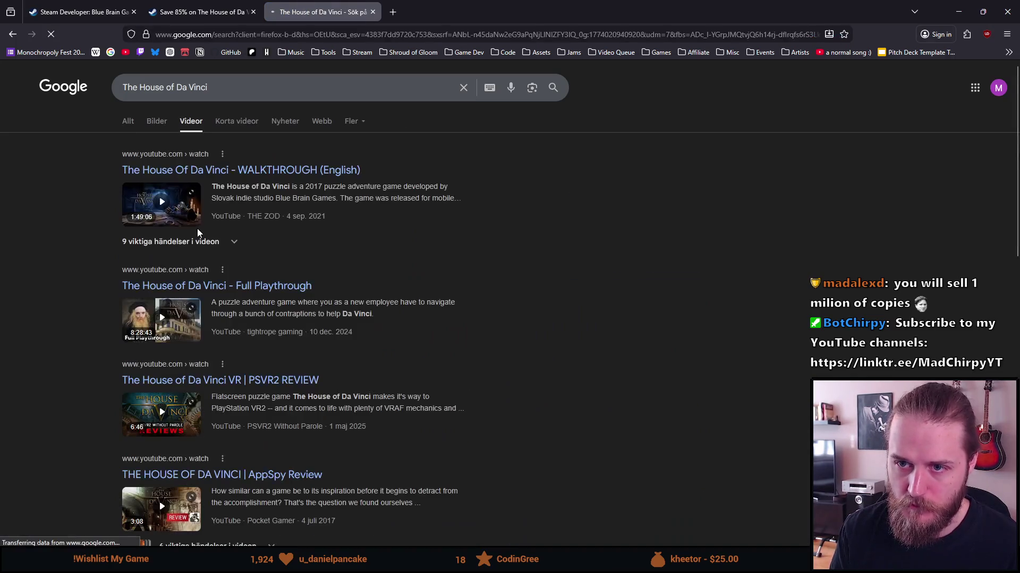
{"action": "left_click", "coordinate": [154, 206]}
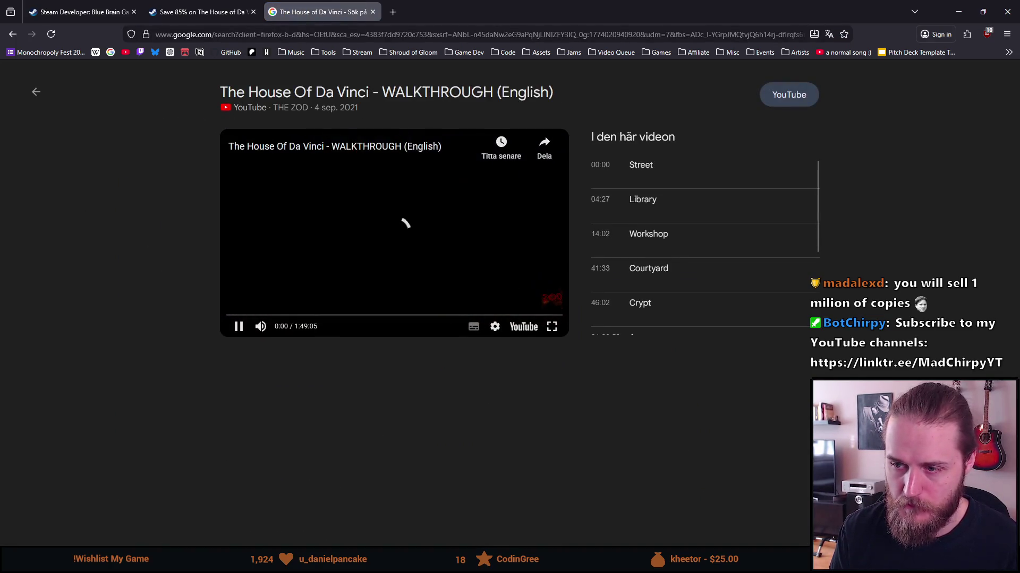
{"action": "left_click", "coordinate": [553, 327]}
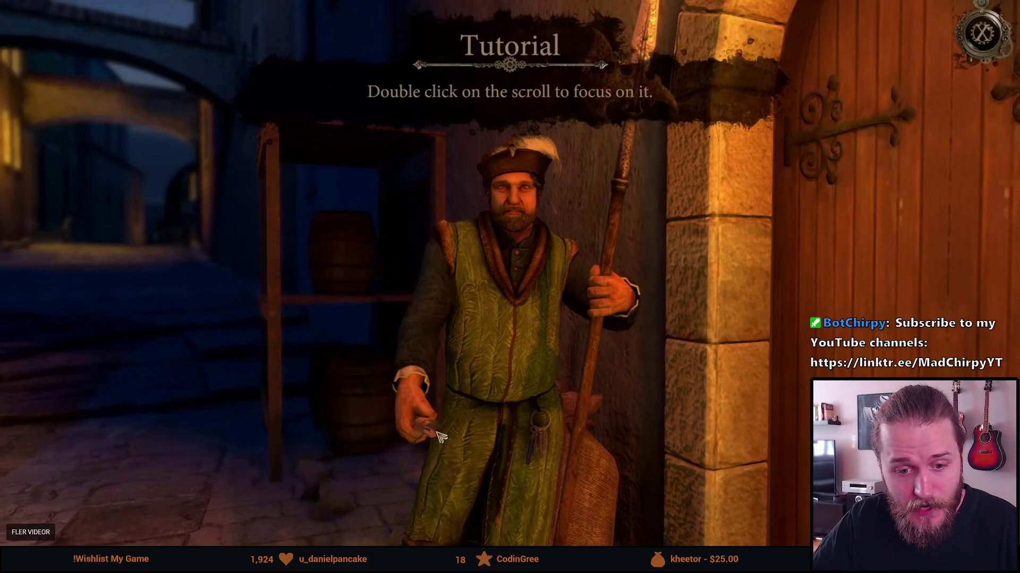
{"action": "mouse_move", "coordinate": [214, 157]}
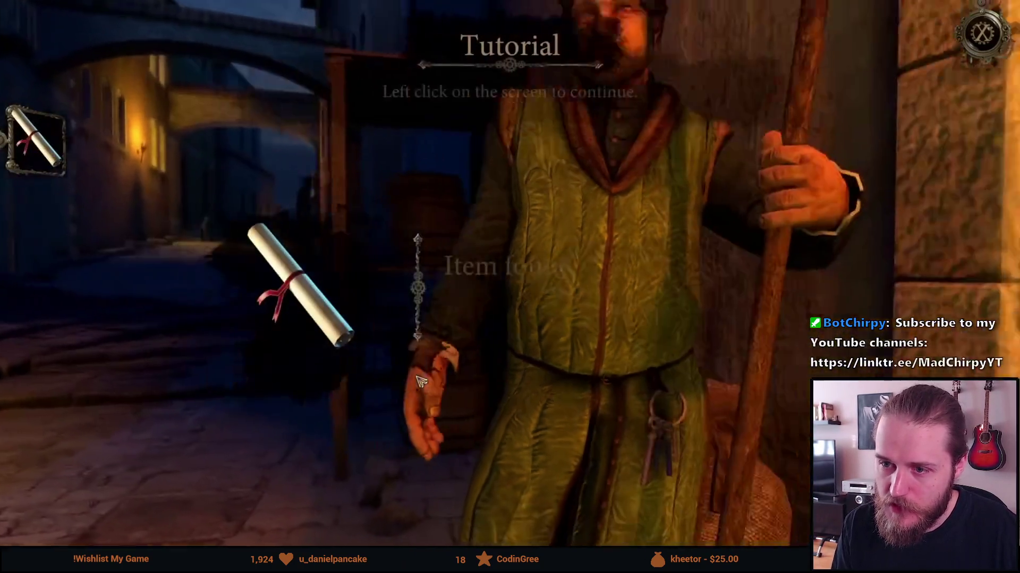
{"action": "mouse_move", "coordinate": [236, 265]}
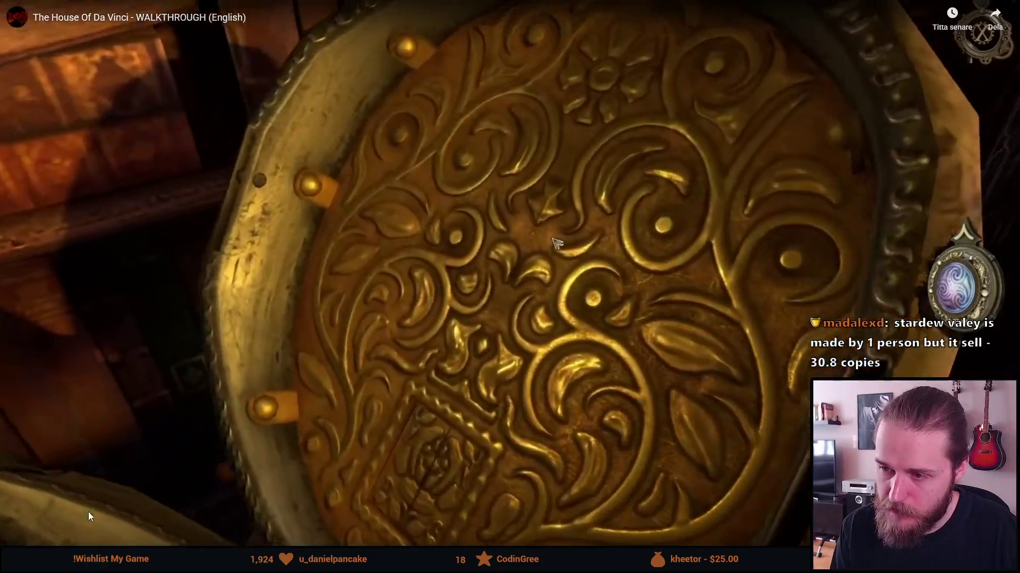
{"action": "left_click_drag", "start_coordinate": [86, 549], "coordinate": [97, 550]}
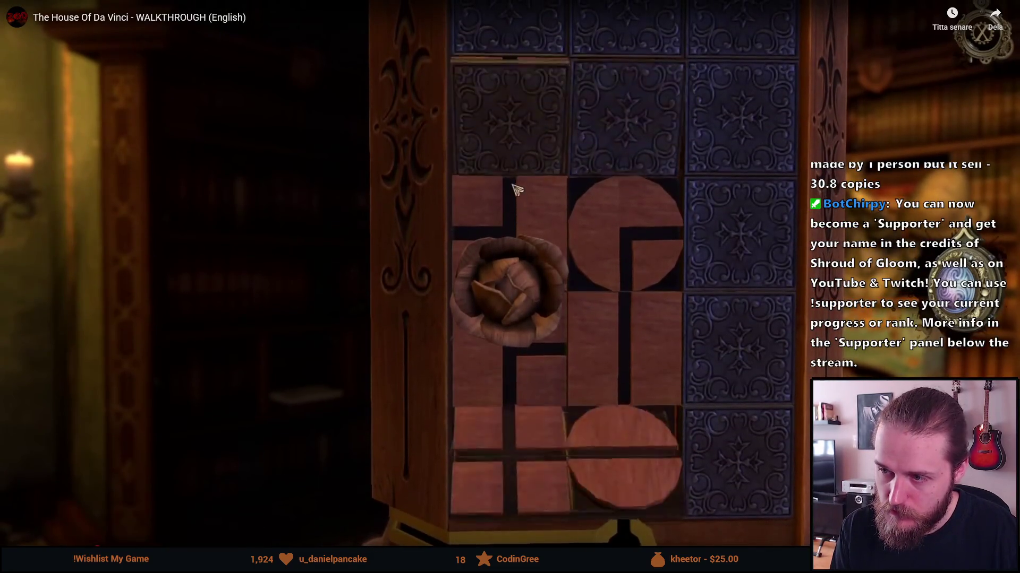
{"action": "left_click_drag", "start_coordinate": [162, 549], "coordinate": [169, 550]}
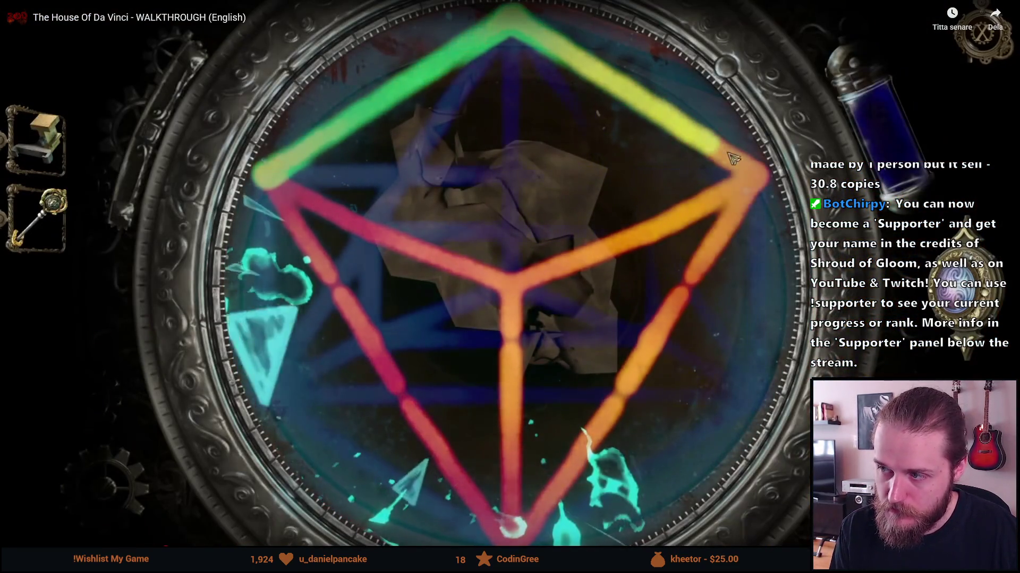
{"action": "left_click_drag", "start_coordinate": [182, 550], "coordinate": [221, 550]}
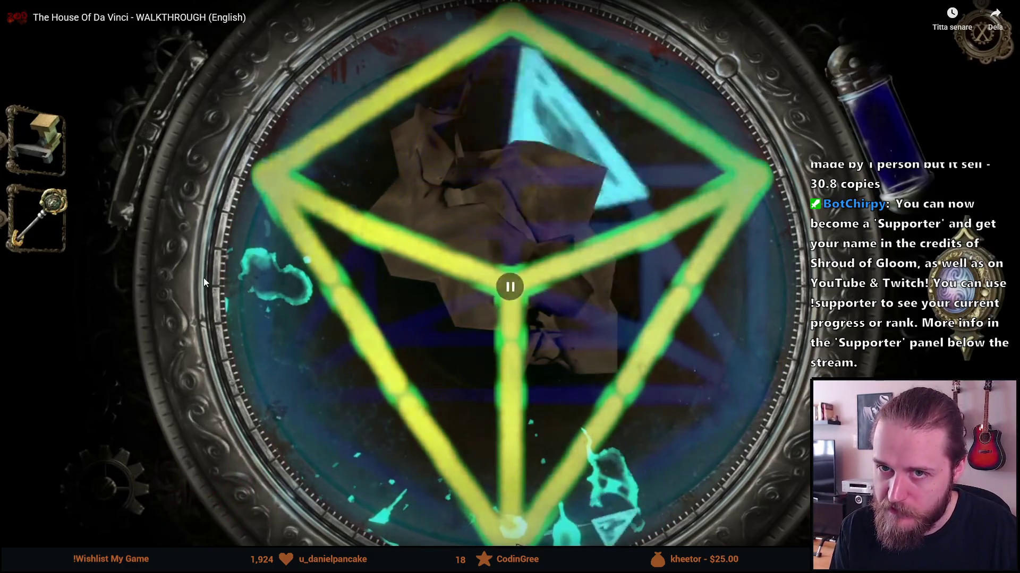
{"action": "key", "text": "Escape"}
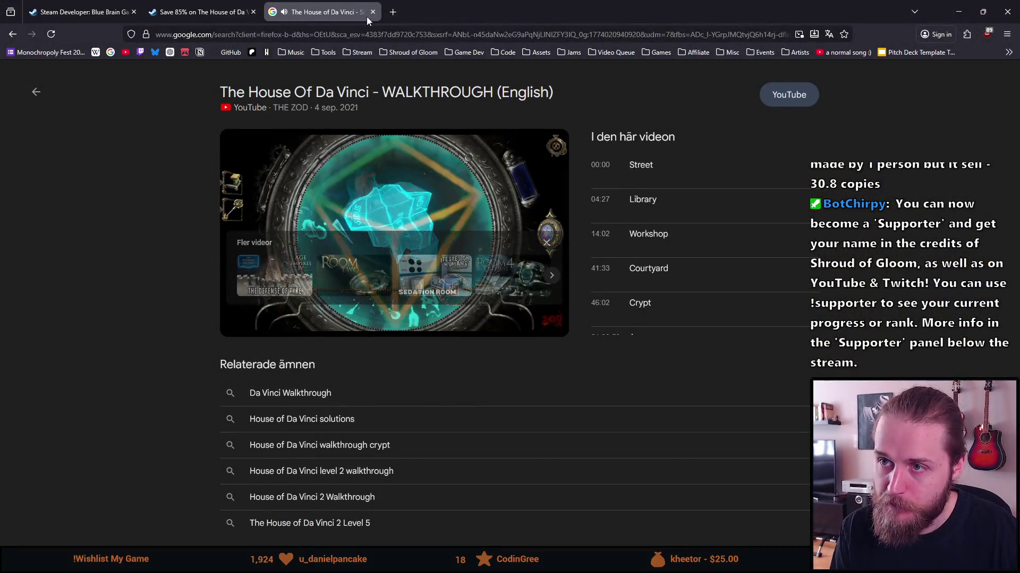
{"action": "left_click", "coordinate": [409, 334]}
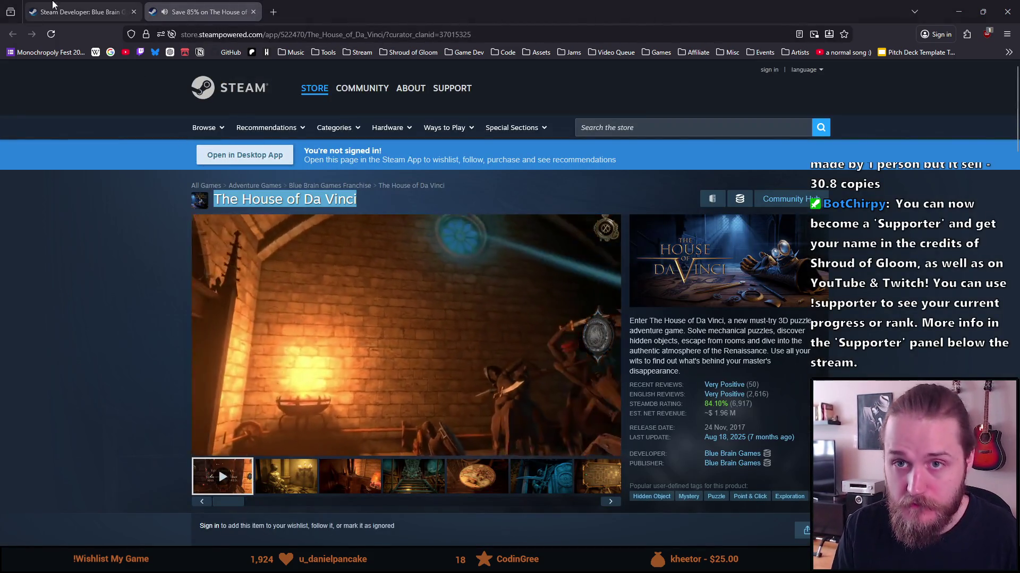
Step: Snap the Steam window to the right half of the screen beside Notion
{"action": "left_click_drag", "start_coordinate": [495, 7], "coordinate": [993, 168]}
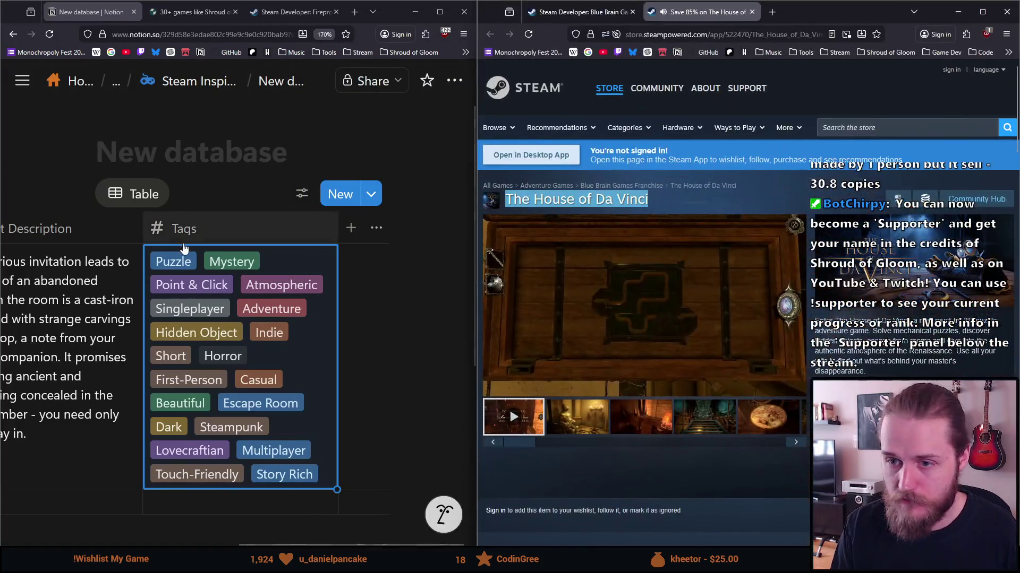
{"action": "left_click", "coordinate": [245, 543]}
{"action": "left_click_drag", "start_coordinate": [245, 543], "coordinate": [95, 516]}
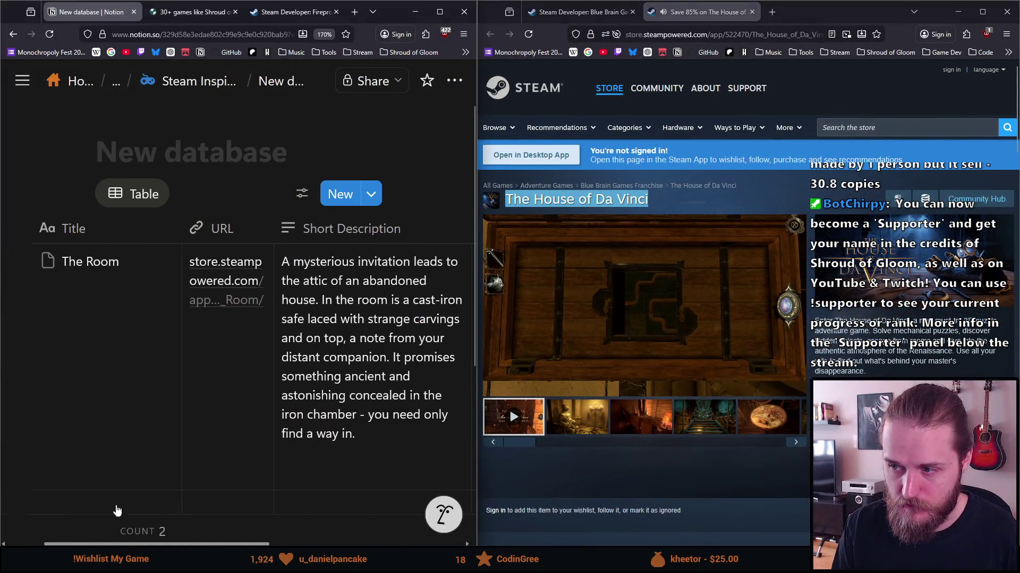
{"action": "scroll", "coordinate": [107, 344], "scroll_direction": "down", "scroll_amount": 2}
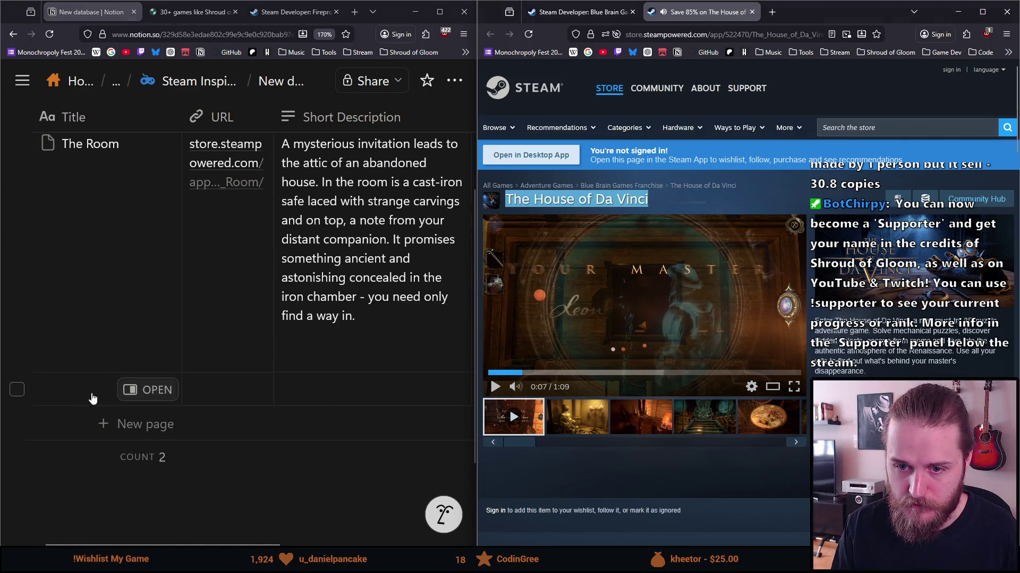
Step: Add a new table row titled The House of Da Vinci, copied from Steam
{"action": "left_click", "coordinate": [110, 399]}
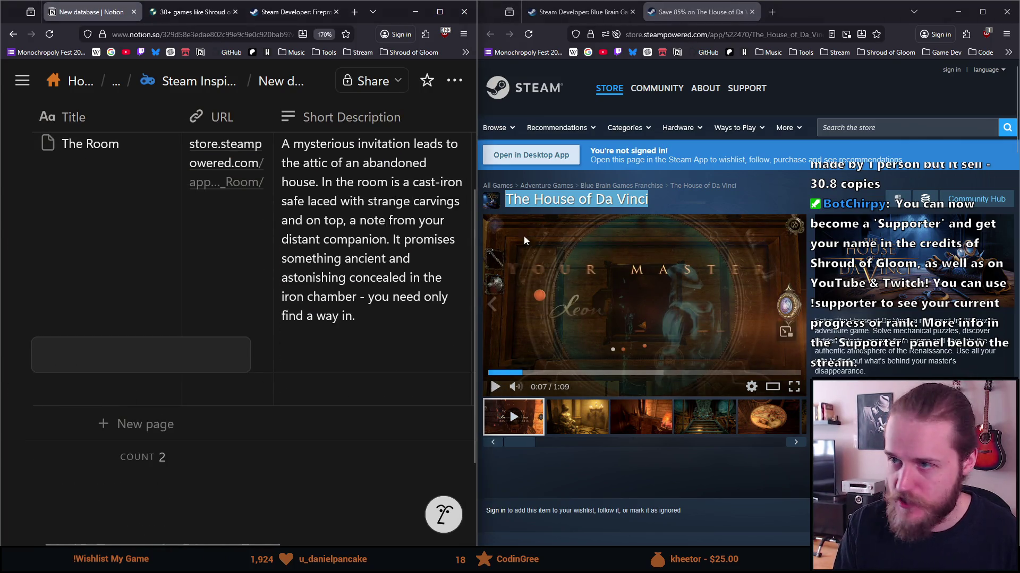
{"action": "left_click_drag", "start_coordinate": [649, 200], "coordinate": [505, 199]}
{"action": "key", "text": "ctrl+c"}
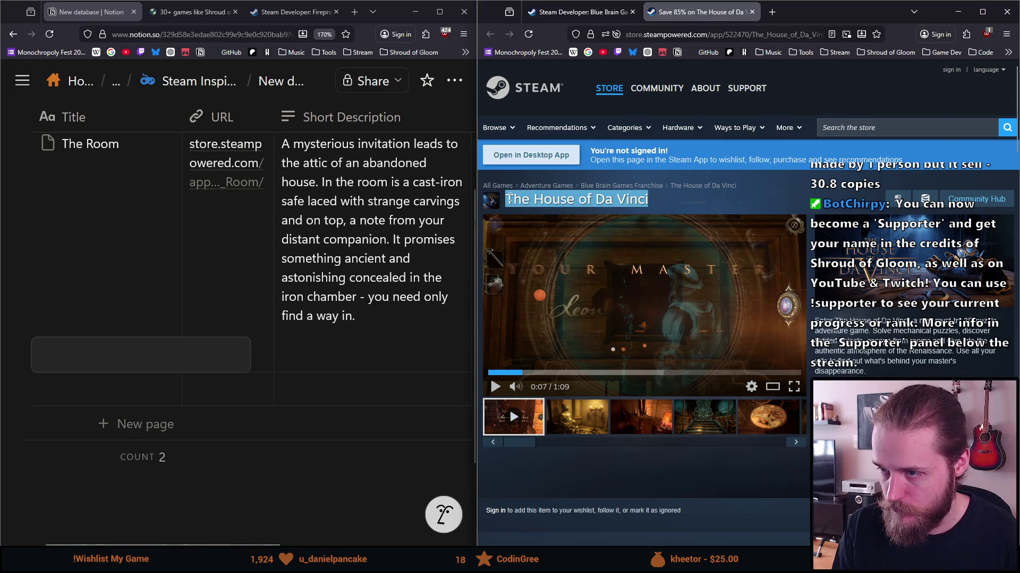
{"action": "left_click", "coordinate": [98, 391]}
{"action": "key", "text": "ctrl+v"}
{"action": "key", "text": "Return"}
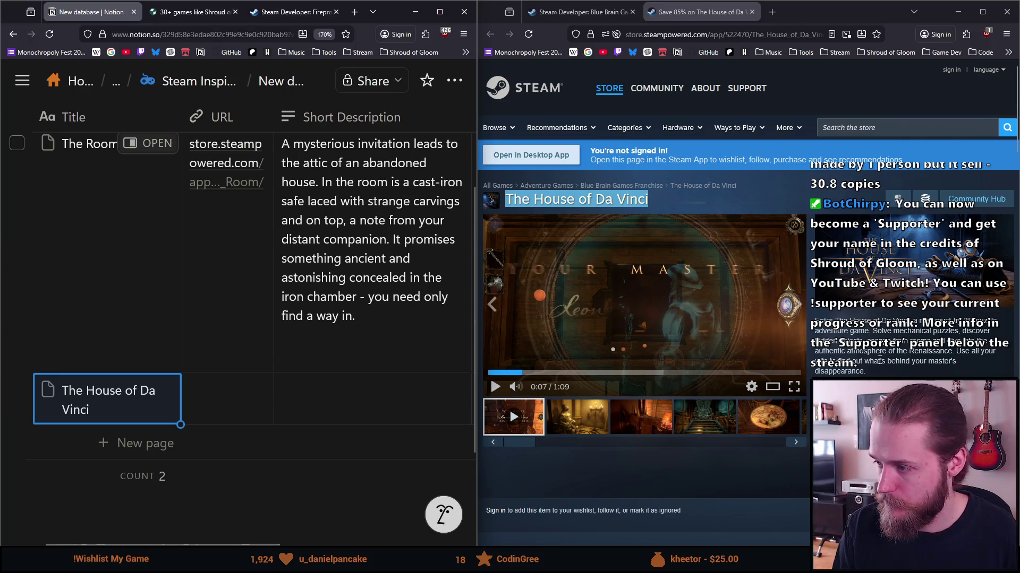
Step: Paste the game's Steam description into the new row's Short Description
{"action": "left_click", "coordinate": [863, 361]}
{"action": "left_click_drag", "start_coordinate": [863, 362], "coordinate": [820, 318]}
{"action": "key", "text": "ctrl+c"}
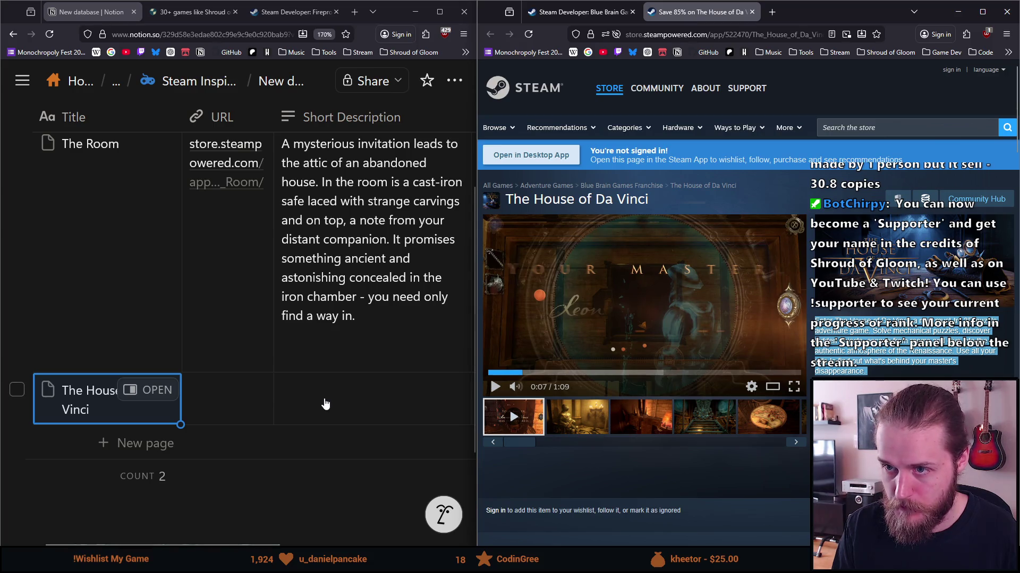
{"action": "left_click", "coordinate": [325, 405]}
{"action": "key", "text": "ctrl+v"}
{"action": "left_click", "coordinate": [690, 34]}
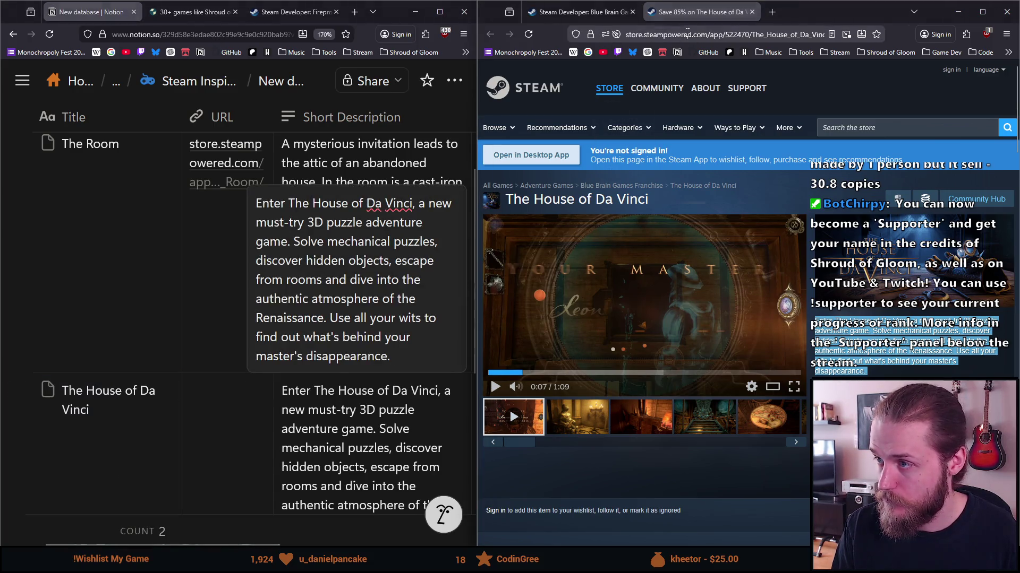
Step: Paste The House of Da Vinci's Steam store address into the row's URL cell
{"action": "left_click", "coordinate": [221, 450]}
{"action": "left_click", "coordinate": [219, 445]}
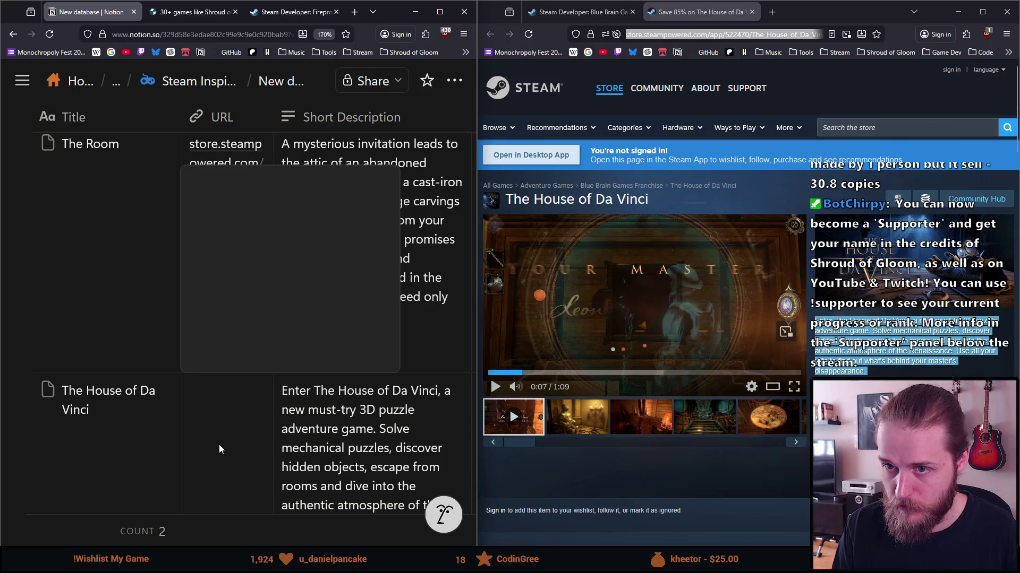
{"action": "key", "text": "ctrl+v"}
{"action": "key", "text": "Return"}
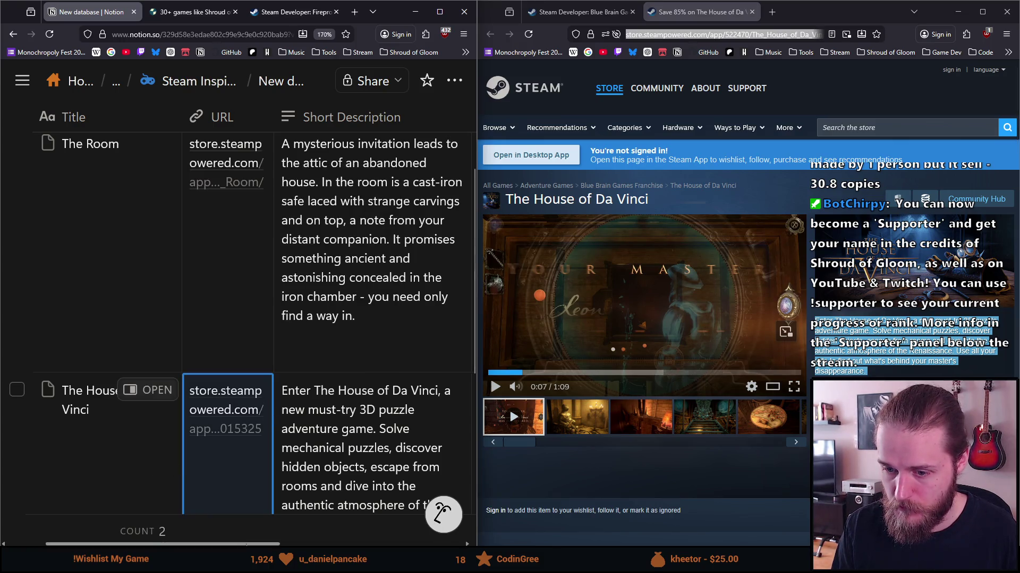
{"action": "key", "text": "Escape"}
{"action": "scroll", "coordinate": [386, 540], "scroll_direction": "right", "scroll_amount": 5}
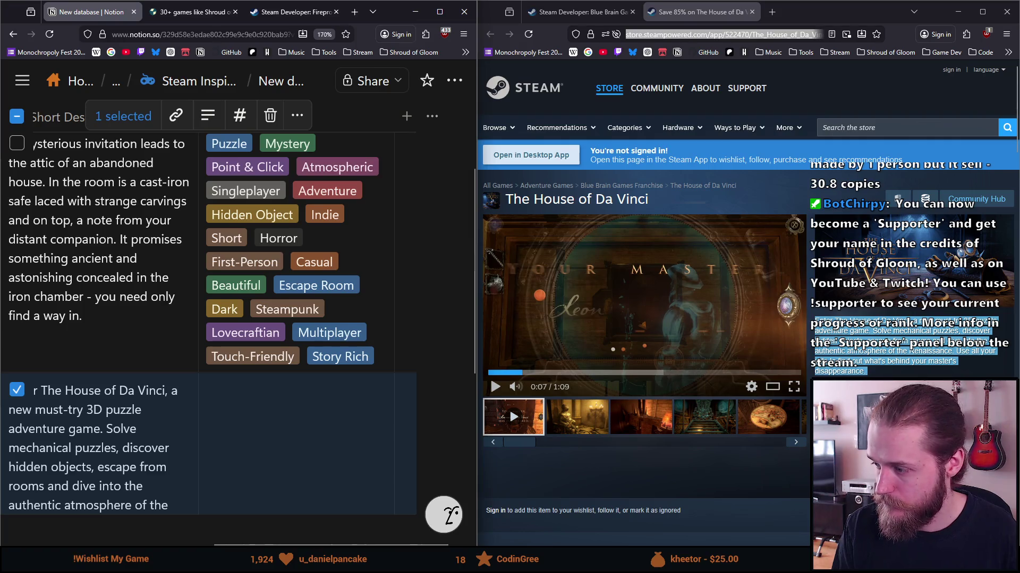
Step: Expand Steam's full tag list for The House of Da Vinci and open the row's Tags cell
{"action": "left_click", "coordinate": [999, 452]}
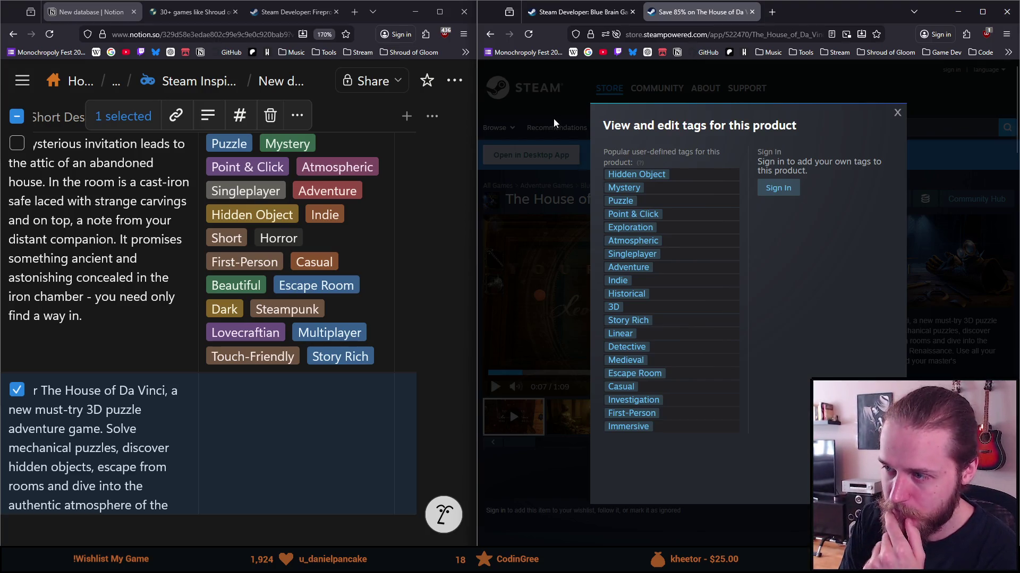
{"action": "left_click", "coordinate": [273, 420]}
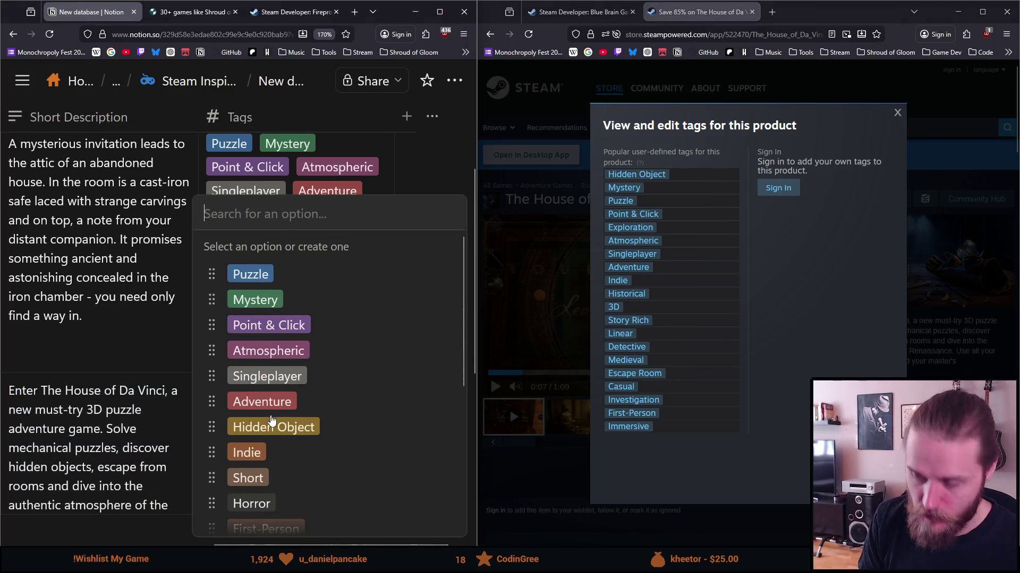
Step: Tag the Da Vinci row with Hidden Object, Mystery, Puzzle and Point & Click
{"action": "type", "text": "Hidden"}
{"action": "key", "text": "Return"}
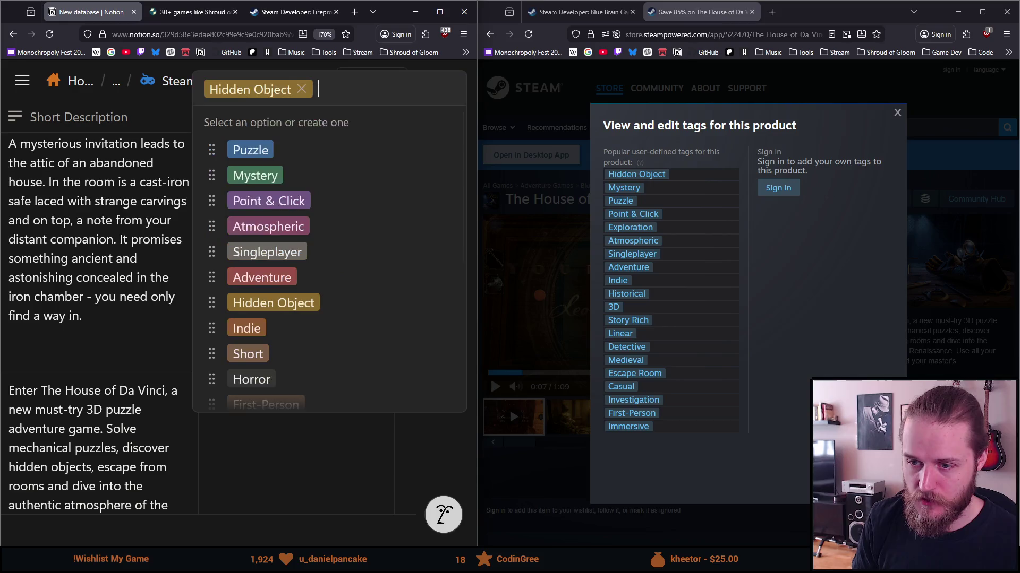
{"action": "type", "text": "My"}
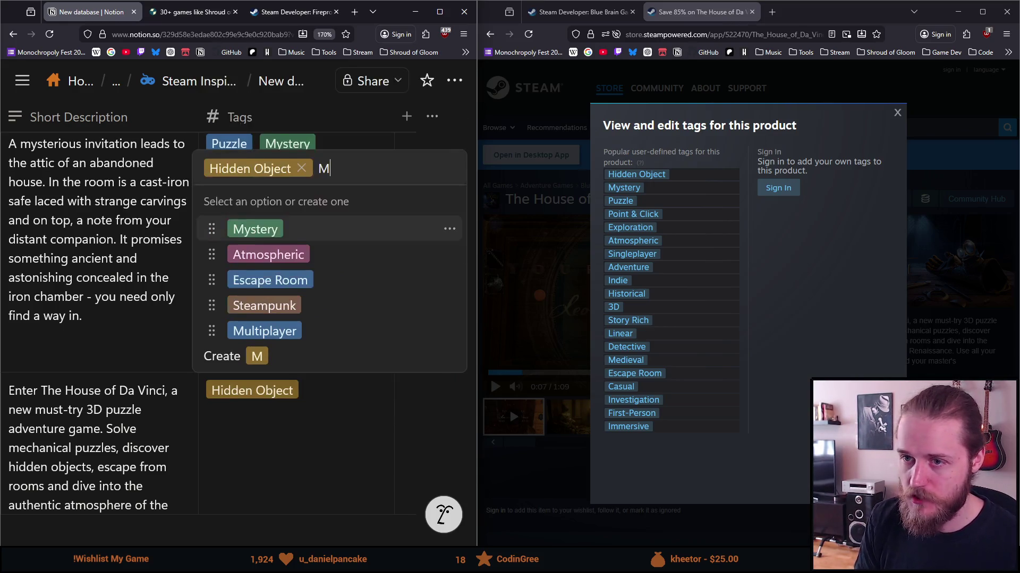
{"action": "key", "text": "Return"}
{"action": "type", "text": "Puz"}
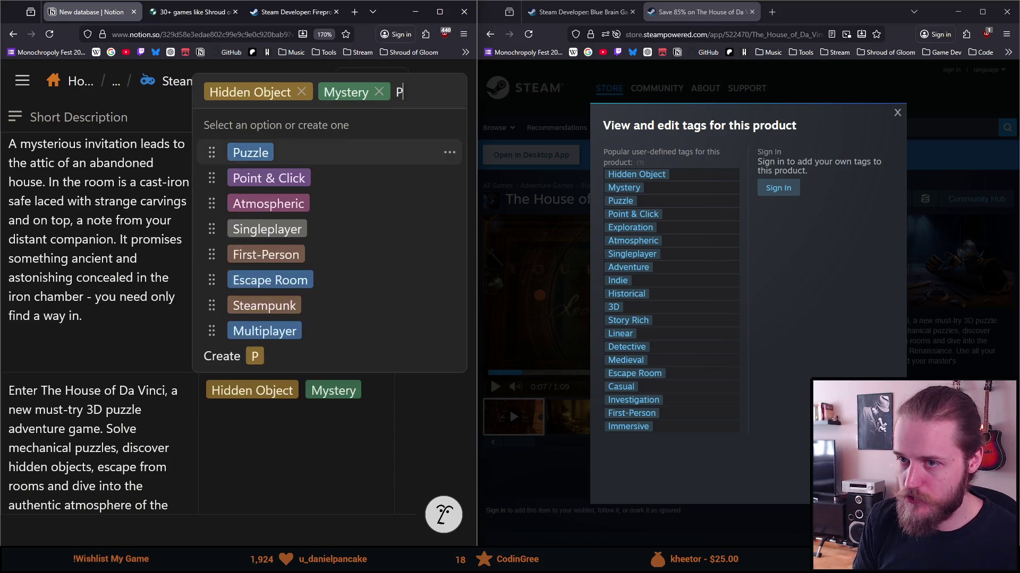
{"action": "key", "text": "Return"}
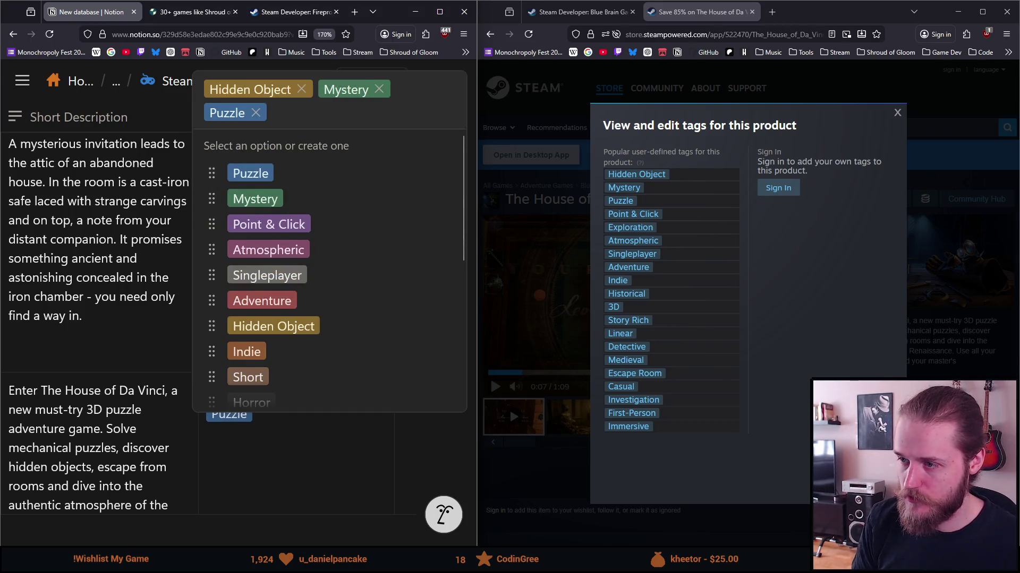
{"action": "type", "text": "Po"}
{"action": "key", "text": "Escape"}
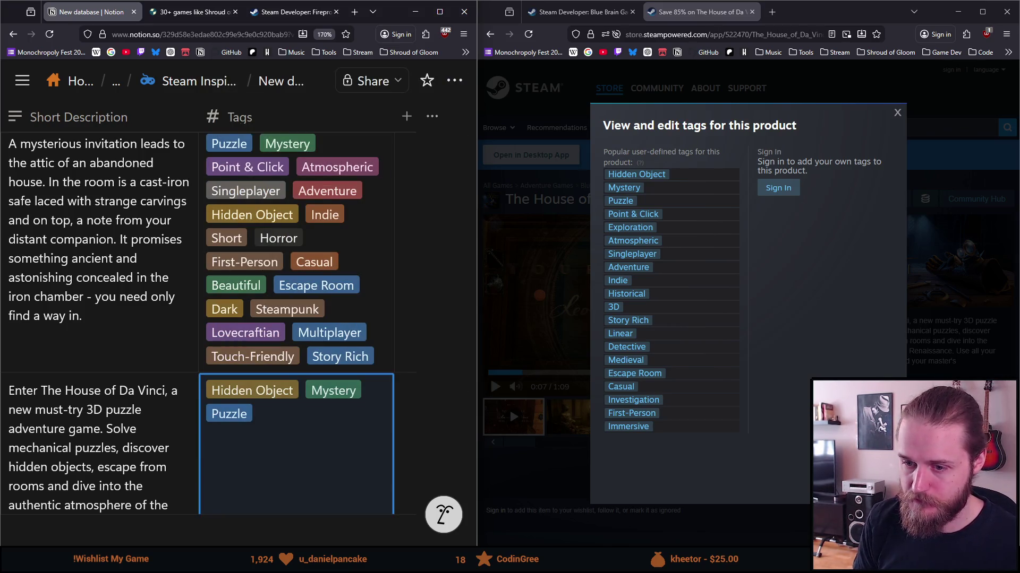
{"action": "scroll", "coordinate": [241, 423], "scroll_direction": "down", "scroll_amount": 3}
{"action": "left_click", "coordinate": [330, 425]}
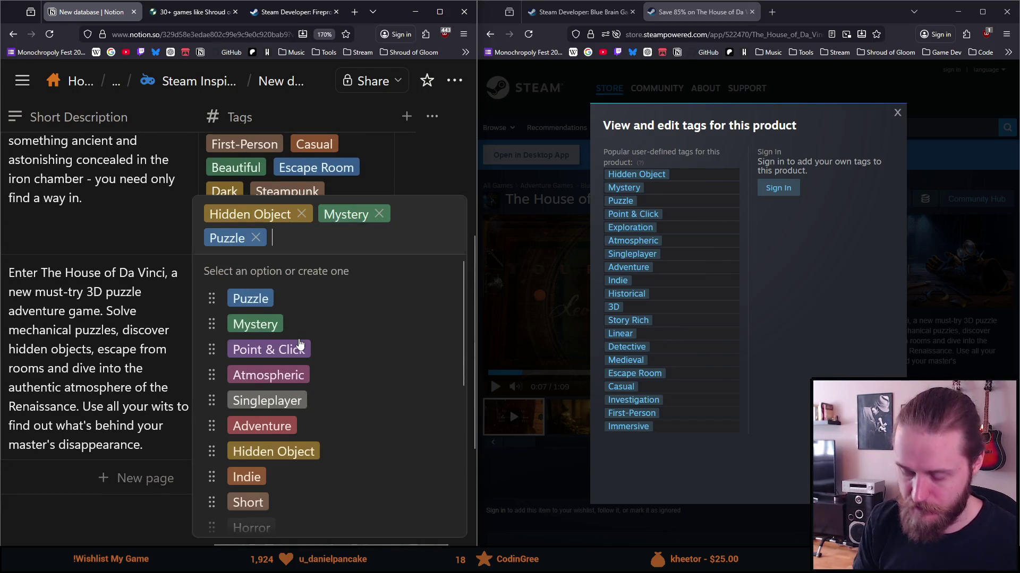
{"action": "type", "text": "Poin"}
{"action": "key", "text": "Return"}
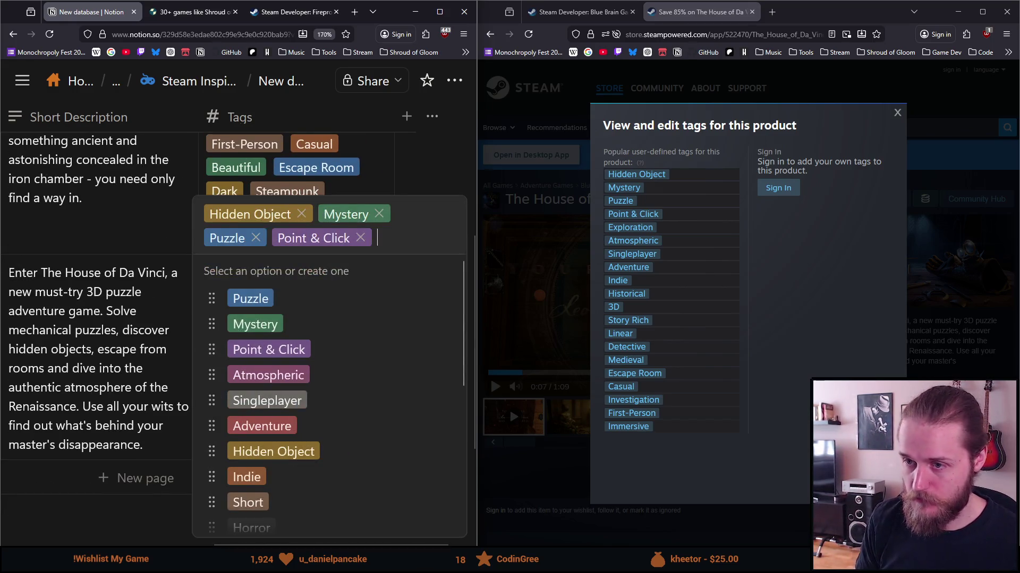
Step: Add Exploration, Atmospheric, Singleplayer and Adventure tags to the row
{"action": "type", "text": "Exploration"}
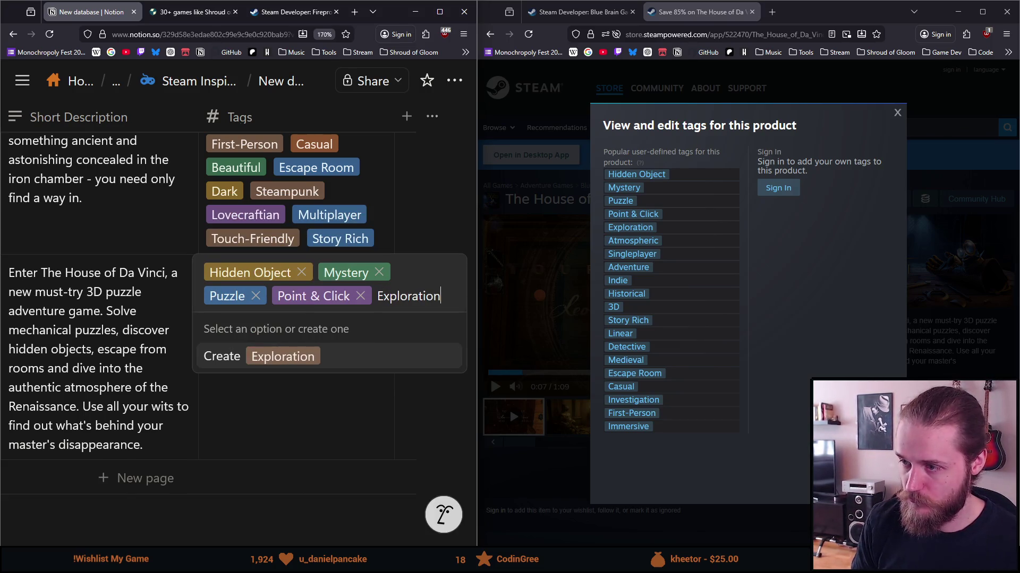
{"action": "key", "text": "Return"}
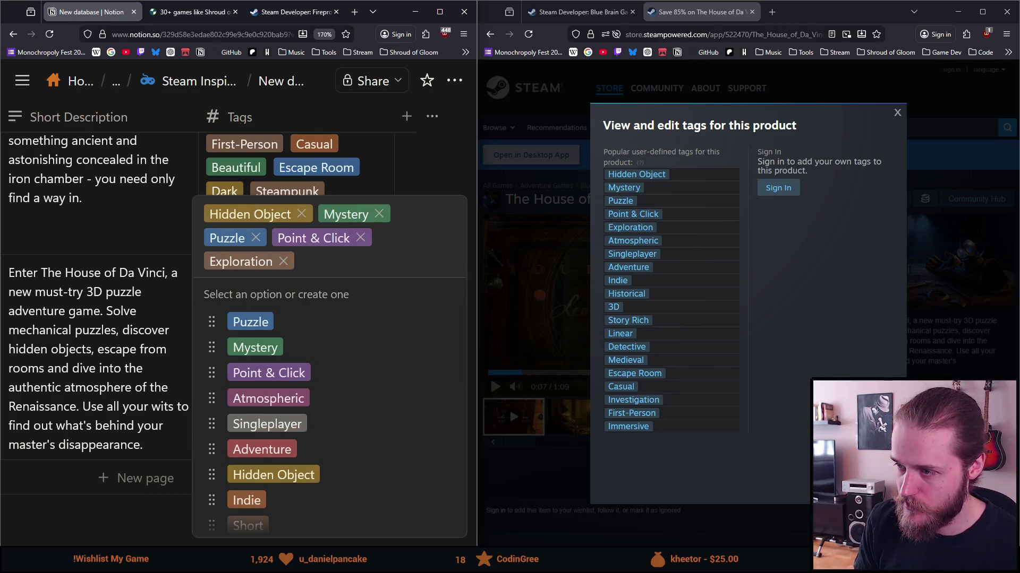
{"action": "type", "text": "Atm"}
{"action": "key", "text": "Return"}
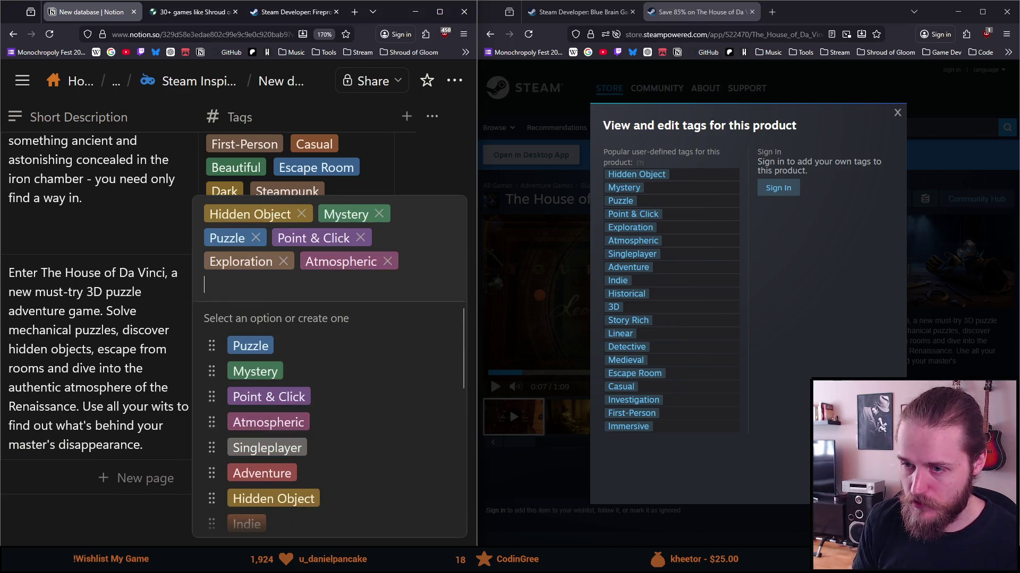
{"action": "type", "text": "Sing"}
{"action": "key", "text": "Return"}
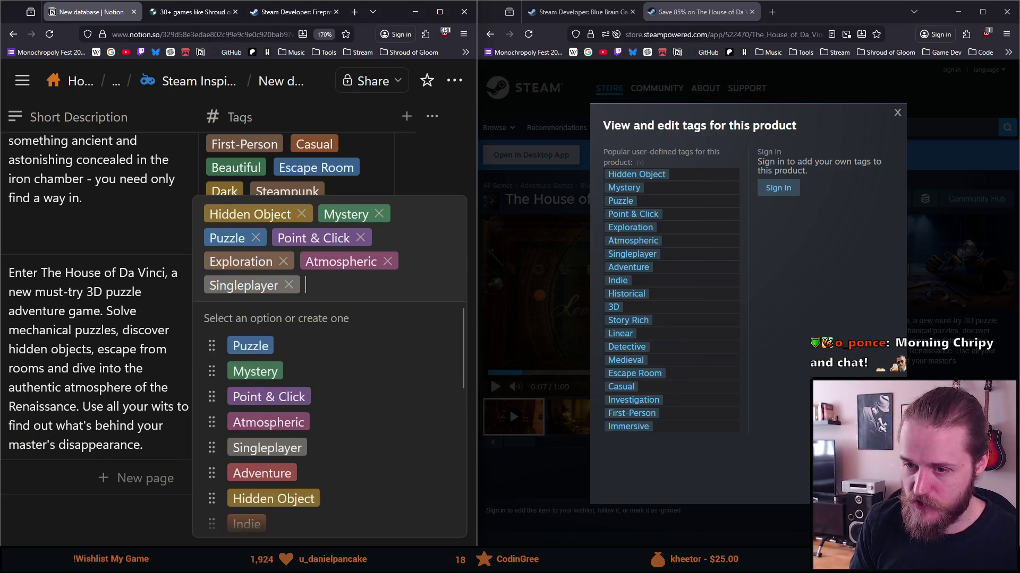
{"action": "type", "text": "Adv"}
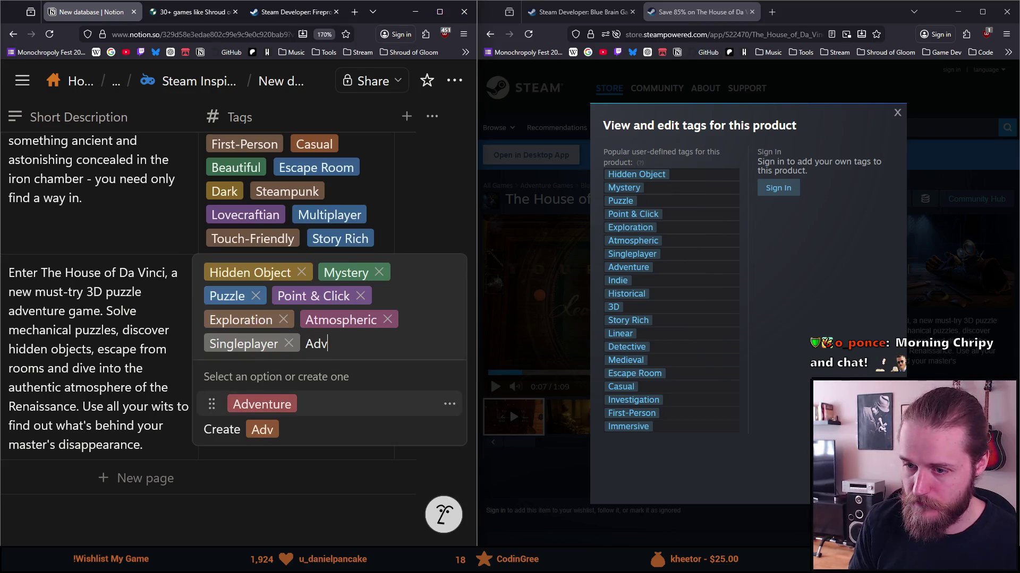
{"action": "key", "text": "Return"}
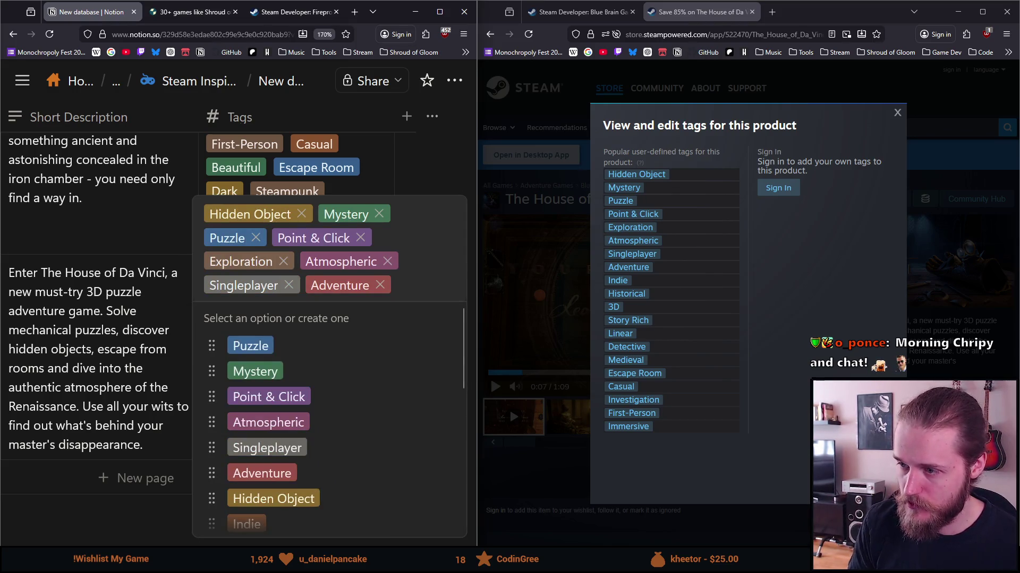
Step: Add Indie, Historical and a new 3D tag to the row
{"action": "type", "text": "Indie"}
{"action": "key", "text": "Return"}
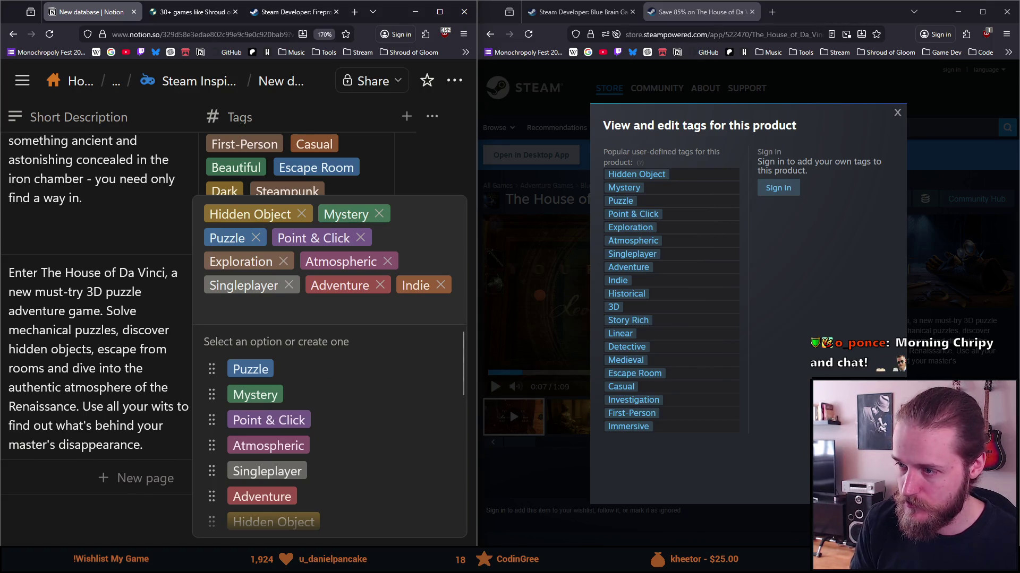
{"action": "type", "text": "Historical"}
{"action": "key", "text": "Return"}
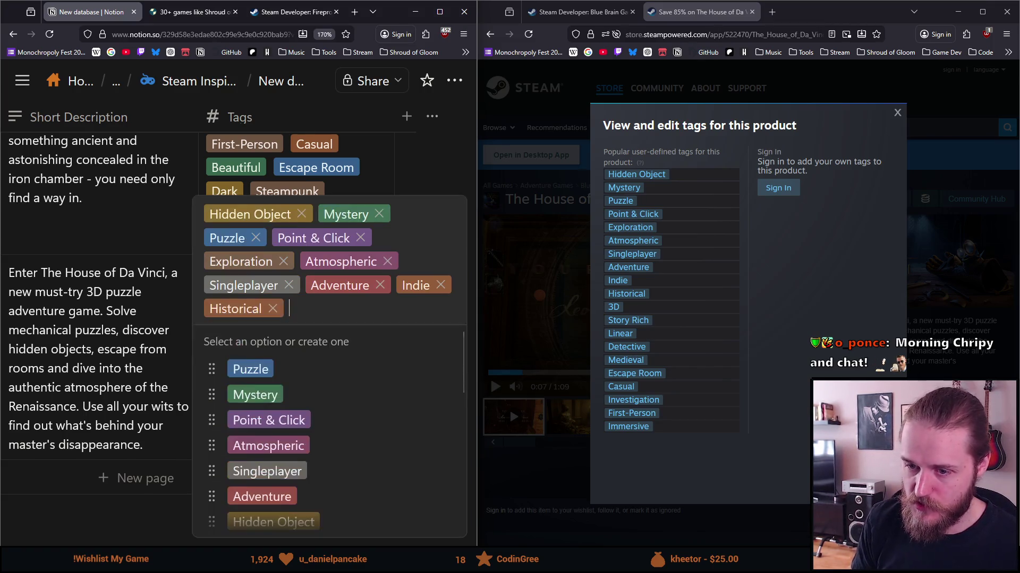
{"action": "type", "text": "3D"}
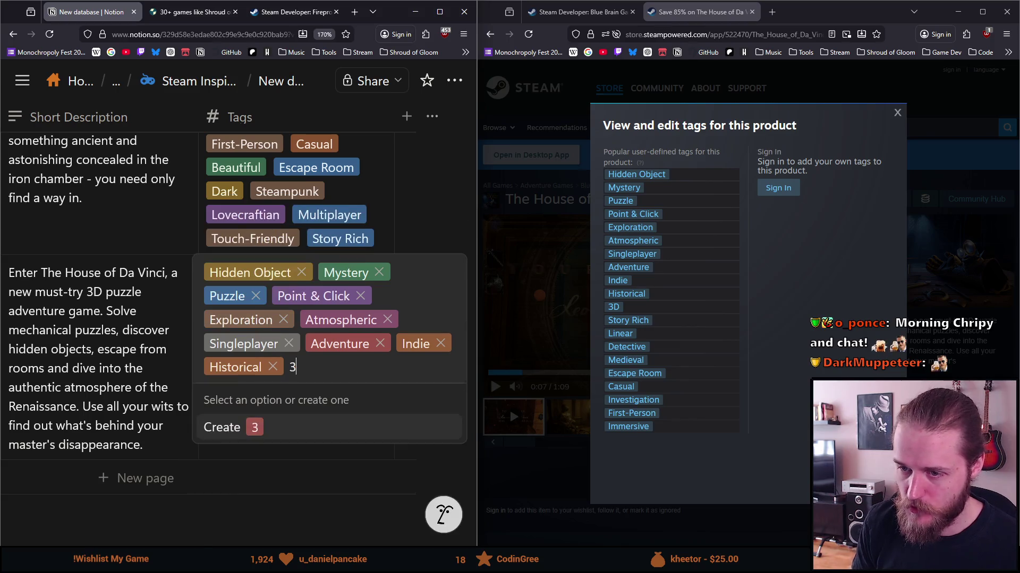
{"action": "key", "text": "Return"}
{"action": "type", "text": "Stor"}
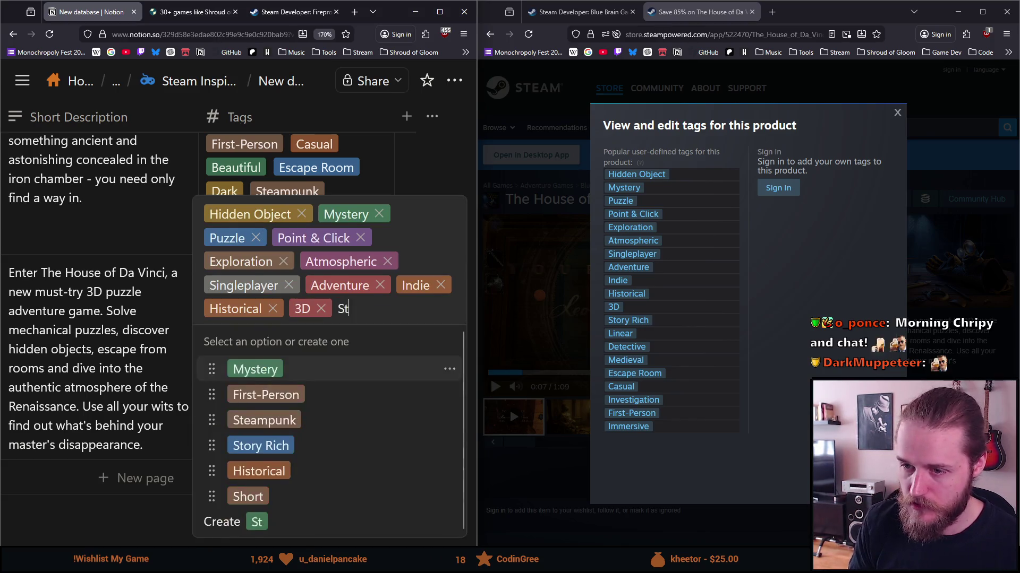
{"action": "key", "text": "Escape"}
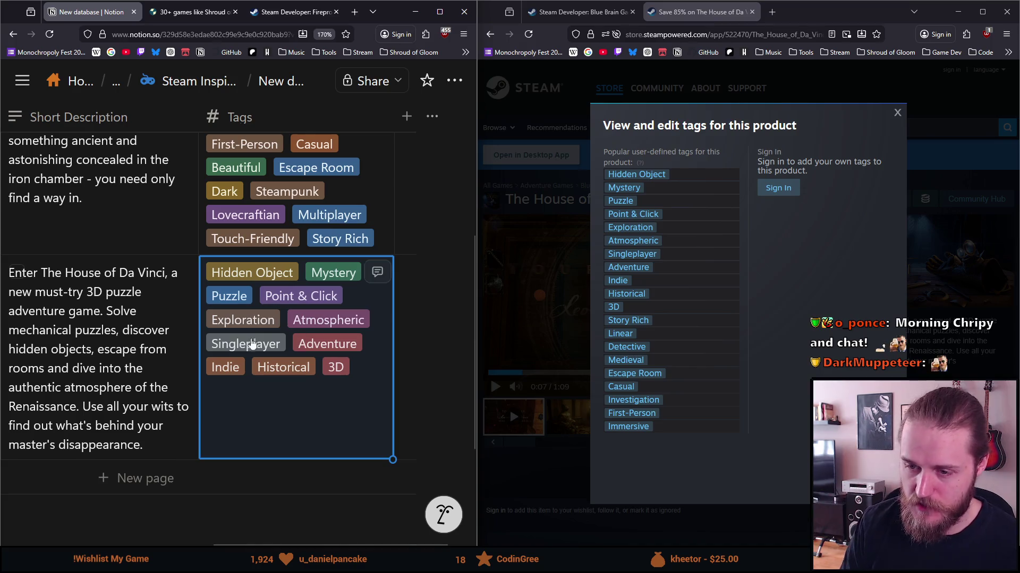
{"action": "left_click", "coordinate": [314, 401]}
Step: Add Story Rich, Linear, Detective and Medieval tags to the Da Vinci row
{"action": "type", "text": "Story"}
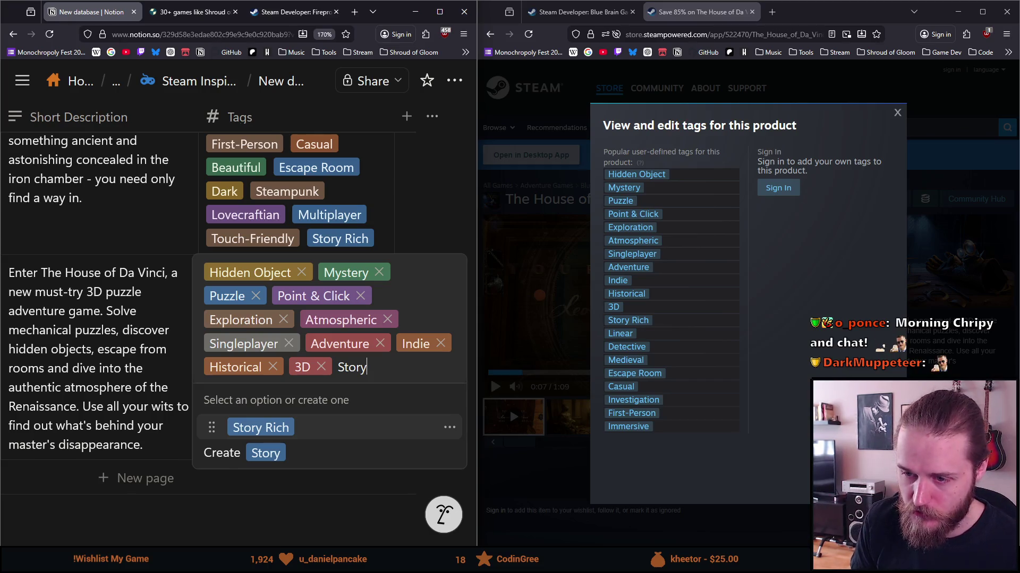
{"action": "key", "text": "Return"}
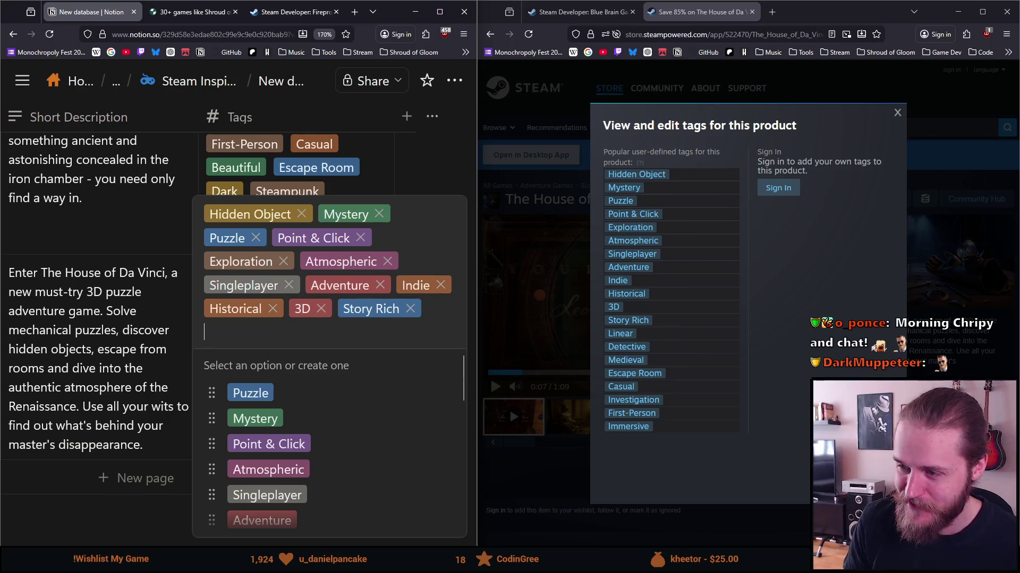
{"action": "type", "text": "L"}
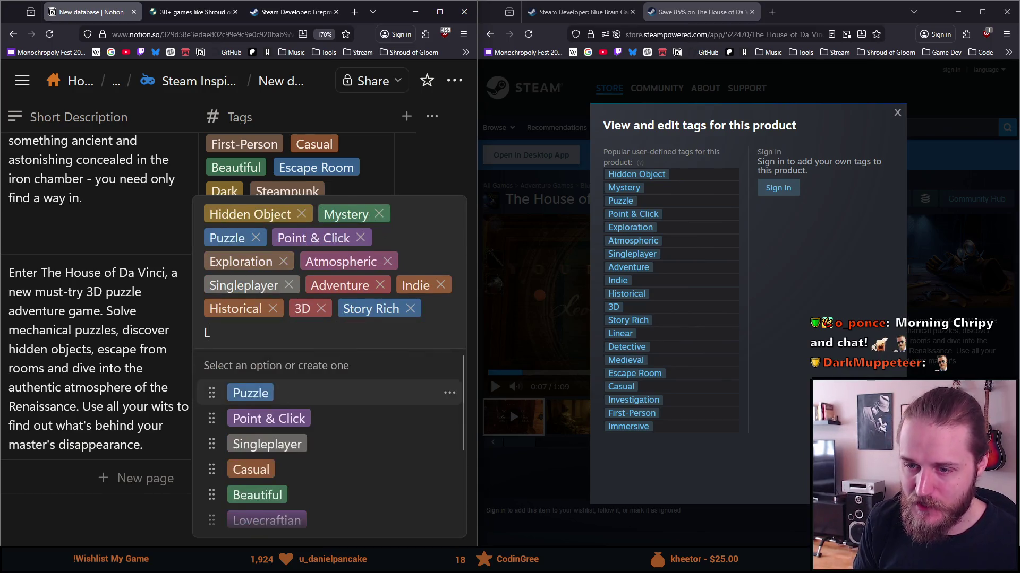
{"action": "type", "text": "inear"}
{"action": "key", "text": "Return"}
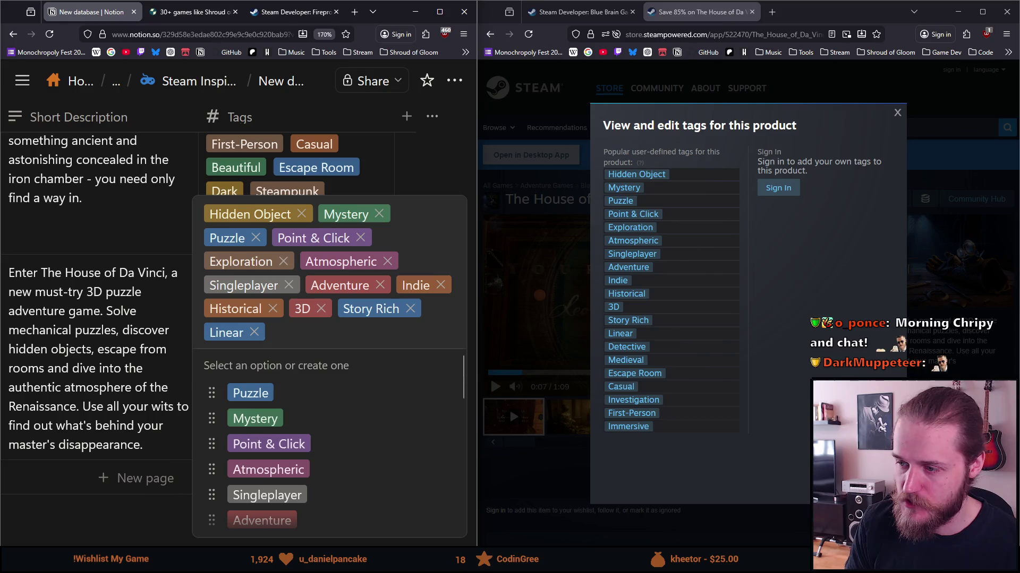
{"action": "type", "text": "Detective"}
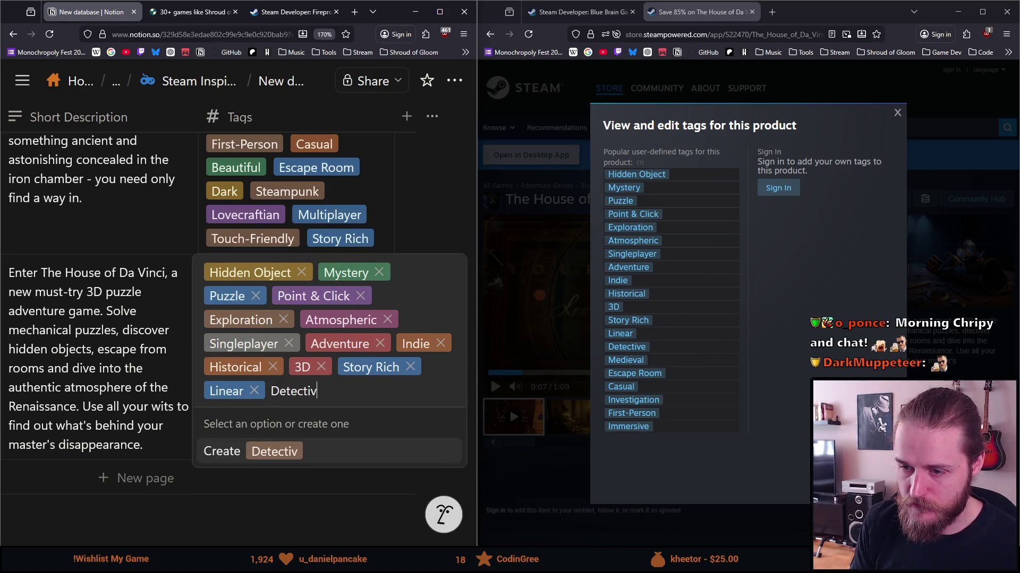
{"action": "key", "text": "Return"}
{"action": "type", "text": "Medieval"}
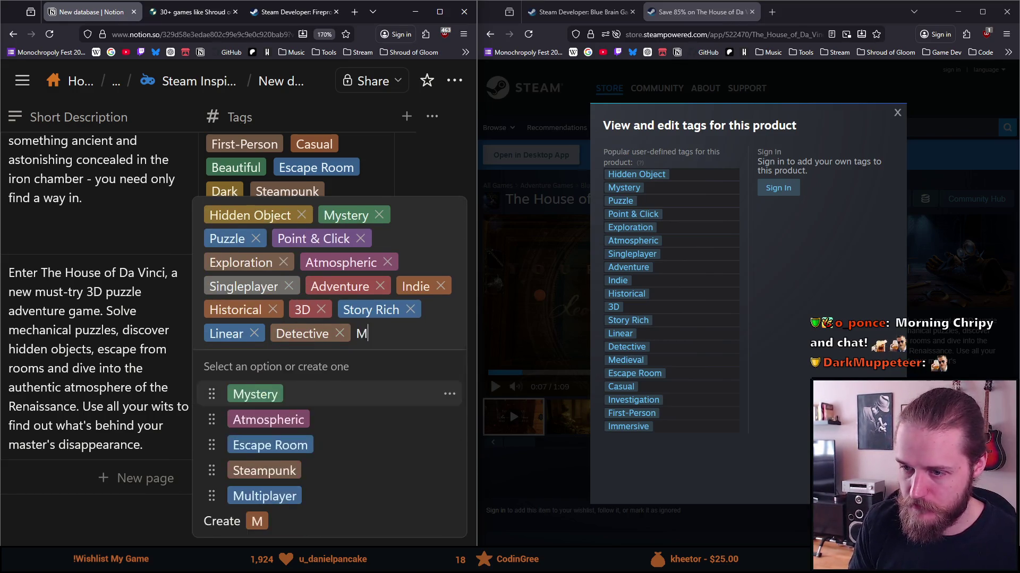
{"action": "key", "text": "Return"}
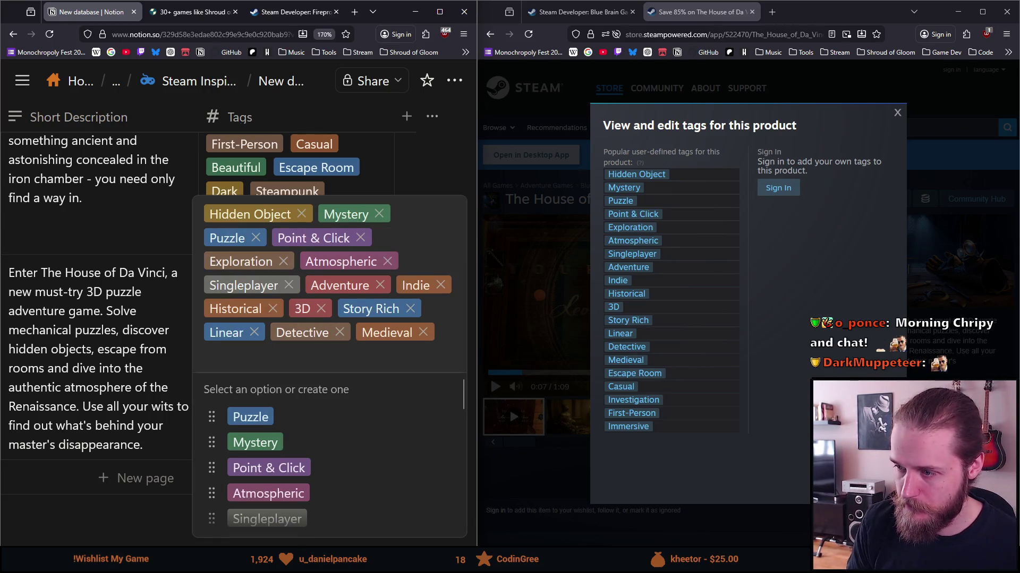
{"action": "type", "text": "Escap"}
{"action": "key", "text": "Escape"}
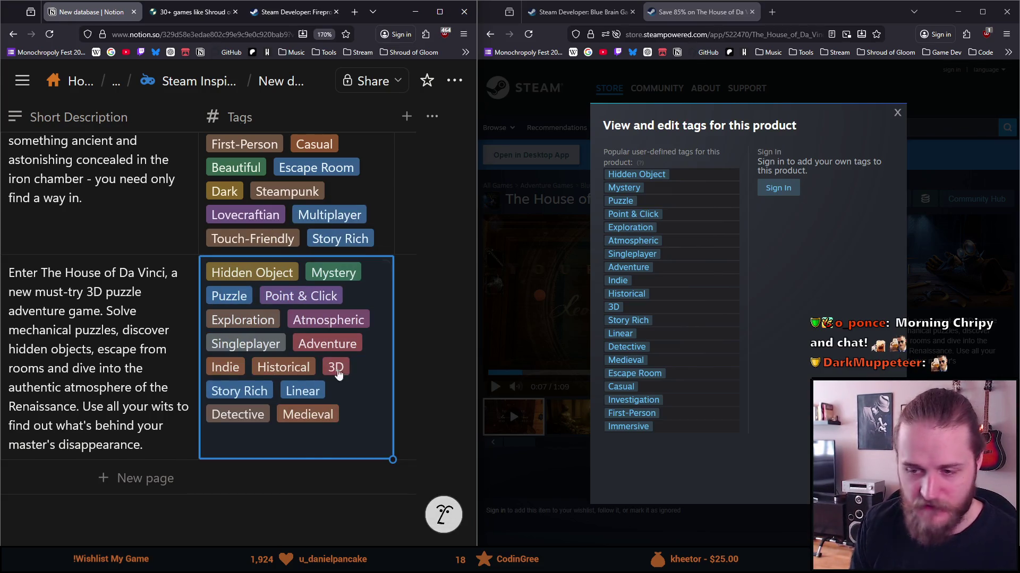
Step: Add Escape Room, Casual, Investigation, First-Person and Immersive tags, then close the editor
{"action": "left_click", "coordinate": [316, 446]}
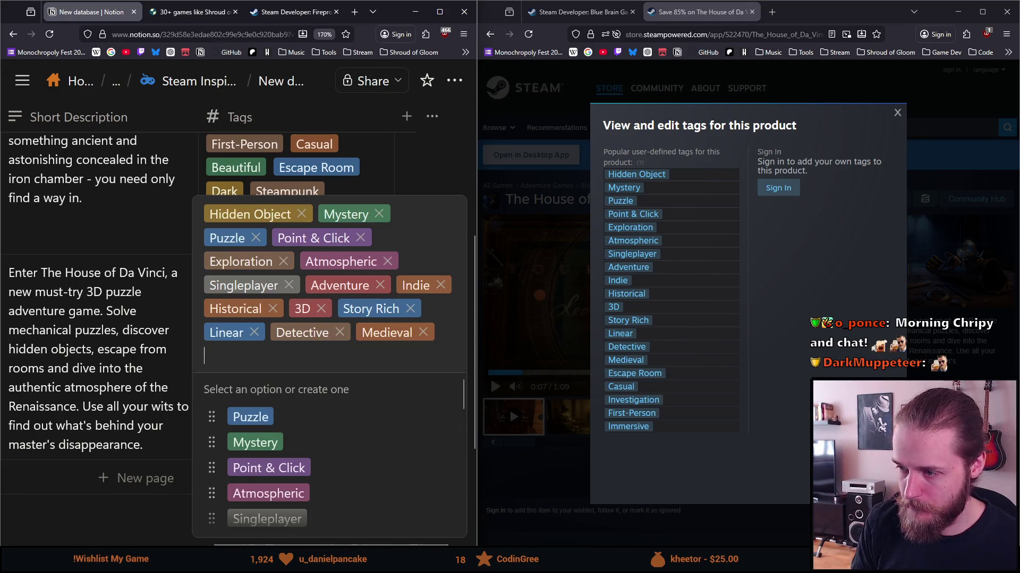
{"action": "type", "text": "Escape Room"}
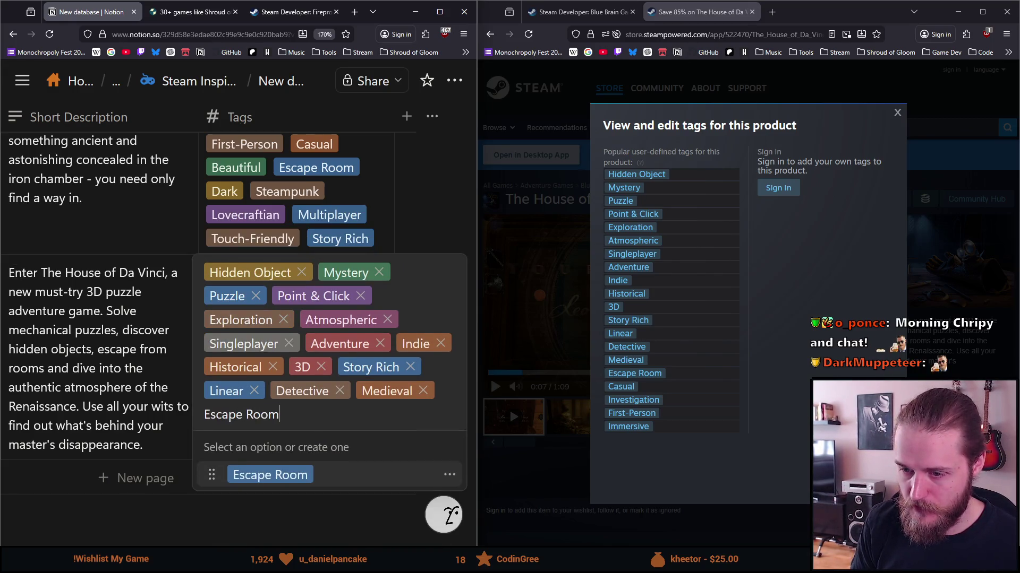
{"action": "key", "text": "Return"}
{"action": "type", "text": "Casu"}
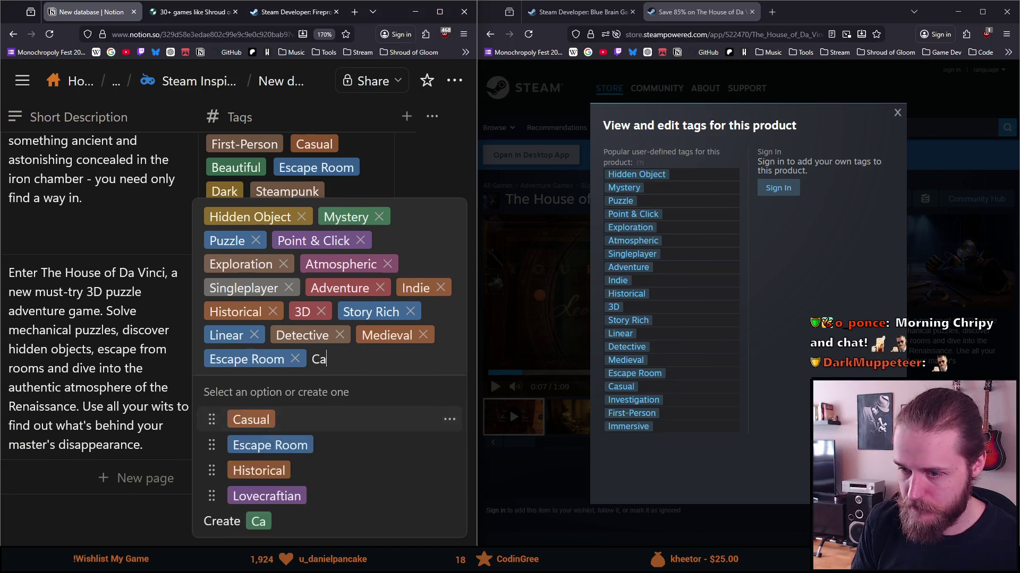
{"action": "key", "text": "Return"}
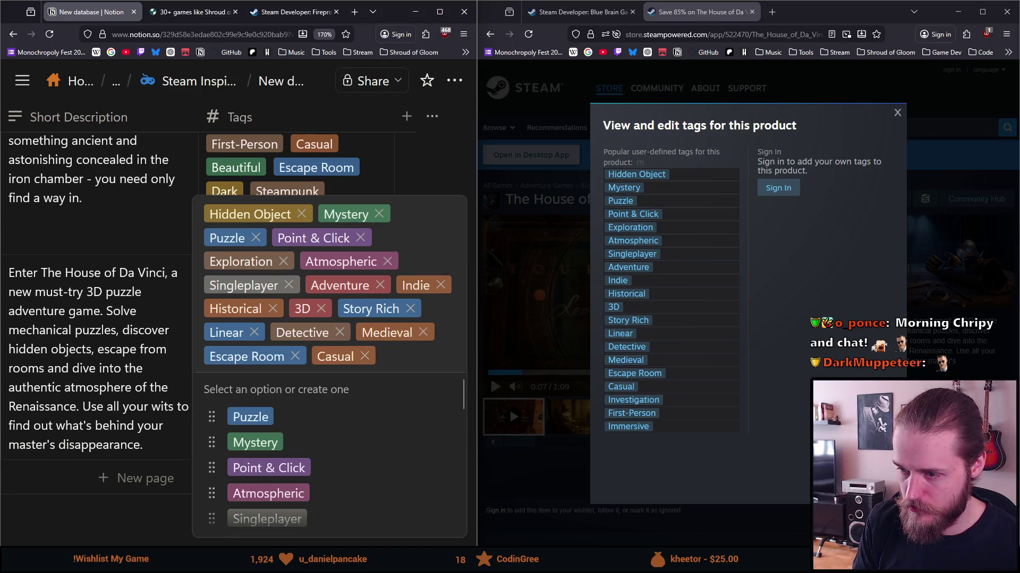
{"action": "type", "text": "Investigation"}
{"action": "key", "text": "Return"}
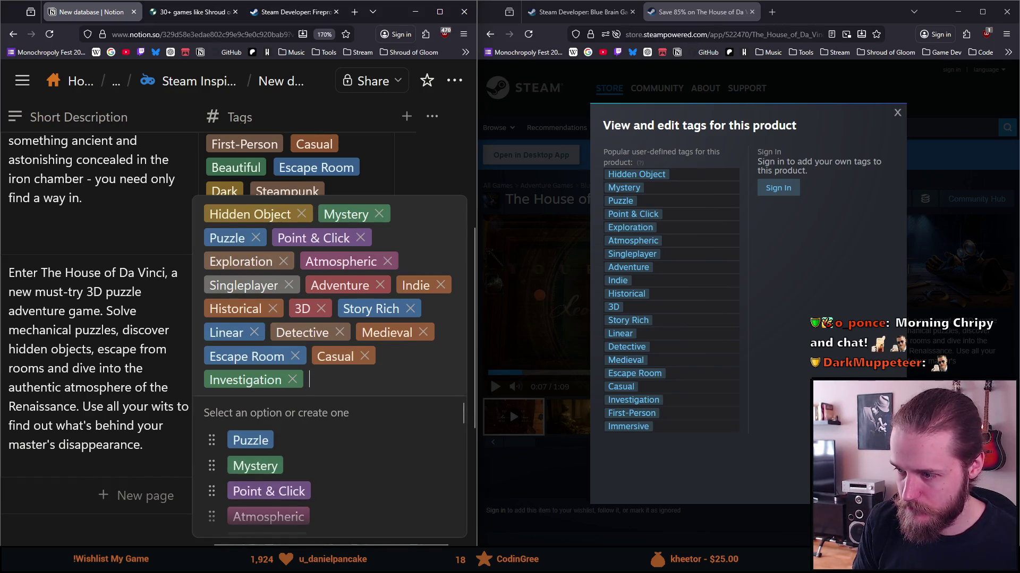
{"action": "type", "text": "First"}
{"action": "key", "text": "Return"}
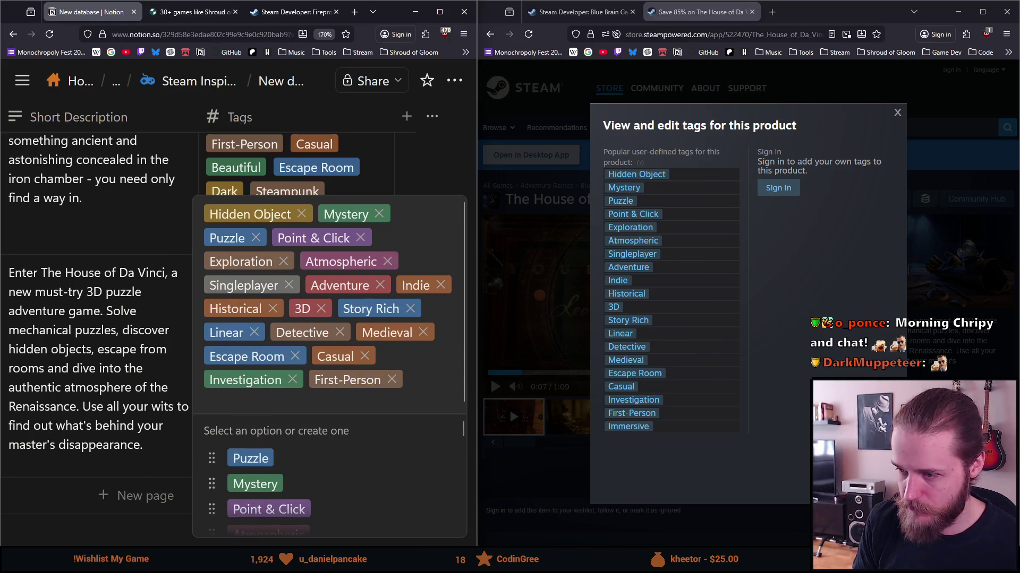
{"action": "type", "text": "Immersive"}
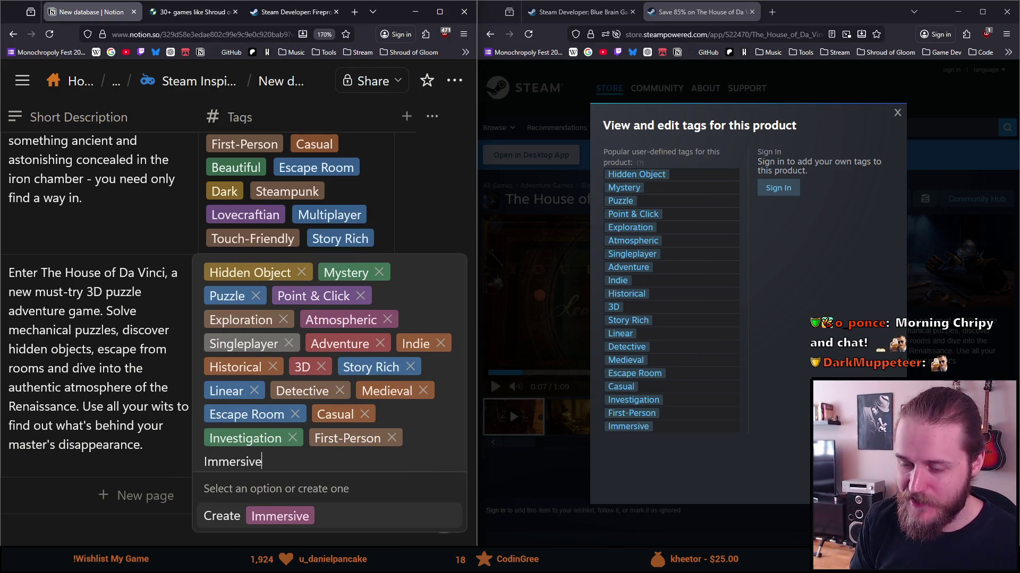
{"action": "key", "text": "Return"}
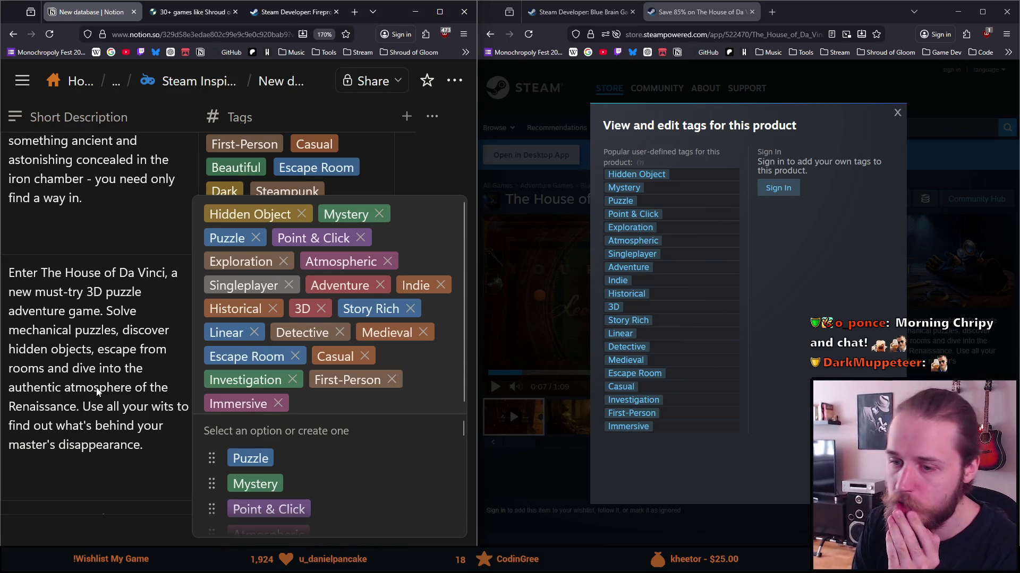
{"action": "key", "text": "Escape"}
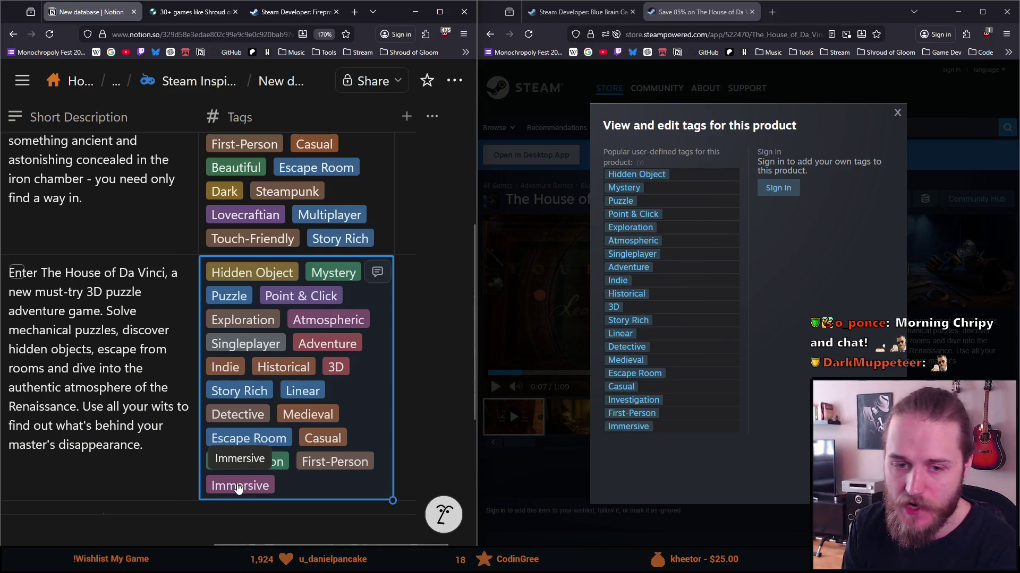
{"action": "scroll", "coordinate": [238, 440], "scroll_direction": "up", "scroll_amount": 2}
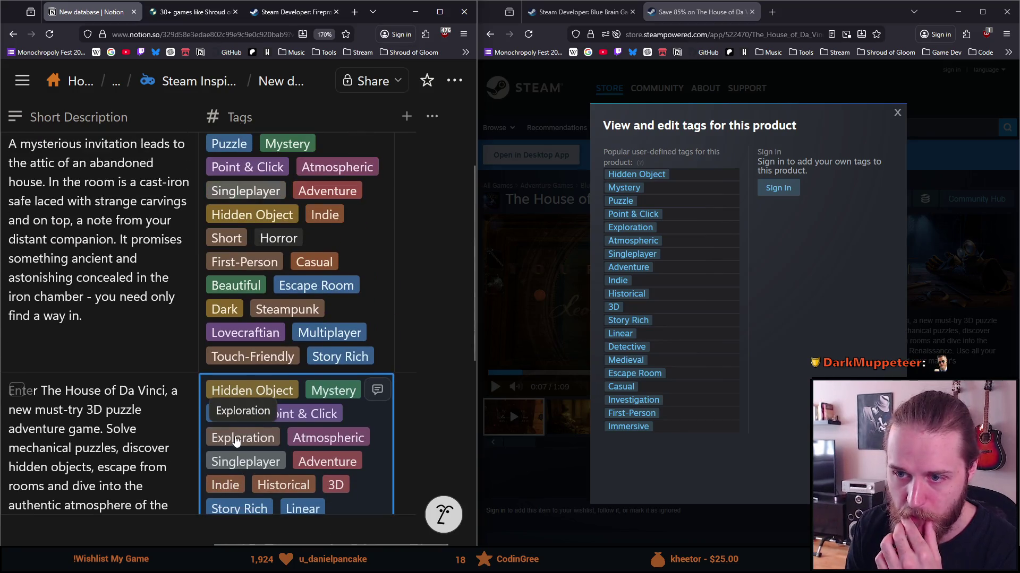
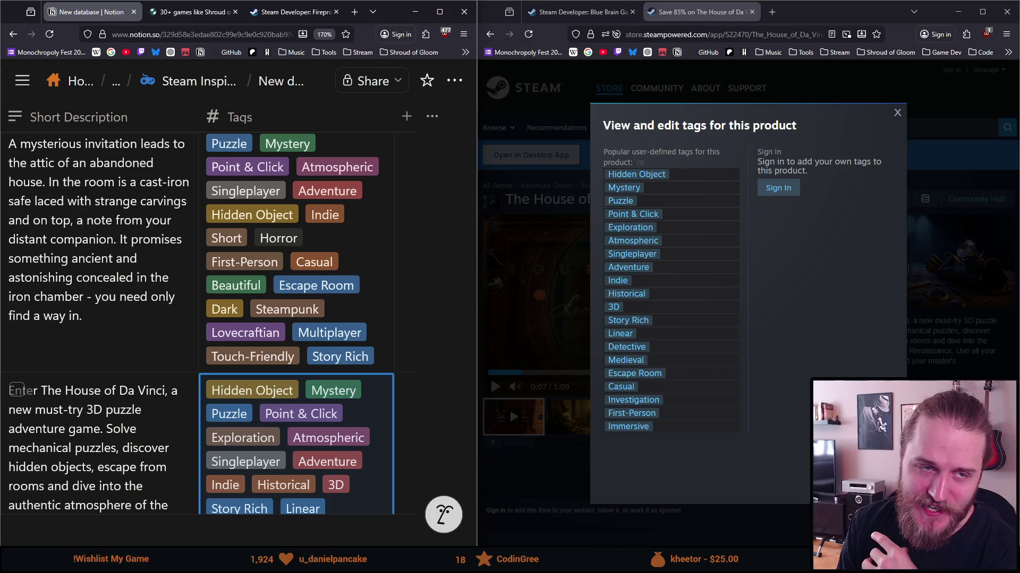
Step: Return to the top of the game table and open the Tags column's property menu
{"action": "scroll", "coordinate": [202, 323], "scroll_direction": "down", "scroll_amount": 6}
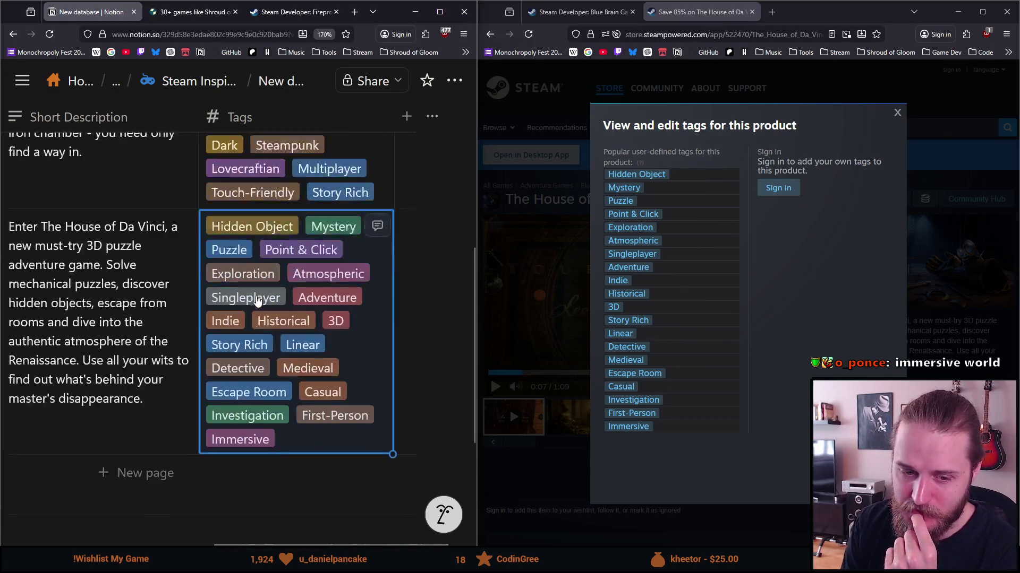
{"action": "scroll", "coordinate": [197, 323], "scroll_direction": "up", "scroll_amount": 5}
{"action": "scroll", "coordinate": [197, 322], "scroll_direction": "up", "scroll_amount": 3}
{"action": "scroll", "coordinate": [223, 390], "scroll_direction": "down", "scroll_amount": 4}
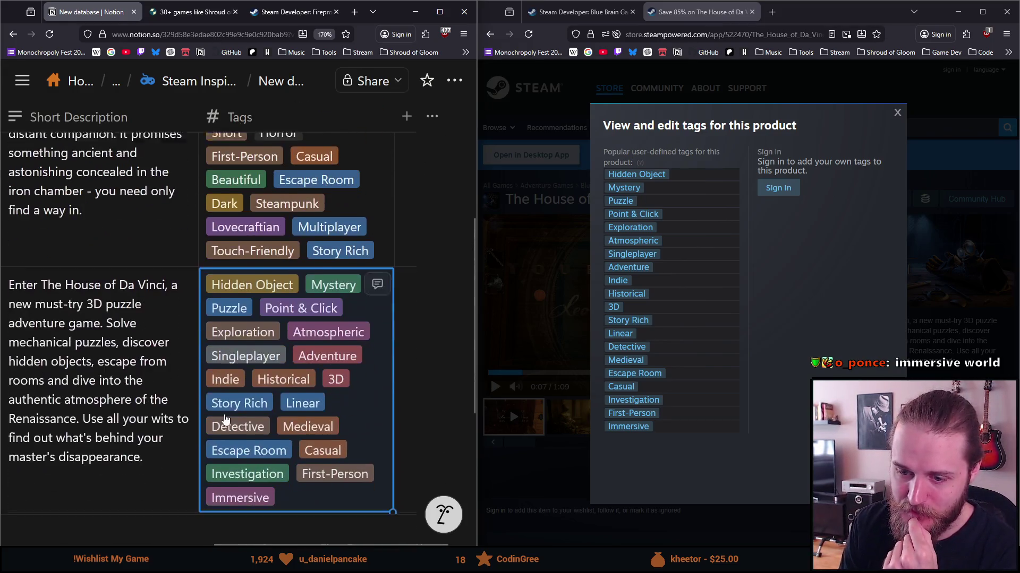
{"action": "mouse_move", "coordinate": [228, 544]}
{"action": "left_mouse_down"}
{"action": "mouse_move", "coordinate": [51, 545]}
{"action": "mouse_move", "coordinate": [266, 536]}
{"action": "left_mouse_up"}
{"action": "scroll", "coordinate": [223, 372], "scroll_direction": "up", "scroll_amount": 5}
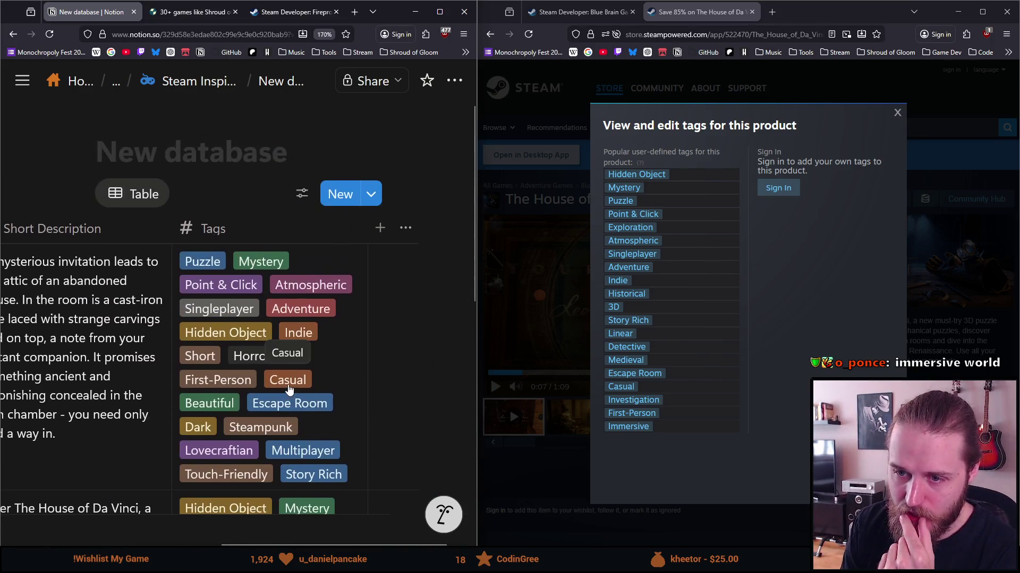
{"action": "scroll", "coordinate": [195, 404], "scroll_direction": "down", "scroll_amount": 7}
{"action": "scroll", "coordinate": [250, 404], "scroll_direction": "up", "scroll_amount": 7}
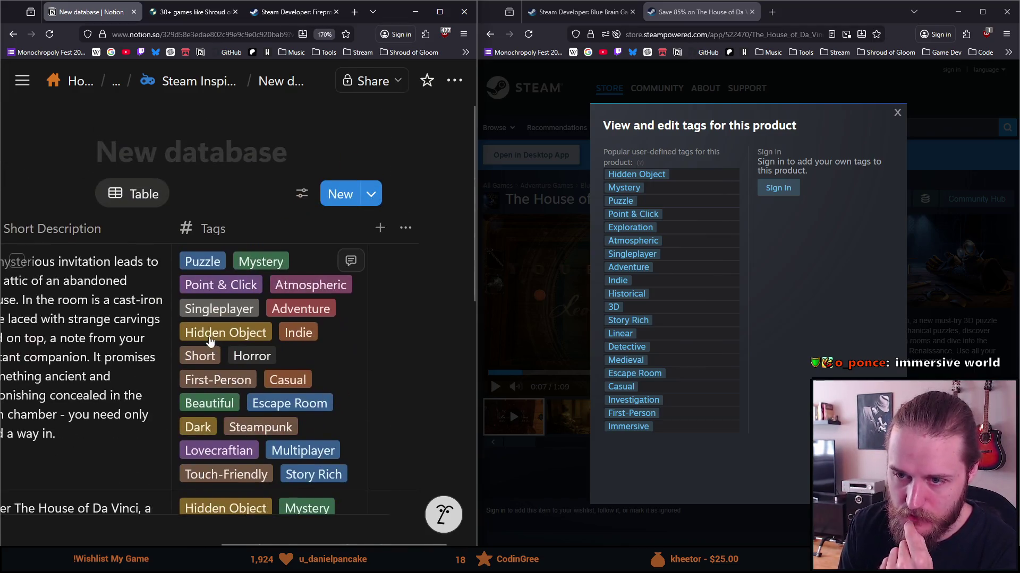
{"action": "left_click", "coordinate": [214, 228]}
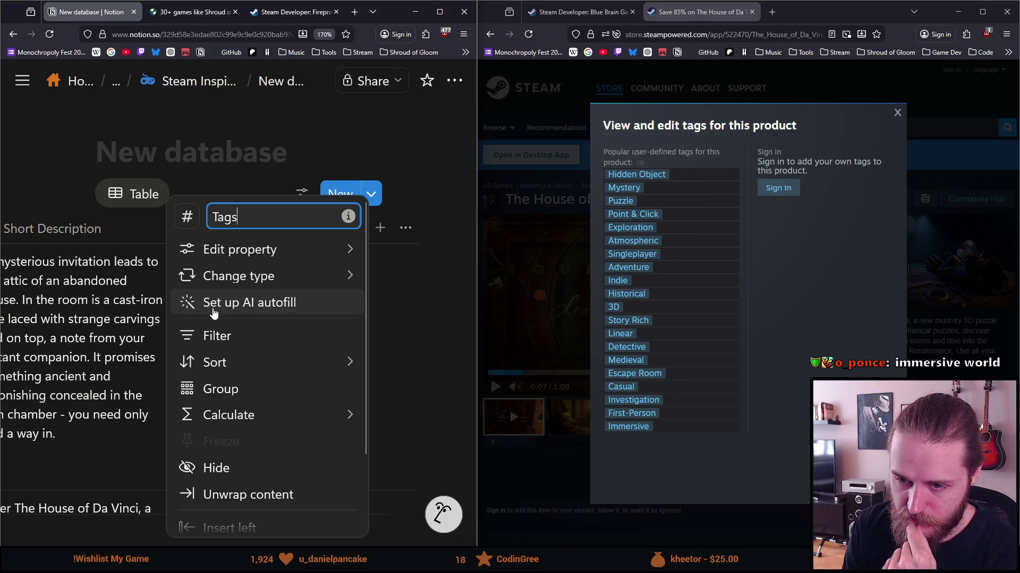
Step: Set the Tags footer calculation to Count to show the total row count
{"action": "left_click", "coordinate": [237, 366]}
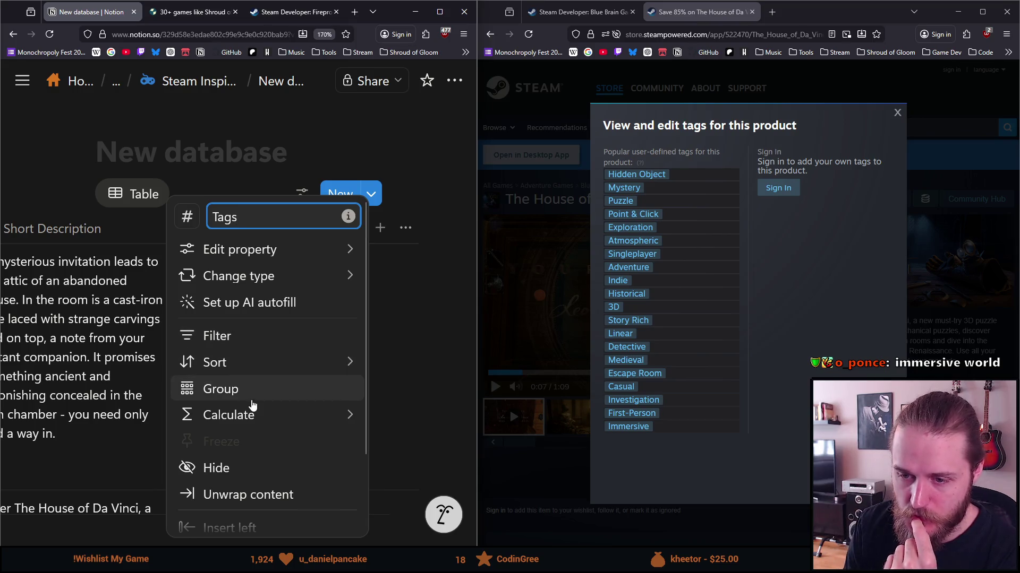
{"action": "mouse_move", "coordinate": [250, 416]}
{"action": "mouse_move", "coordinate": [243, 479]}
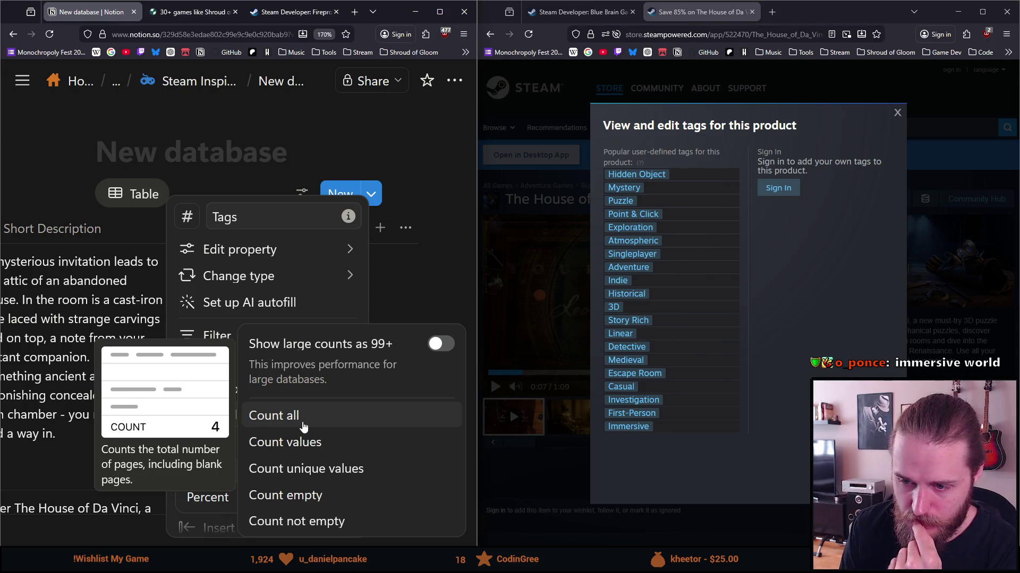
{"action": "left_click", "coordinate": [302, 421]}
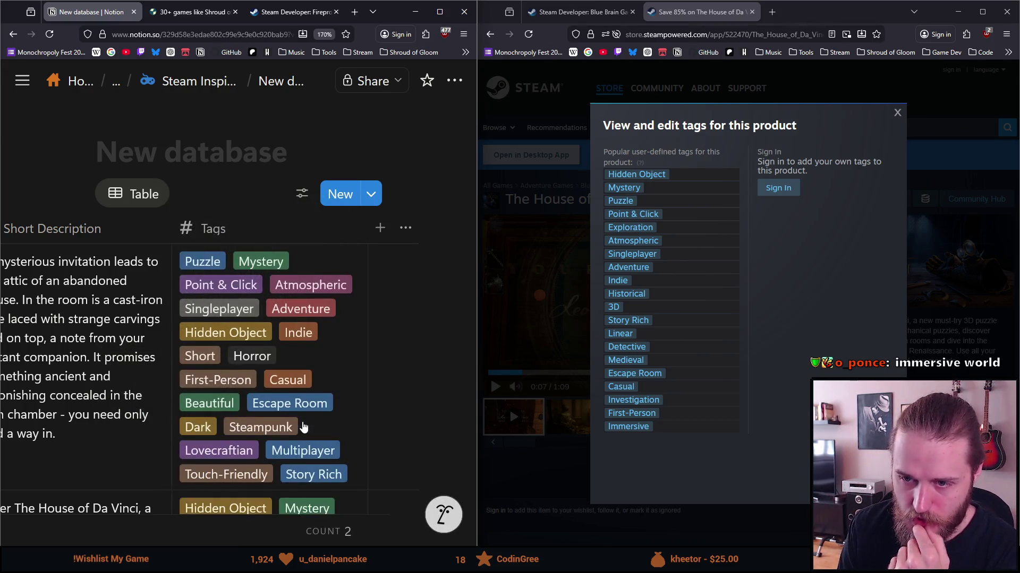
{"action": "scroll", "coordinate": [220, 364], "scroll_direction": "down", "scroll_amount": 5}
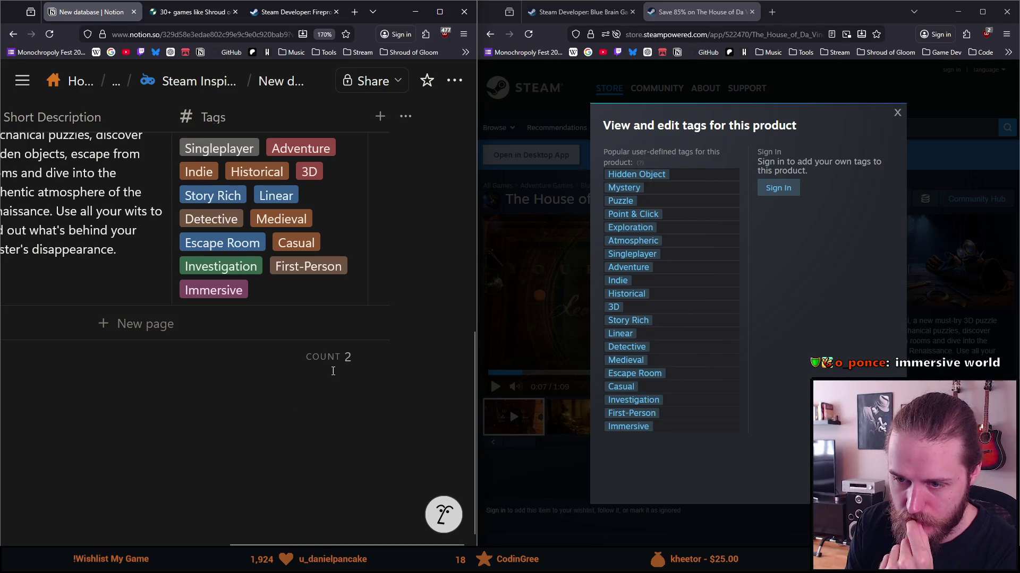
{"action": "scroll", "coordinate": [343, 367], "scroll_direction": "up", "scroll_amount": 3}
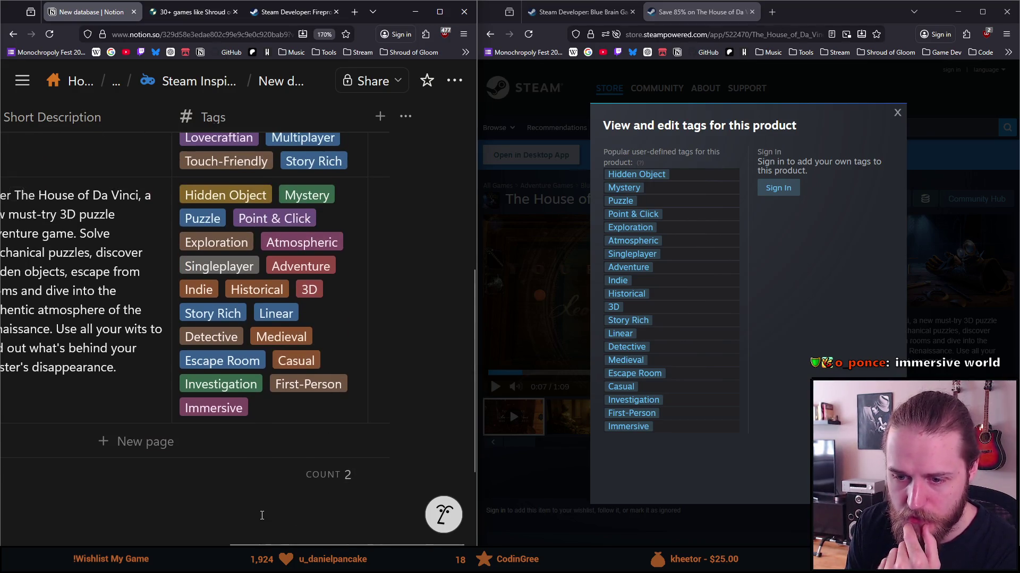
Step: Maximize the window and switch the Tags footer to Count unique values, showing 28
{"action": "left_click", "coordinate": [440, 12]}
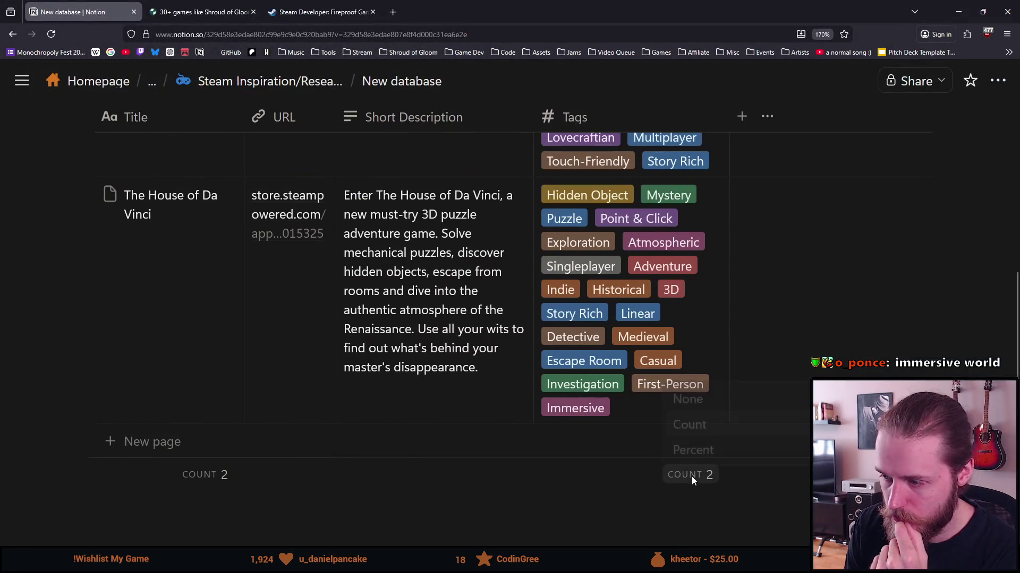
{"action": "mouse_move", "coordinate": [712, 433]}
{"action": "left_click", "coordinate": [552, 460]}
{"action": "scroll", "coordinate": [685, 468], "scroll_direction": "down", "scroll_amount": 3}
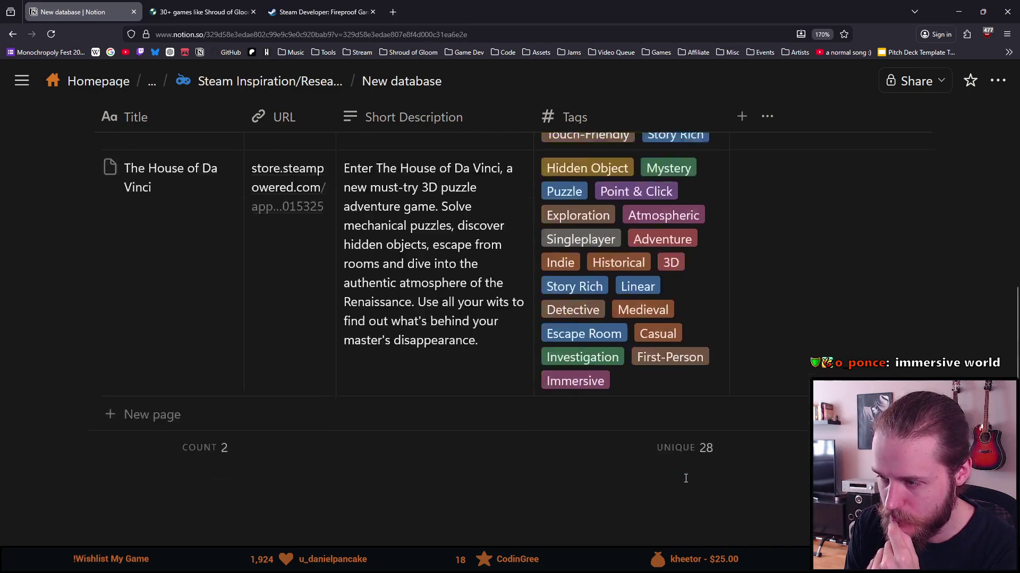
{"action": "scroll", "coordinate": [683, 442], "scroll_direction": "up", "scroll_amount": 8}
{"action": "left_click", "coordinate": [625, 237]}
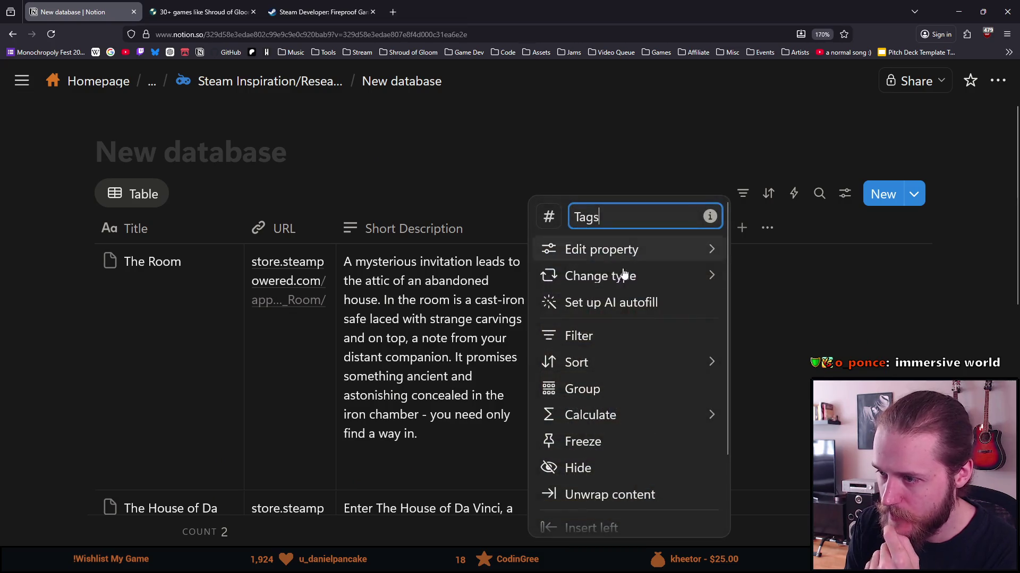
Step: Add a Tags filter to the table set to Puzzle
{"action": "left_click", "coordinate": [640, 347]}
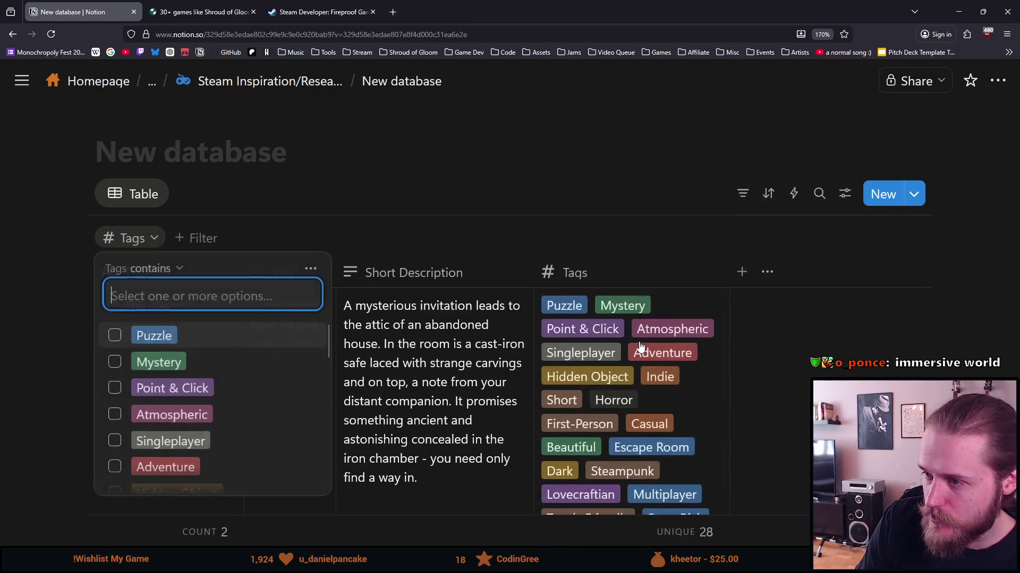
{"action": "left_click", "coordinate": [115, 336]}
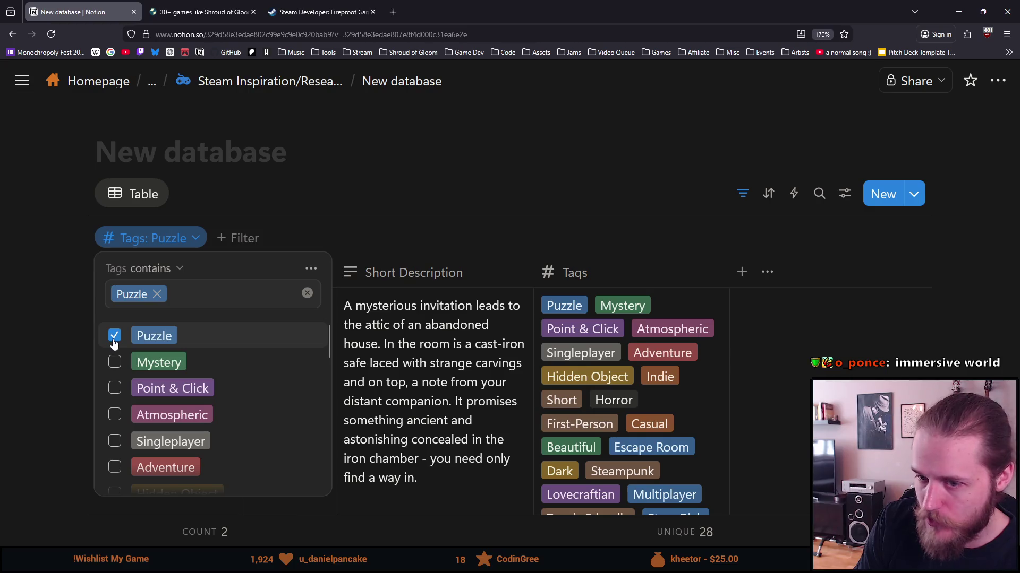
{"action": "left_click", "coordinate": [433, 168]}
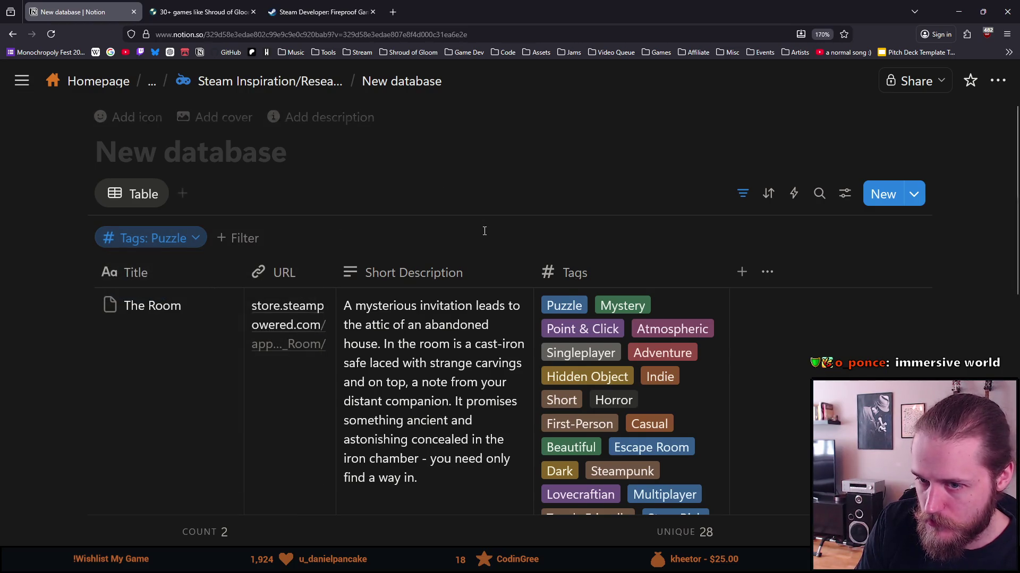
{"action": "scroll", "coordinate": [478, 223], "scroll_direction": "down", "scroll_amount": 5}
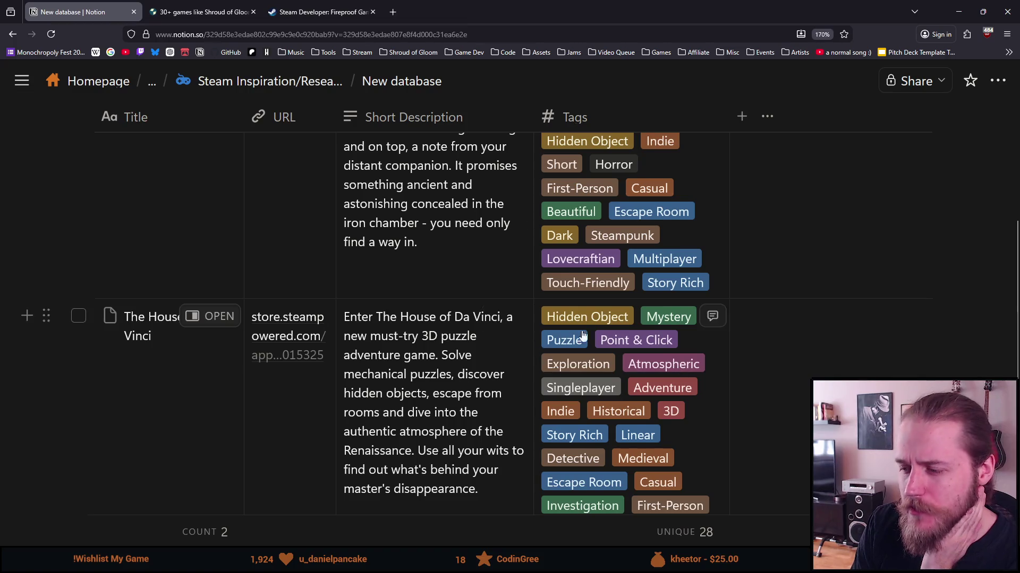
{"action": "scroll", "coordinate": [644, 410], "scroll_direction": "down", "scroll_amount": 5}
{"action": "scroll", "coordinate": [646, 285], "scroll_direction": "up", "scroll_amount": 10}
{"action": "scroll", "coordinate": [647, 286], "scroll_direction": "up", "scroll_amount": 1}
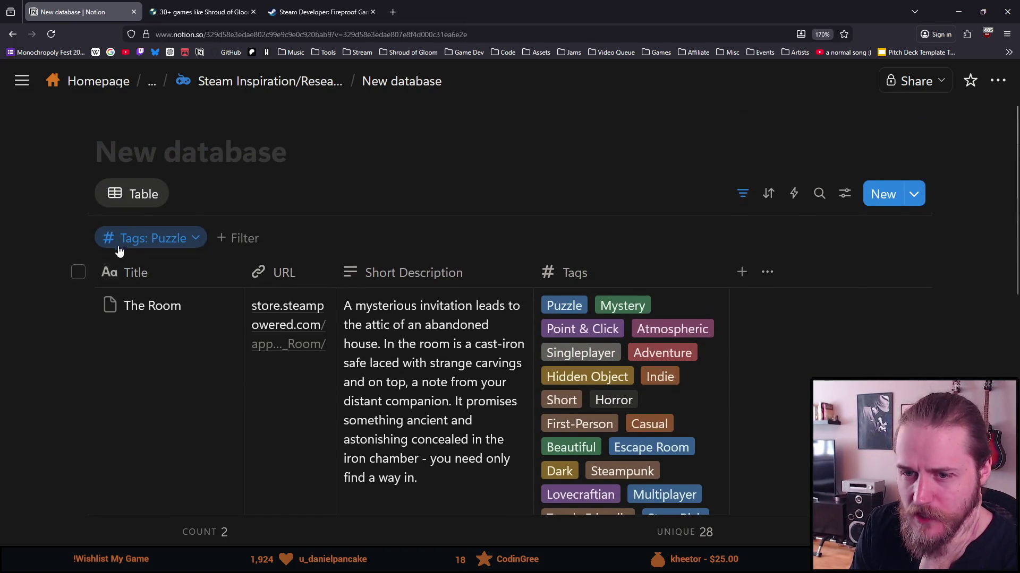
Step: Clear Puzzle from the Tags filter so both games are listed again
{"action": "left_click", "coordinate": [138, 239]}
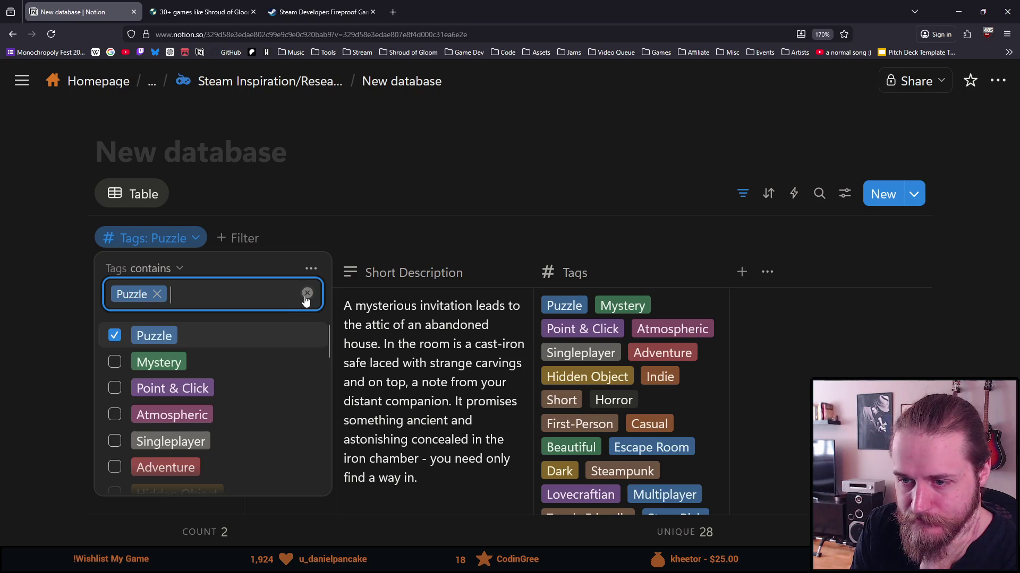
{"action": "left_click", "coordinate": [307, 293]}
{"action": "key", "text": "Escape"}
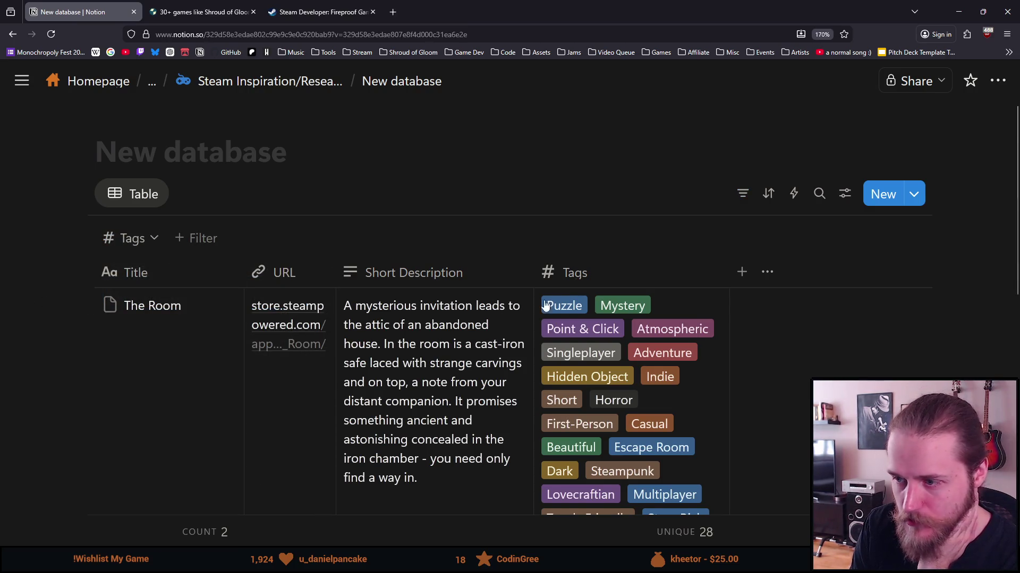
{"action": "scroll", "coordinate": [631, 279], "scroll_direction": "down", "scroll_amount": 5}
{"action": "scroll", "coordinate": [613, 376], "scroll_direction": "up", "scroll_amount": 10}
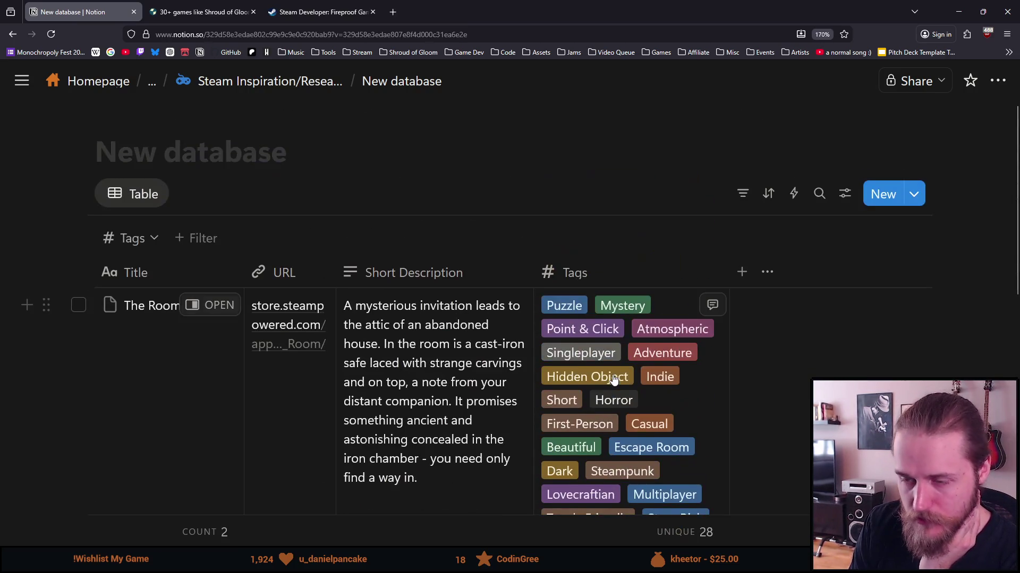
Step: Look over both games' tags, then open the Tags column's property menu
{"action": "scroll", "coordinate": [611, 372], "scroll_direction": "down", "scroll_amount": 5}
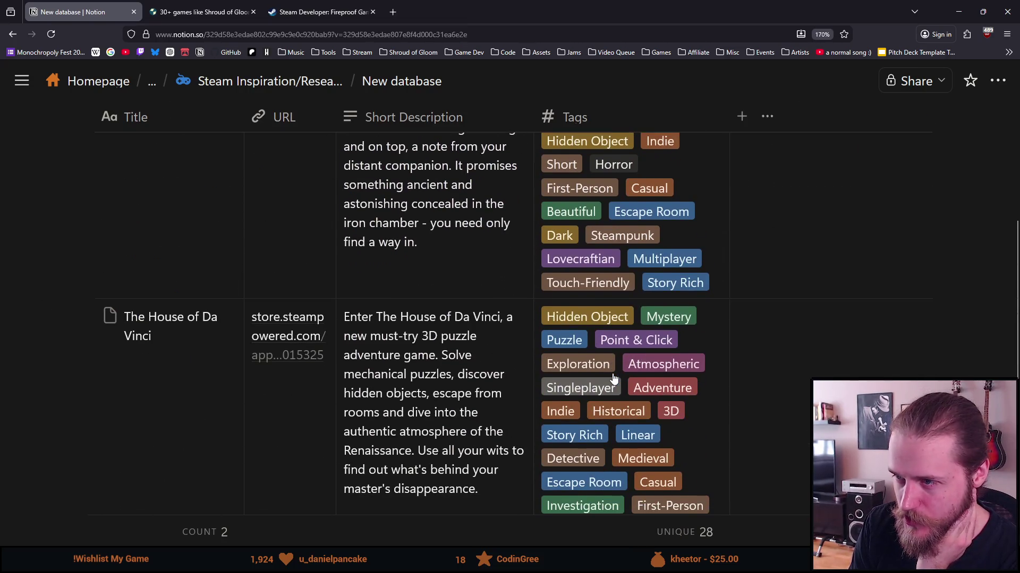
{"action": "scroll", "coordinate": [613, 377], "scroll_direction": "up", "scroll_amount": 3}
{"action": "scroll", "coordinate": [614, 377], "scroll_direction": "down", "scroll_amount": 6}
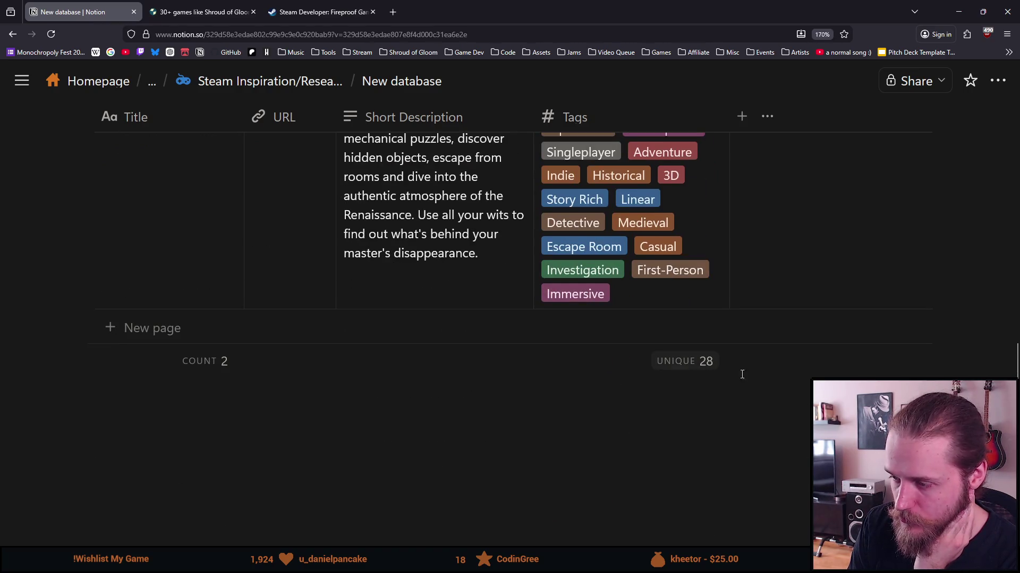
{"action": "scroll", "coordinate": [665, 369], "scroll_direction": "up", "scroll_amount": 4}
{"action": "scroll", "coordinate": [585, 433], "scroll_direction": "down", "scroll_amount": 5}
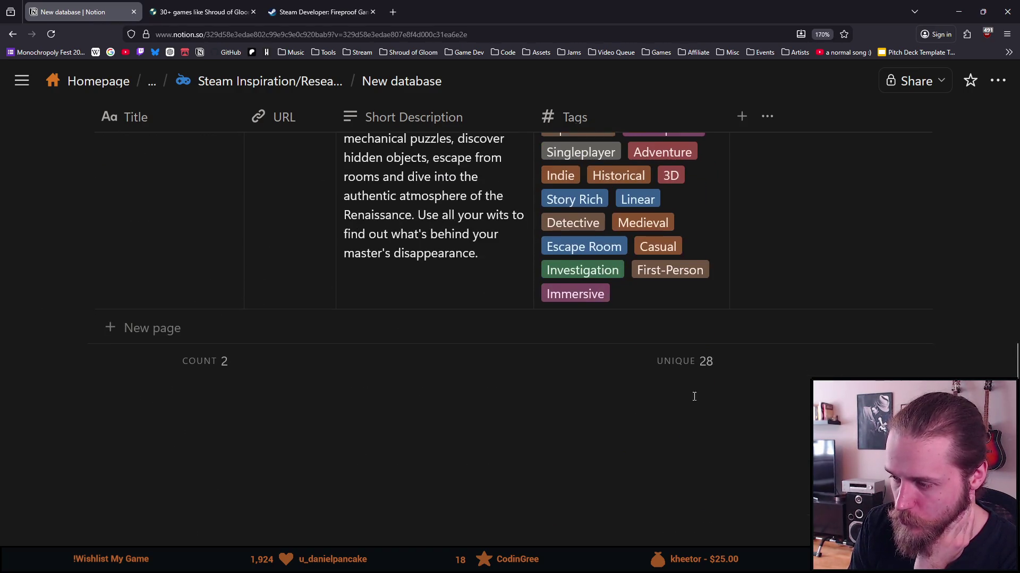
{"action": "scroll", "coordinate": [667, 377], "scroll_direction": "up", "scroll_amount": 2}
{"action": "scroll", "coordinate": [661, 318], "scroll_direction": "down", "scroll_amount": 2}
{"action": "scroll", "coordinate": [674, 371], "scroll_direction": "up", "scroll_amount": 2}
{"action": "scroll", "coordinate": [675, 372], "scroll_direction": "up", "scroll_amount": 5}
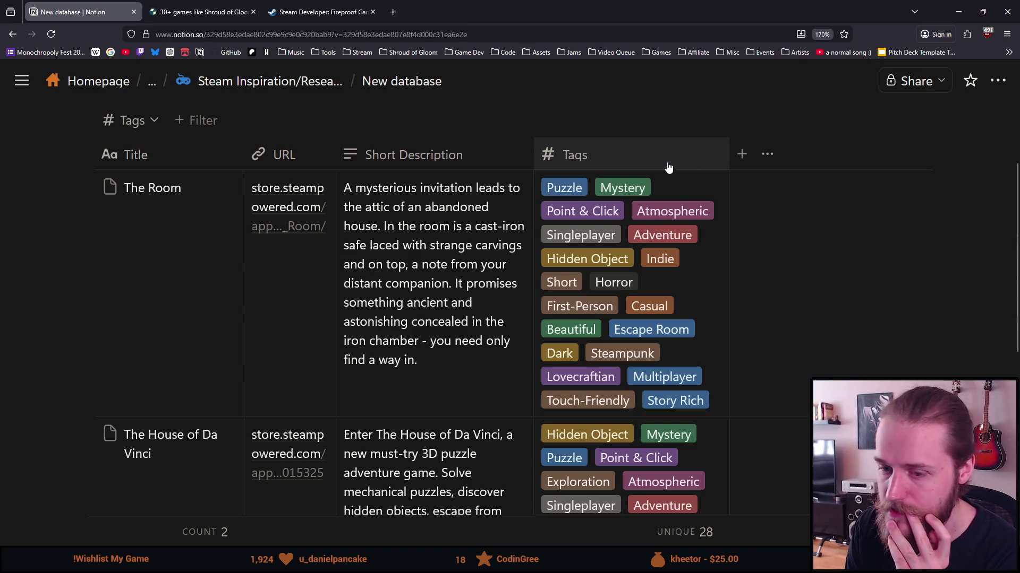
{"action": "left_click", "coordinate": [668, 167]}
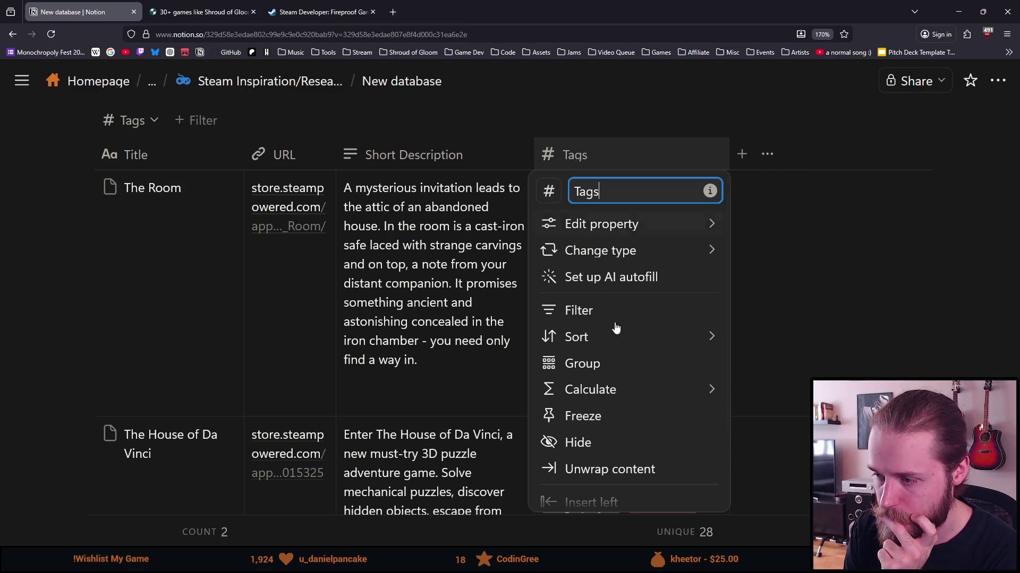
Step: Add a new ID property column after Tags
{"action": "mouse_move", "coordinate": [574, 389]}
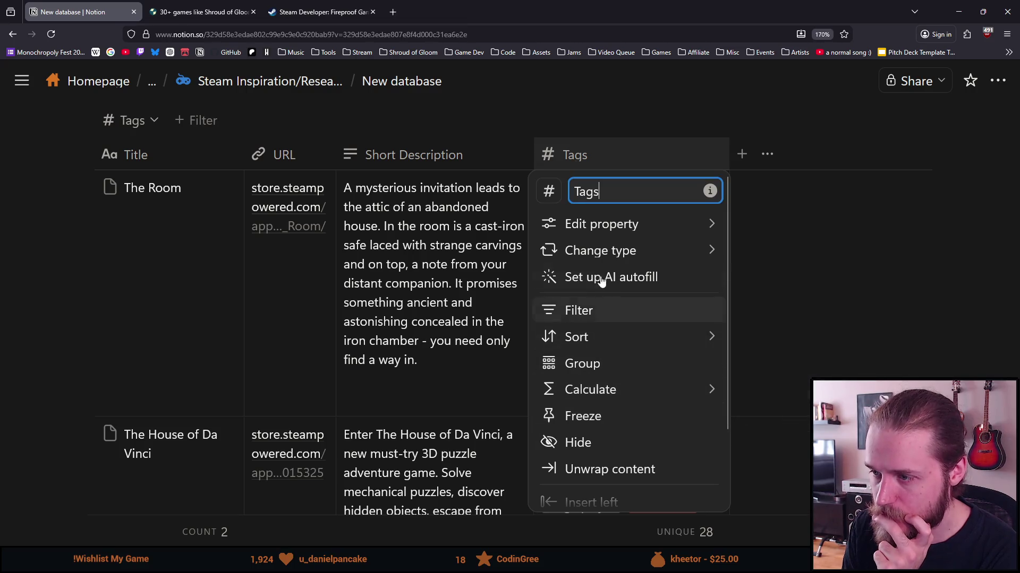
{"action": "mouse_move", "coordinate": [616, 236]}
{"action": "mouse_move", "coordinate": [611, 258]}
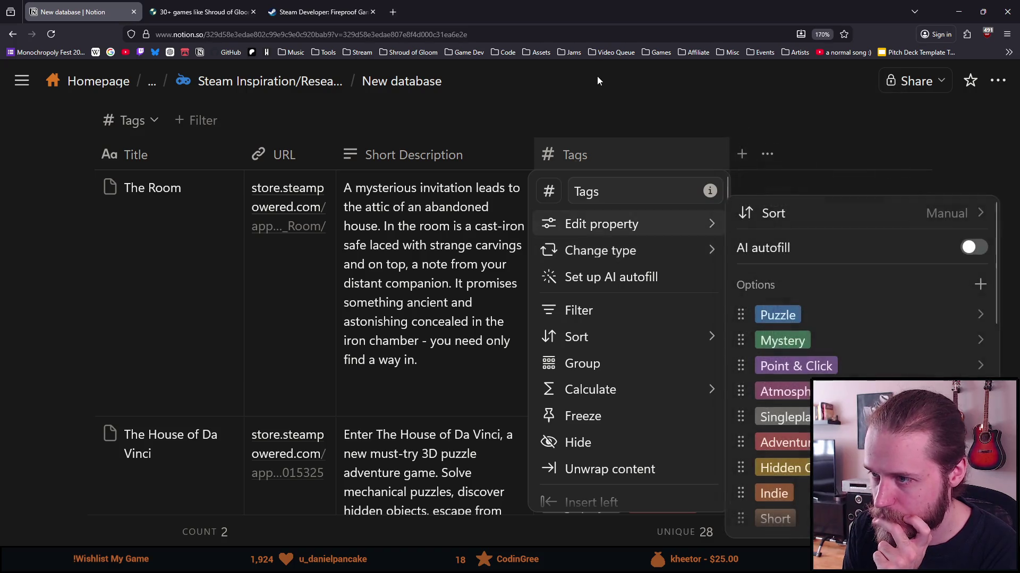
{"action": "left_click", "coordinate": [741, 154]}
{"action": "left_click", "coordinate": [741, 155]}
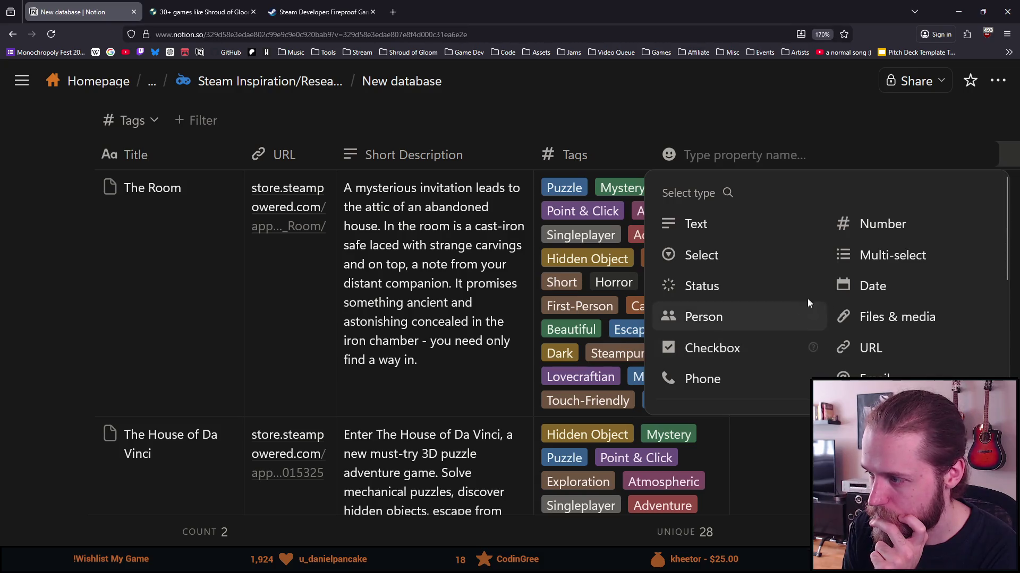
{"action": "scroll", "coordinate": [921, 262], "scroll_direction": "down", "scroll_amount": 1}
{"action": "scroll", "coordinate": [922, 261], "scroll_direction": "down", "scroll_amount": 3}
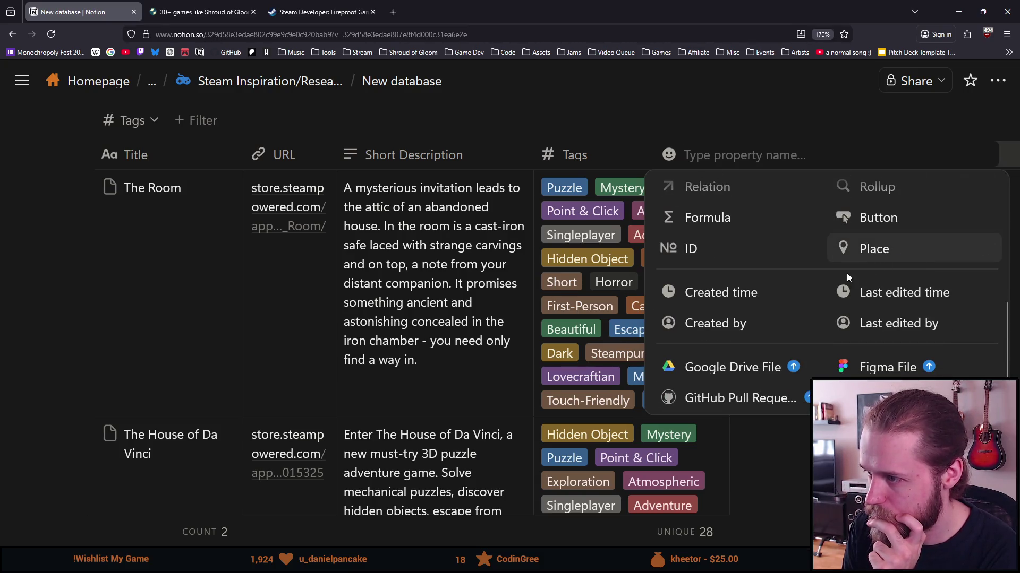
{"action": "scroll", "coordinate": [738, 236], "scroll_direction": "up", "scroll_amount": 2}
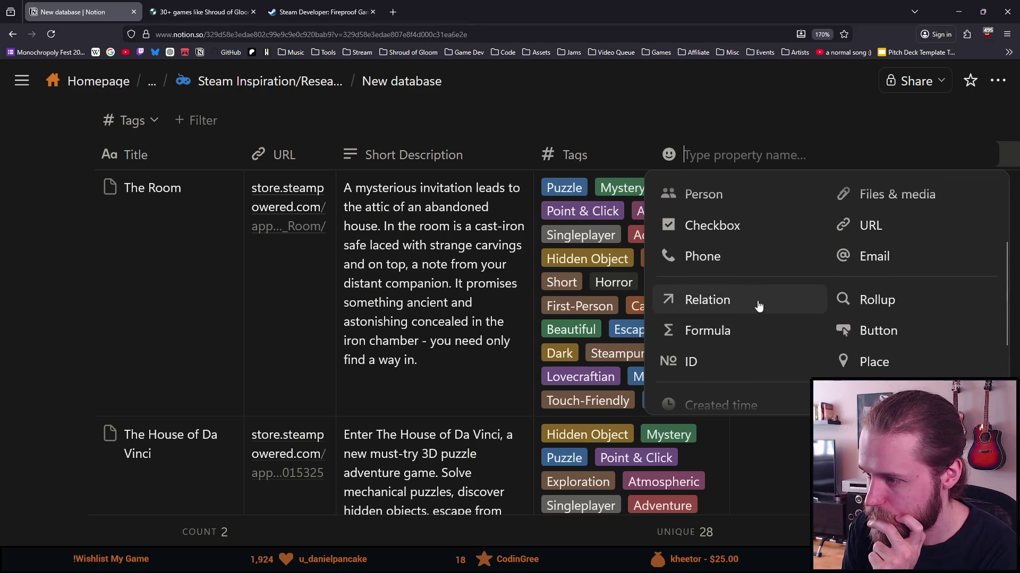
{"action": "left_click", "coordinate": [701, 369]}
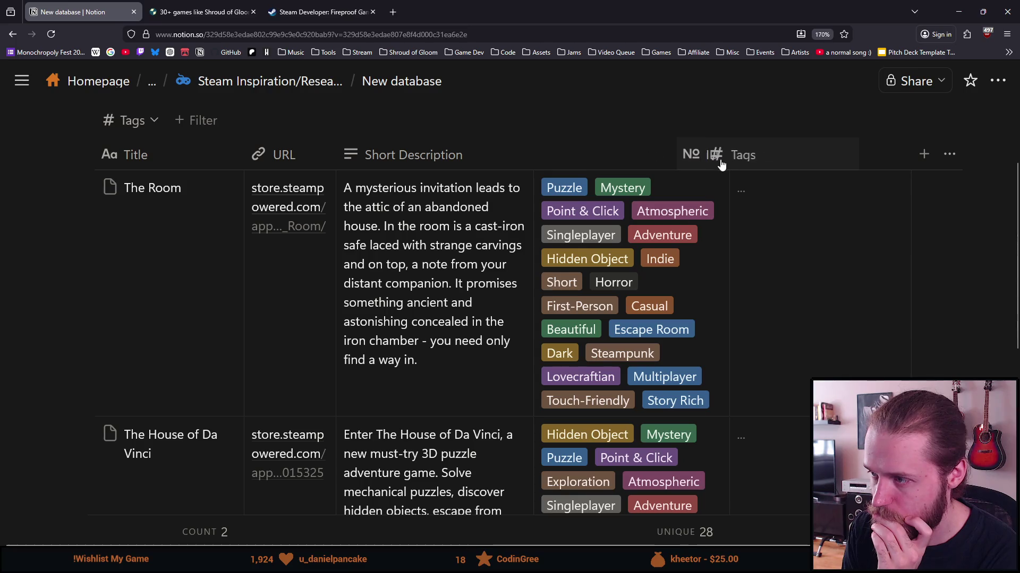
Step: Delete the ID property and start another new property after Tags
{"action": "left_click", "coordinate": [783, 158]}
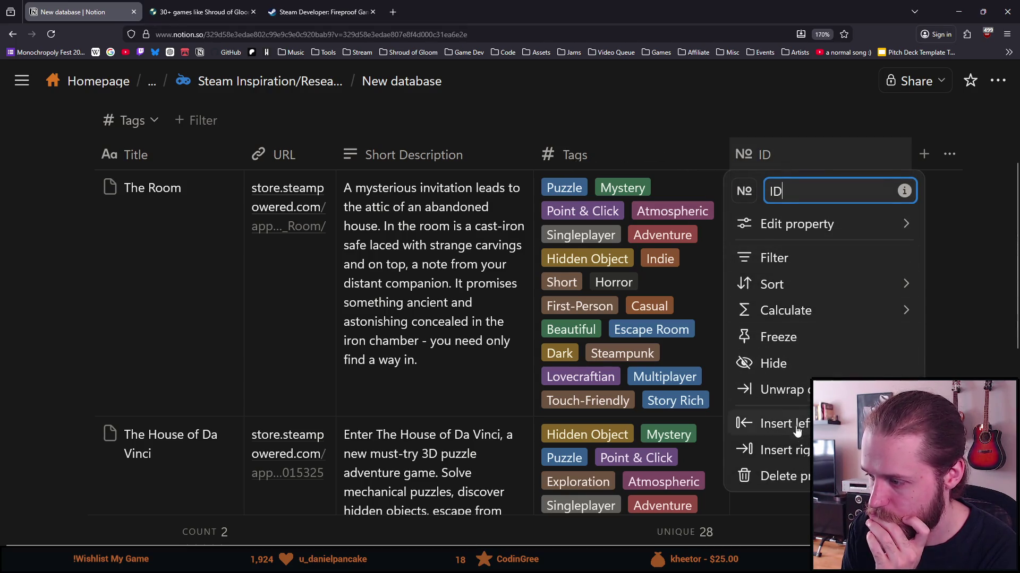
{"action": "left_click", "coordinate": [774, 476]}
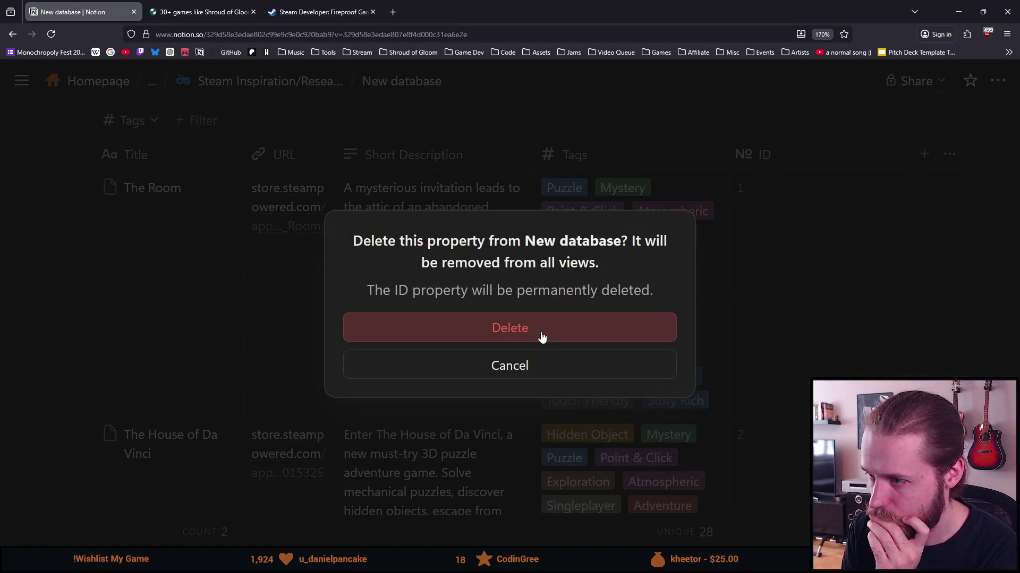
{"action": "left_click", "coordinate": [541, 337]}
{"action": "left_click", "coordinate": [743, 154]}
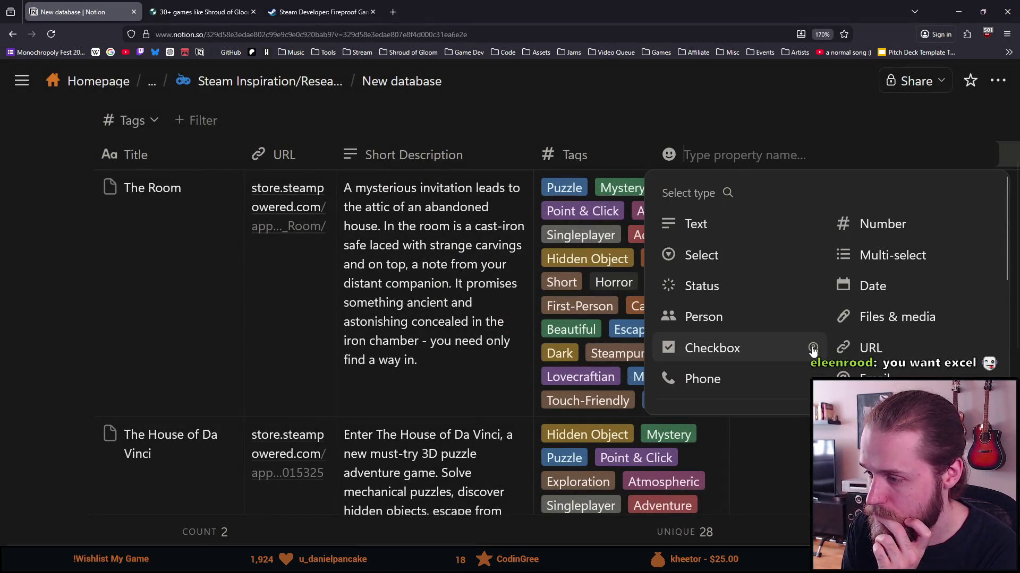
Step: Make the new property a Formula column and insert Tags into its formula
{"action": "scroll", "coordinate": [813, 349], "scroll_direction": "down", "scroll_amount": 3}
{"action": "left_click", "coordinate": [723, 339]}
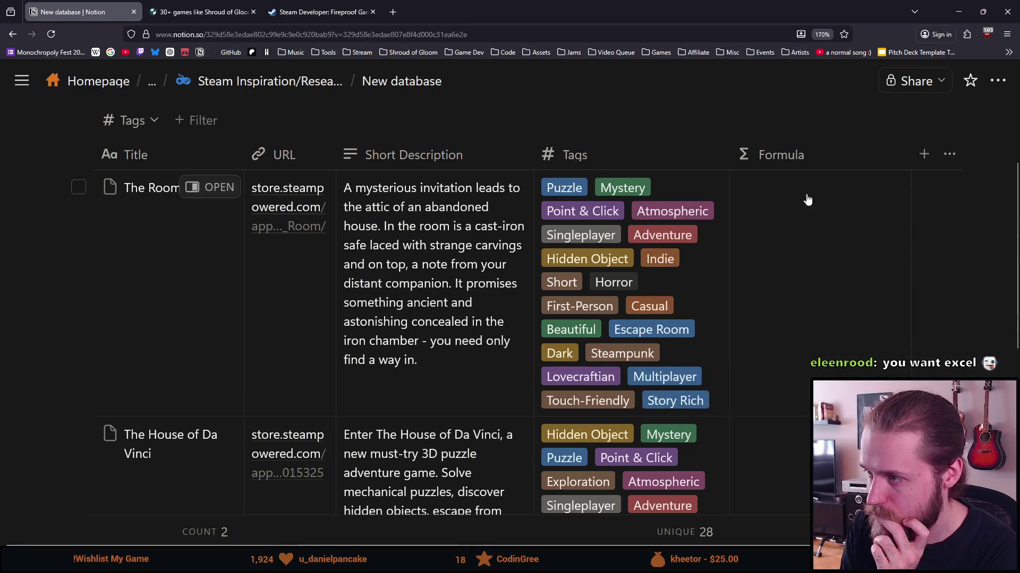
{"action": "left_click", "coordinate": [790, 233]}
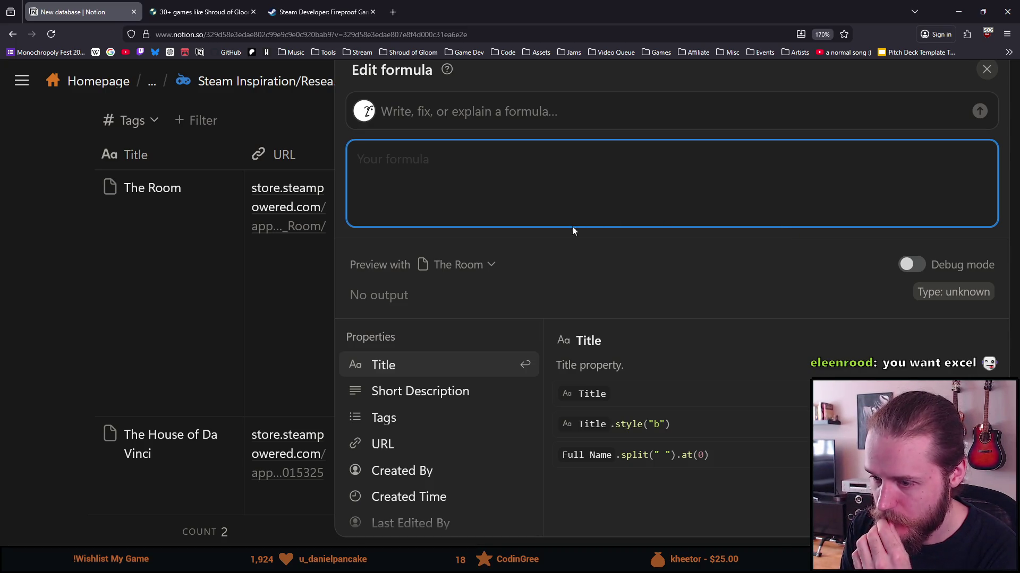
{"action": "left_click", "coordinate": [389, 418]}
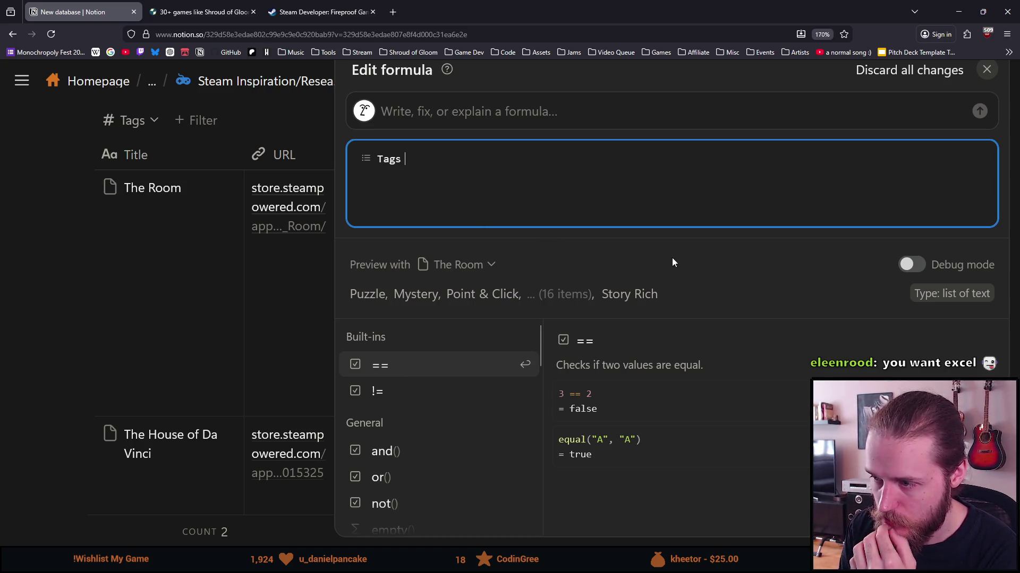
Step: Browse the formula functions, remove Tags, and close the editor with the formula empty
{"action": "scroll", "coordinate": [483, 489], "scroll_direction": "down", "scroll_amount": 10}
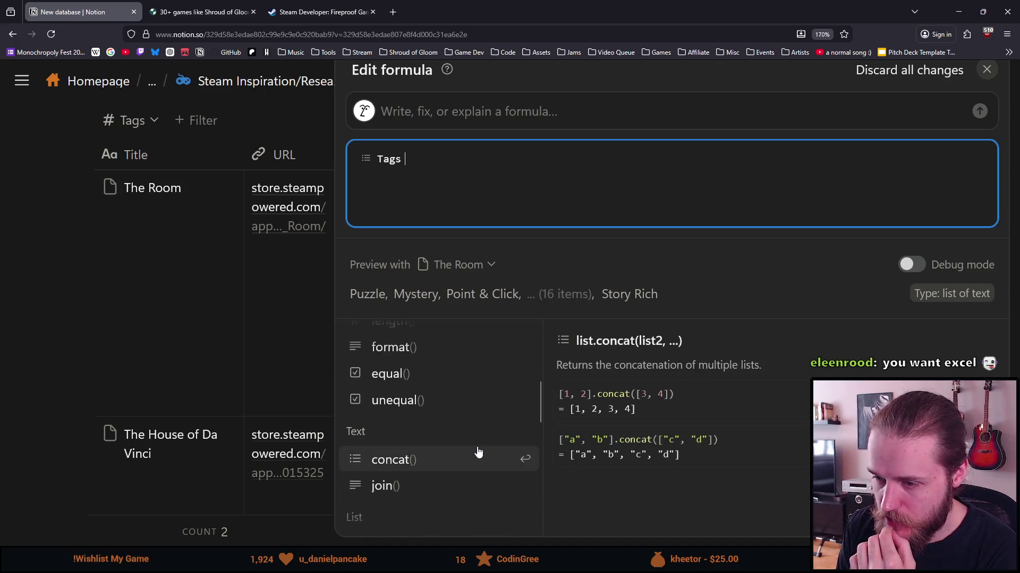
{"action": "scroll", "coordinate": [478, 452], "scroll_direction": "down", "scroll_amount": 2}
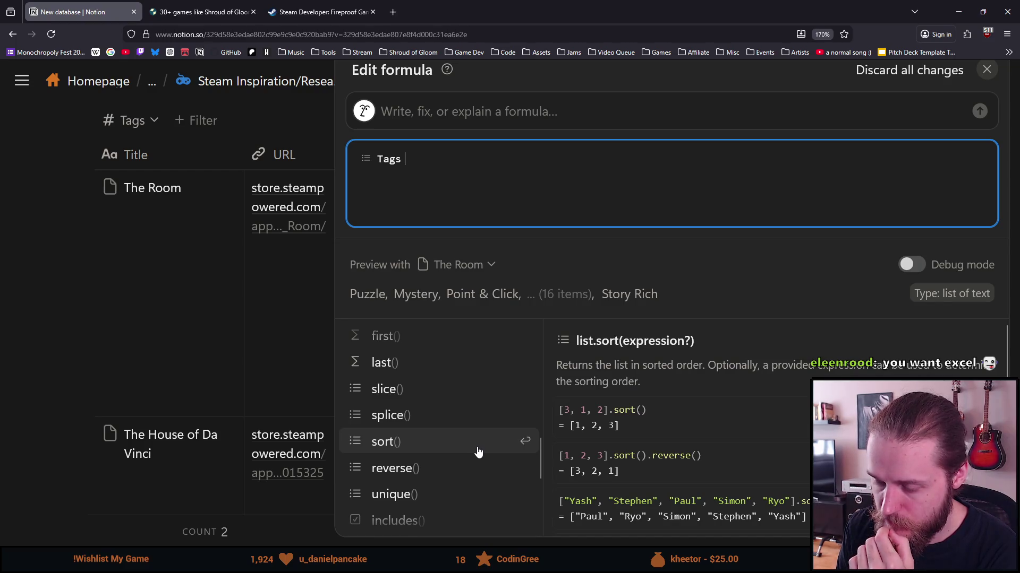
{"action": "scroll", "coordinate": [478, 451], "scroll_direction": "down", "scroll_amount": 4}
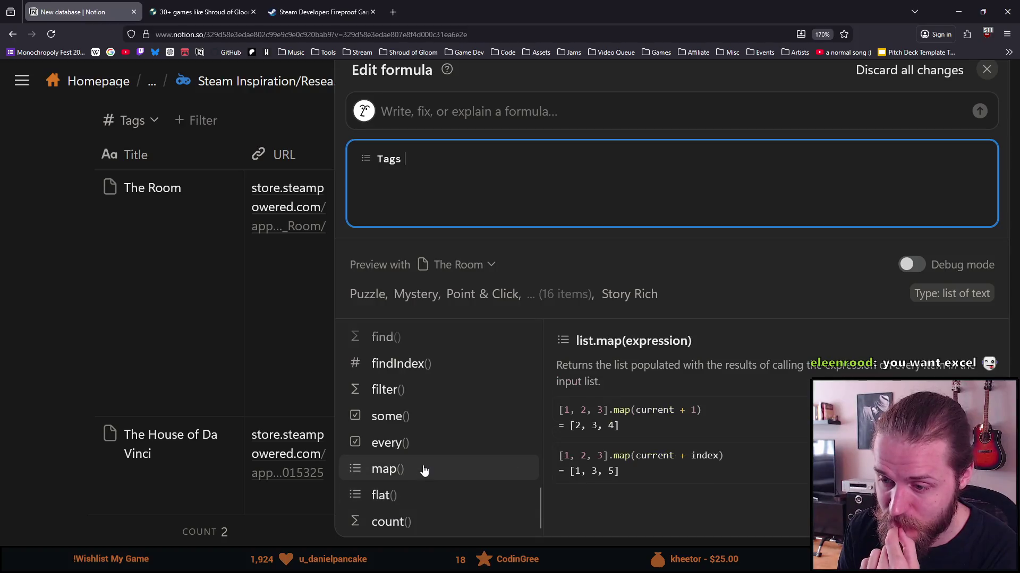
{"action": "scroll", "coordinate": [423, 471], "scroll_direction": "up", "scroll_amount": 2}
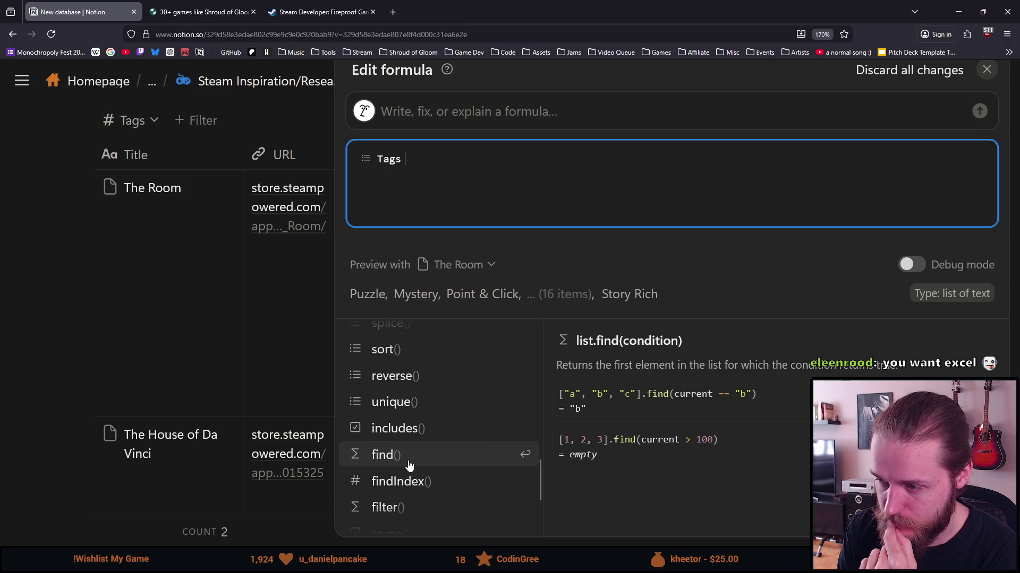
{"action": "scroll", "coordinate": [409, 465], "scroll_direction": "up", "scroll_amount": 2}
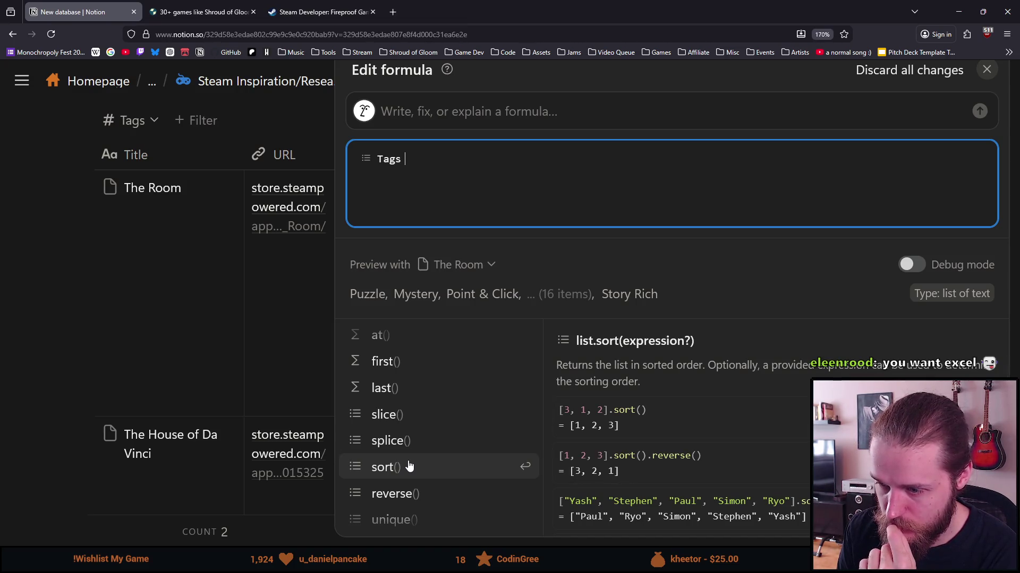
{"action": "scroll", "coordinate": [408, 453], "scroll_direction": "up", "scroll_amount": 2}
{"action": "scroll", "coordinate": [408, 453], "scroll_direction": "up", "scroll_amount": 2}
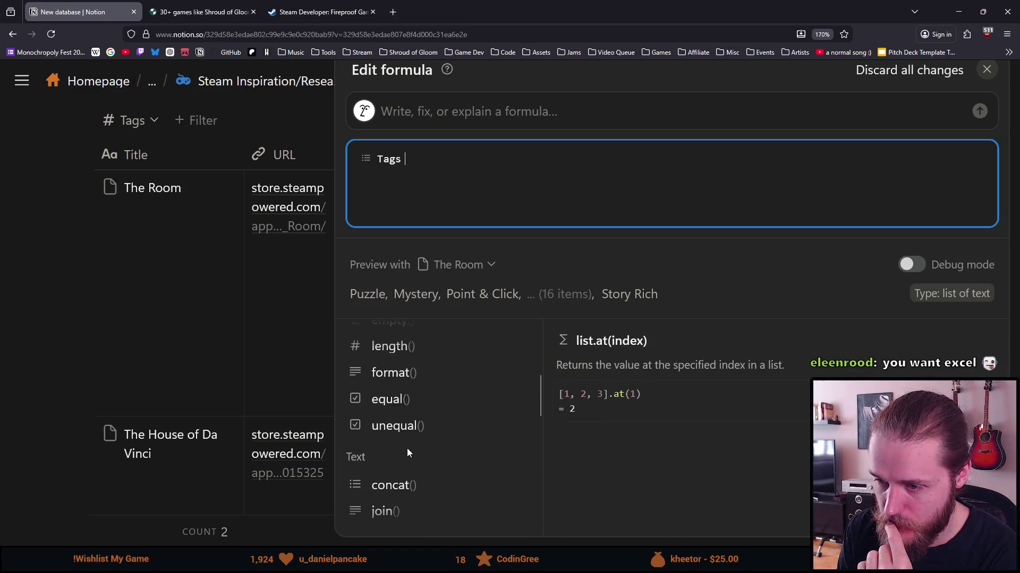
{"action": "scroll", "coordinate": [407, 453], "scroll_direction": "up", "scroll_amount": 2}
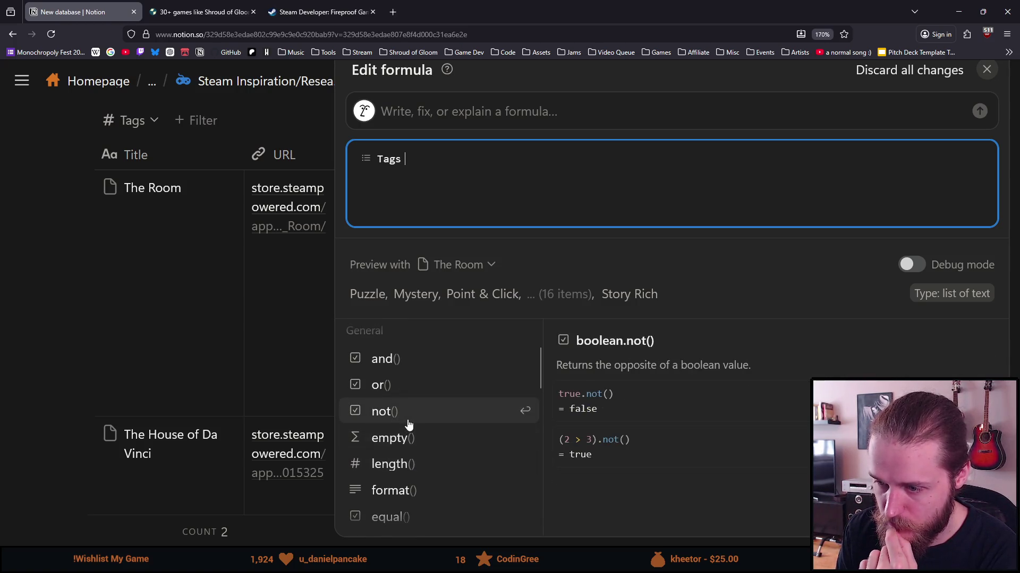
{"action": "scroll", "coordinate": [408, 424], "scroll_direction": "up", "scroll_amount": 2}
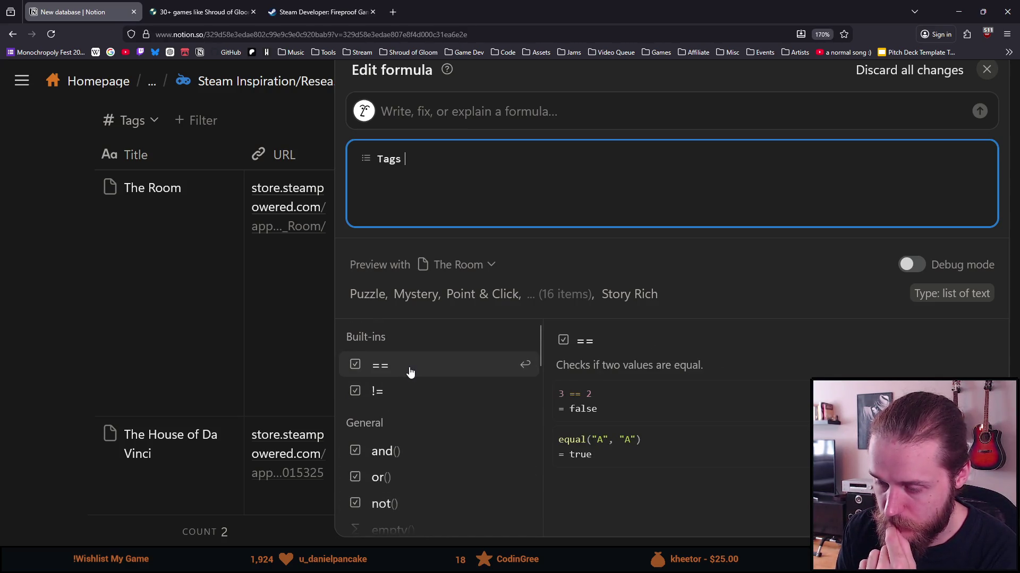
{"action": "scroll", "coordinate": [410, 371], "scroll_direction": "down", "scroll_amount": 2}
{"action": "scroll", "coordinate": [410, 371], "scroll_direction": "down", "scroll_amount": 5}
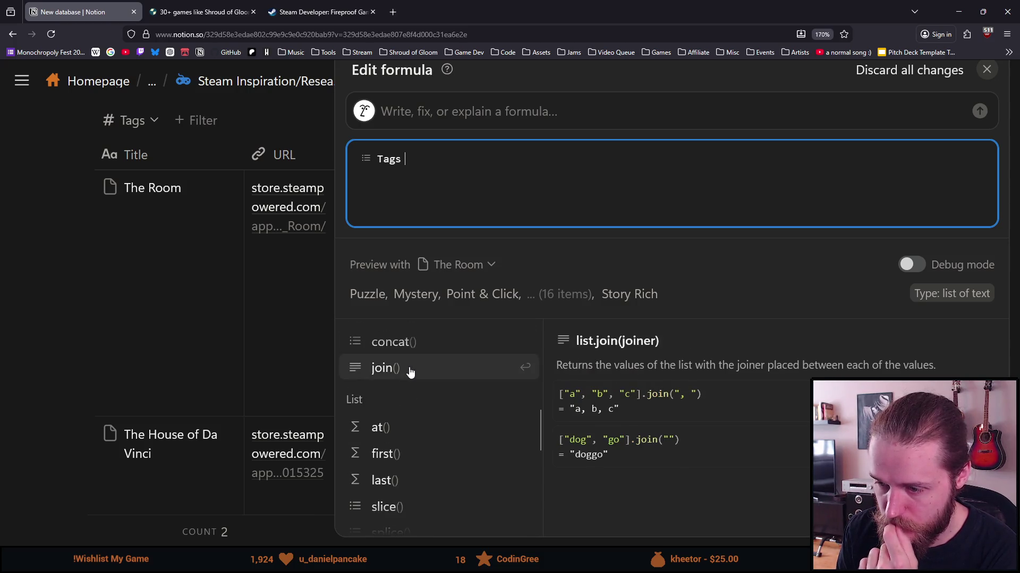
{"action": "key", "text": "BackSpace"}
{"action": "left_click", "coordinate": [221, 260]}
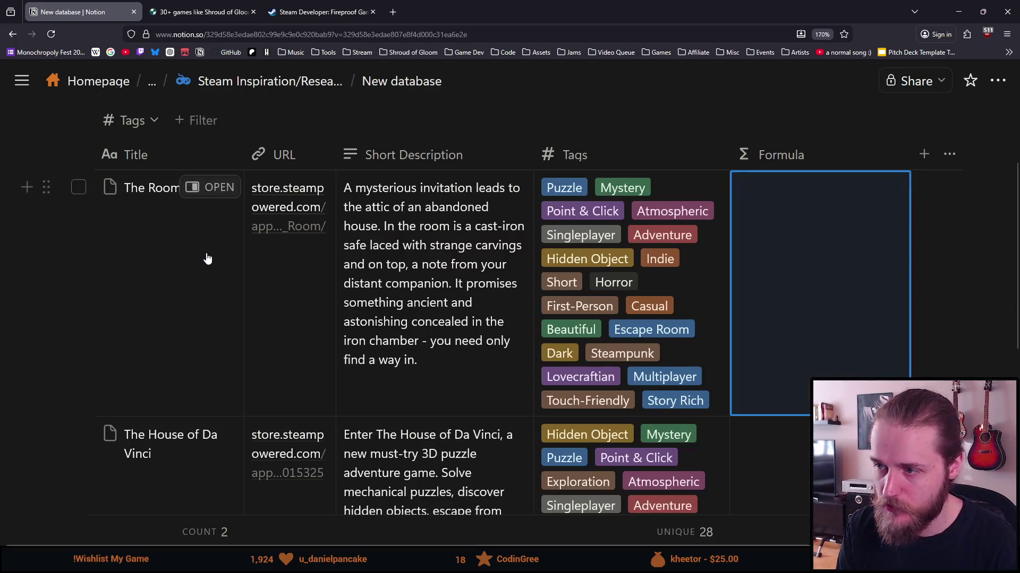
Step: Delete the Formula property so Tags is the table's last column again
{"action": "left_click", "coordinate": [795, 149]}
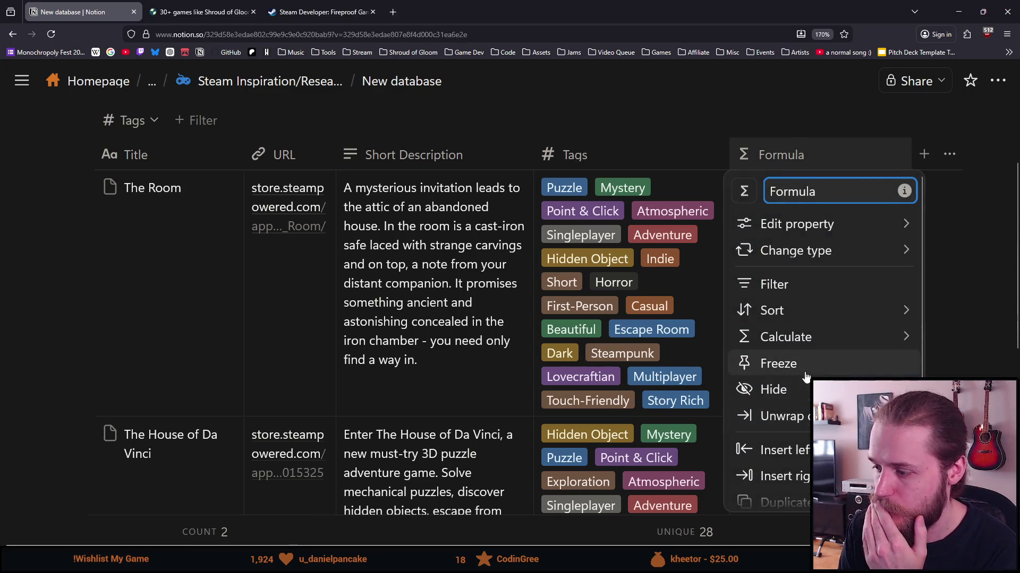
{"action": "left_click", "coordinate": [794, 495]}
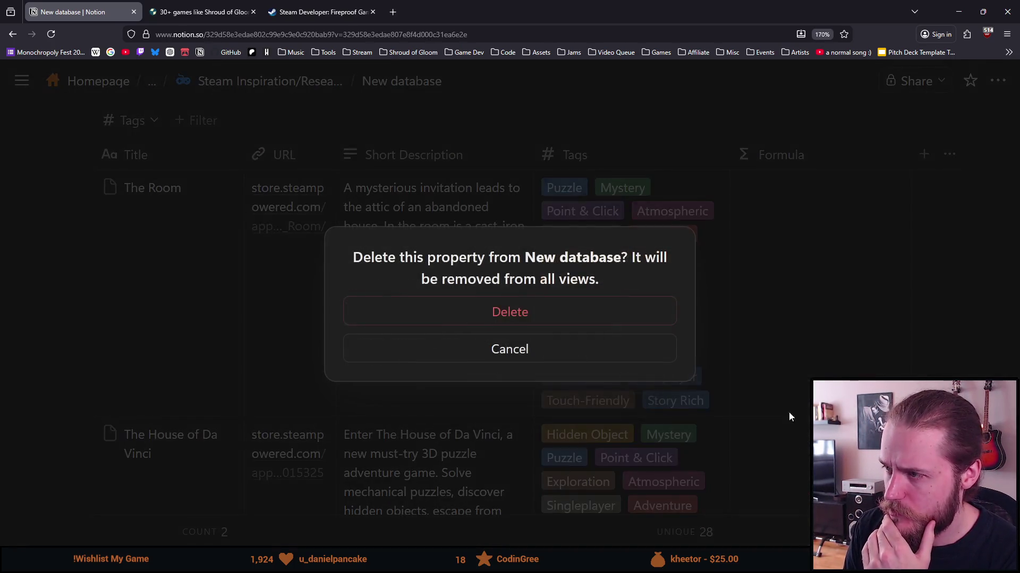
{"action": "left_click", "coordinate": [582, 318]}
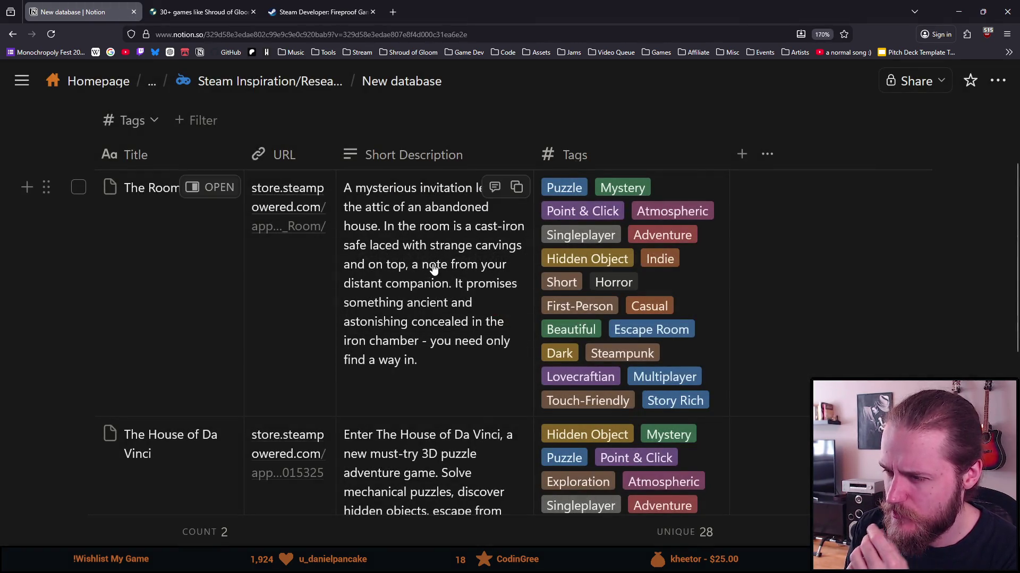
{"action": "scroll", "coordinate": [433, 268], "scroll_direction": "down", "scroll_amount": 3}
{"action": "scroll", "coordinate": [433, 268], "scroll_direction": "up", "scroll_amount": 5}
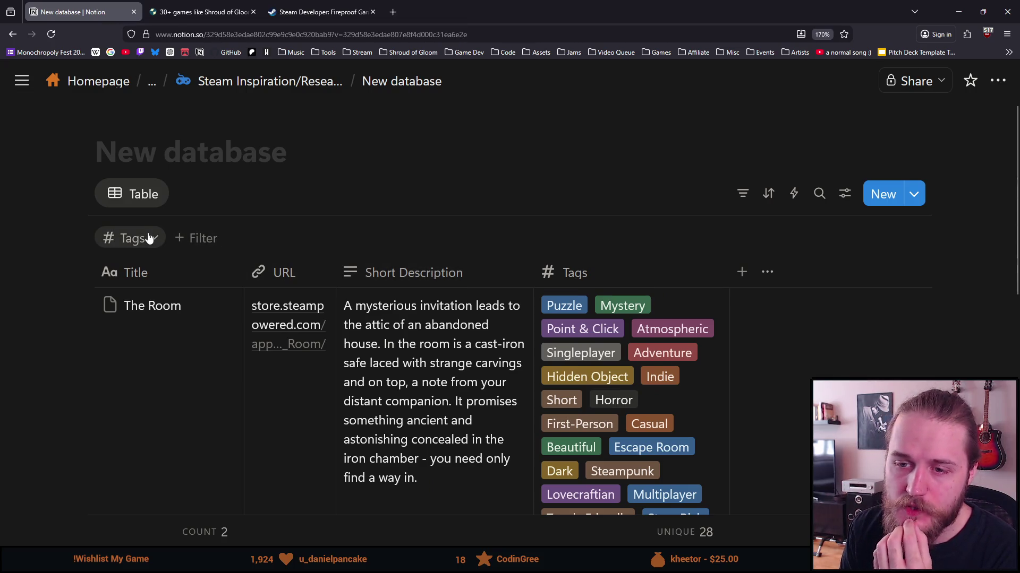
{"action": "left_click", "coordinate": [150, 242]}
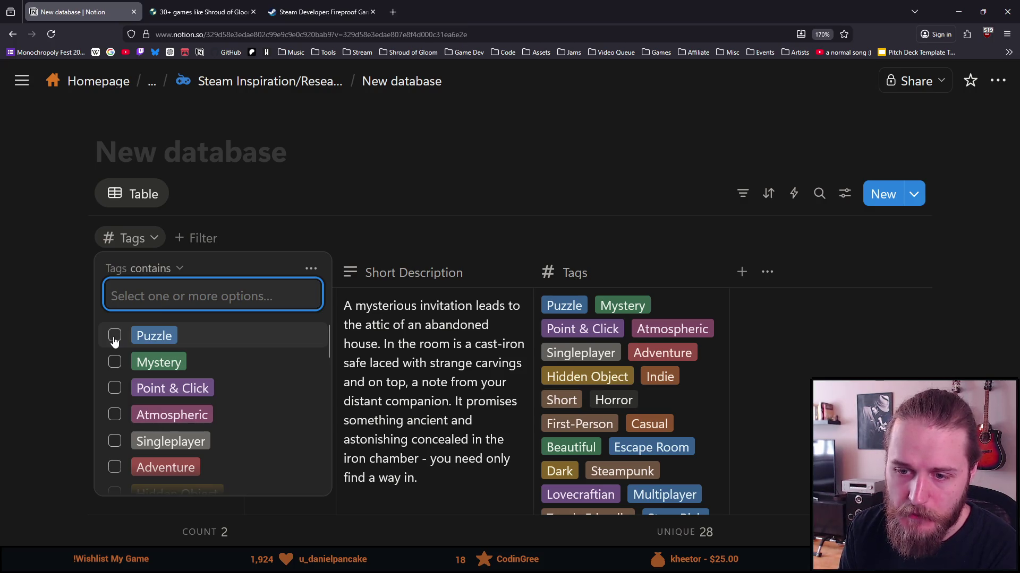
Step: Narrow the Tags filter to Medieval, leaving only one game listed
{"action": "scroll", "coordinate": [114, 340], "scroll_direction": "down", "scroll_amount": 2}
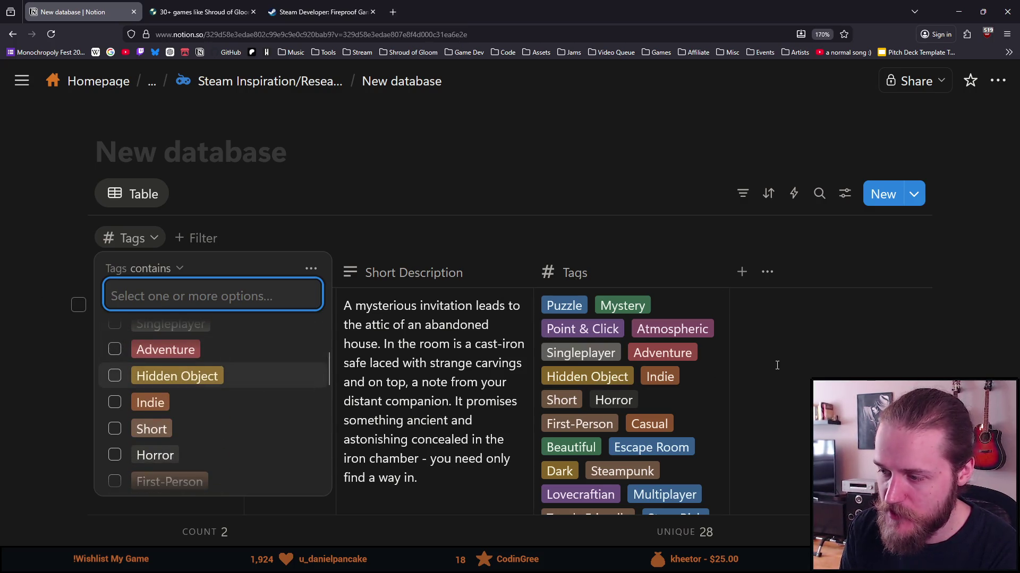
{"action": "scroll", "coordinate": [210, 380], "scroll_direction": "down", "scroll_amount": 5}
{"action": "scroll", "coordinate": [207, 385], "scroll_direction": "down", "scroll_amount": 3}
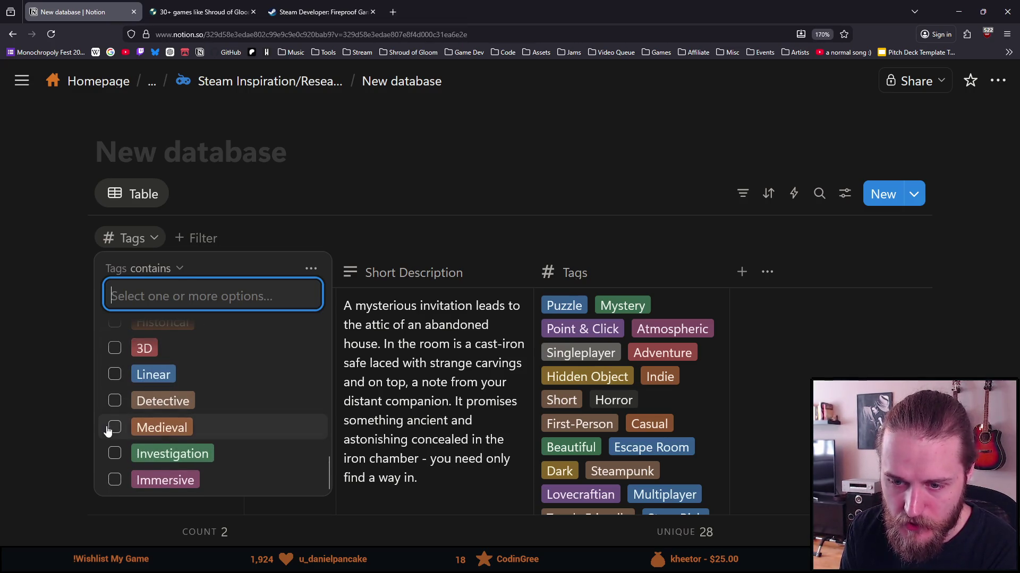
{"action": "left_click", "coordinate": [115, 428]}
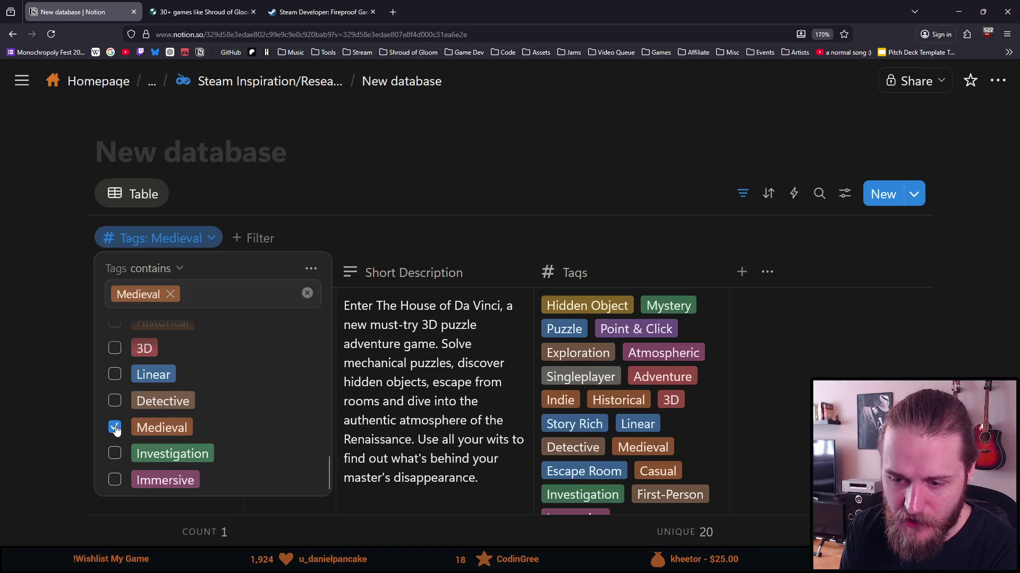
{"action": "left_click", "coordinate": [30, 339]}
{"action": "scroll", "coordinate": [123, 361], "scroll_direction": "down", "scroll_amount": 5}
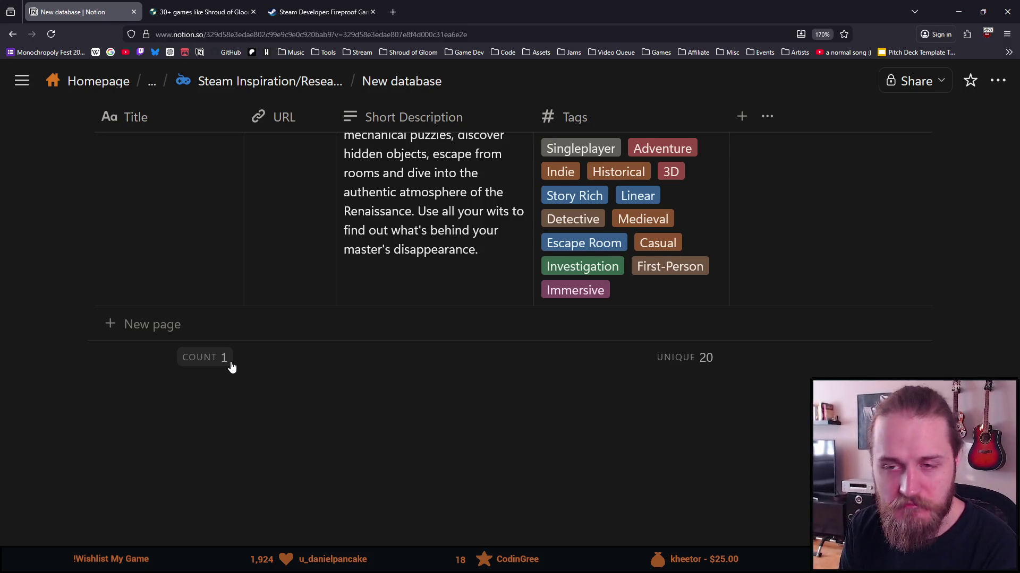
{"action": "scroll", "coordinate": [215, 371], "scroll_direction": "up", "scroll_amount": 5}
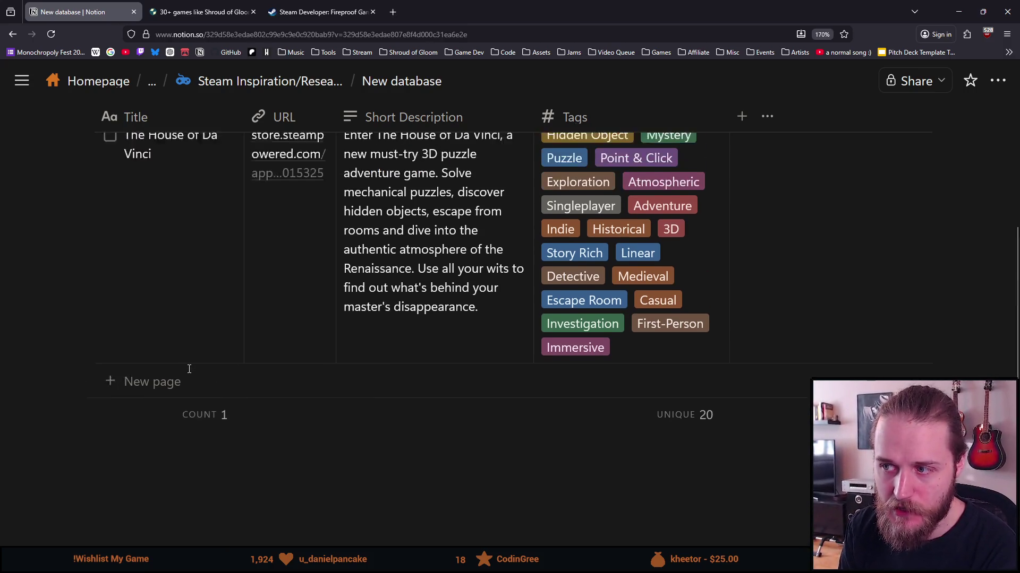
Step: Remove Medieval from the Tags filter so both games and 28 unique tags show
{"action": "left_click", "coordinate": [171, 239]}
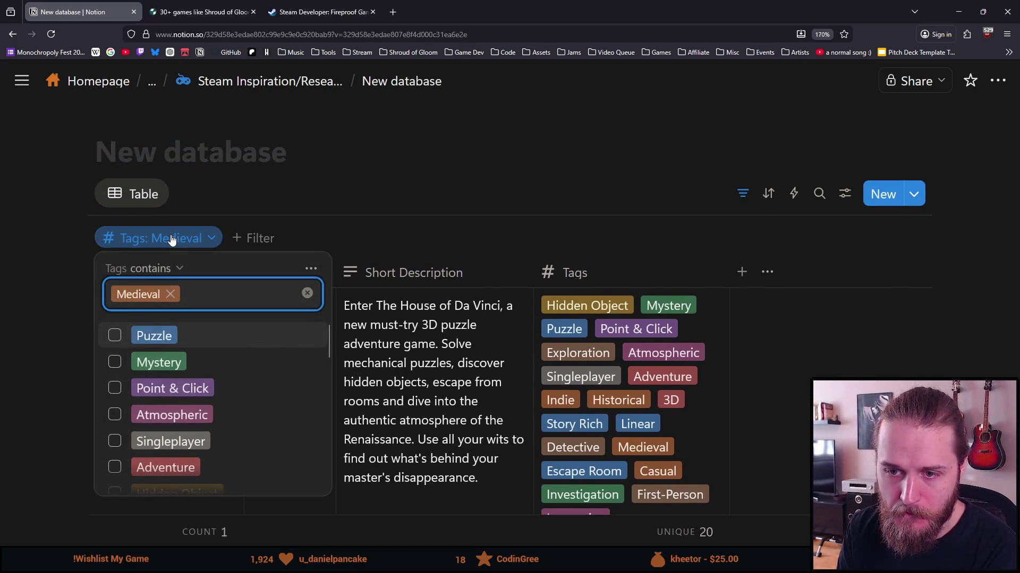
{"action": "left_click", "coordinate": [307, 294]}
{"action": "scroll", "coordinate": [703, 182], "scroll_direction": "down", "scroll_amount": 5}
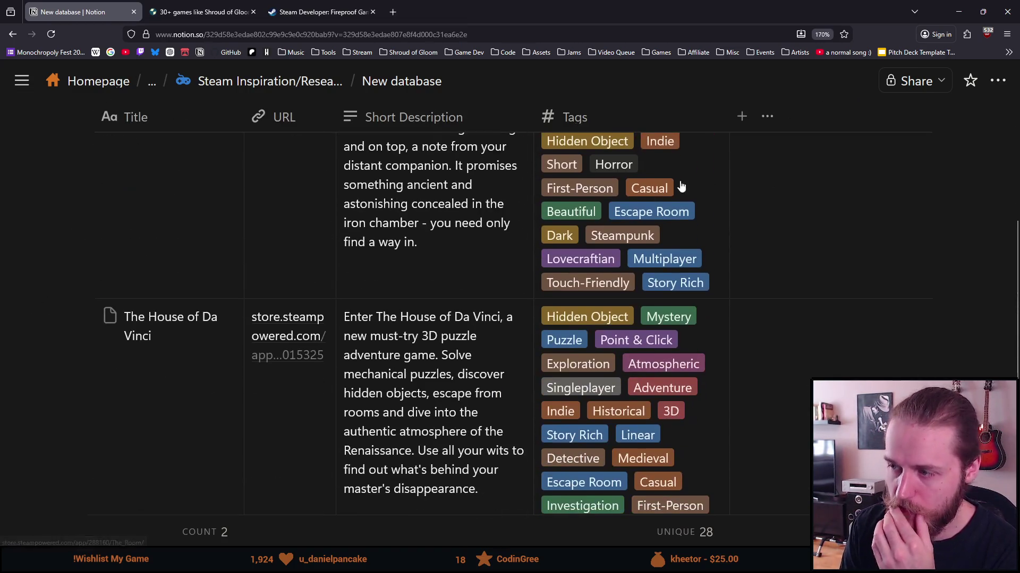
{"action": "scroll", "coordinate": [375, 295], "scroll_direction": "up", "scroll_amount": 2}
{"action": "scroll", "coordinate": [437, 245], "scroll_direction": "up", "scroll_amount": 2}
{"action": "scroll", "coordinate": [437, 246], "scroll_direction": "down", "scroll_amount": 2}
{"action": "scroll", "coordinate": [438, 245], "scroll_direction": "down", "scroll_amount": 4}
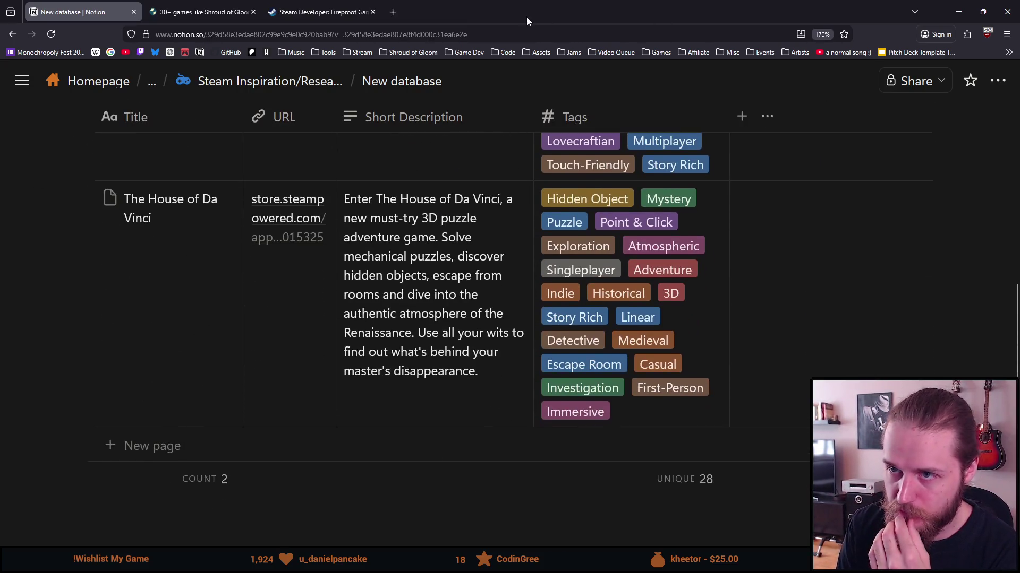
Step: Close the Fireproof Games tab and dock the similar-games window on the left half
{"action": "left_click", "coordinate": [379, 12]}
{"action": "left_click", "coordinate": [378, 11]}
{"action": "mouse_move", "coordinate": [378, 11]}
{"action": "left_mouse_down"}
{"action": "mouse_move", "coordinate": [266, 159]}
{"action": "mouse_move", "coordinate": [4, 139]}
{"action": "left_mouse_up"}
{"action": "left_click", "coordinate": [637, 82]}
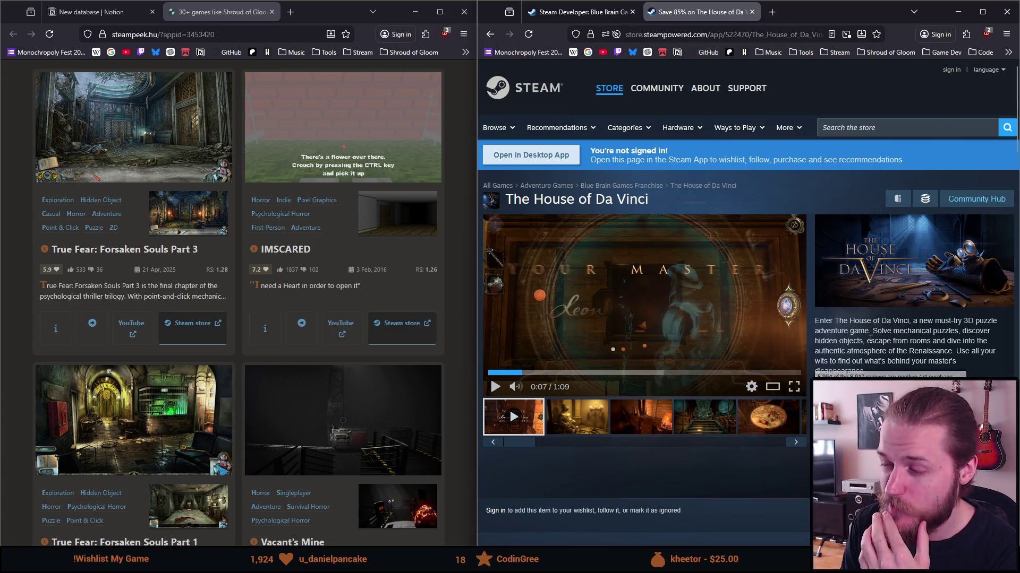
Step: Close The House of Da Vinci page and go to the Steam search box
{"action": "left_click", "coordinate": [752, 12]}
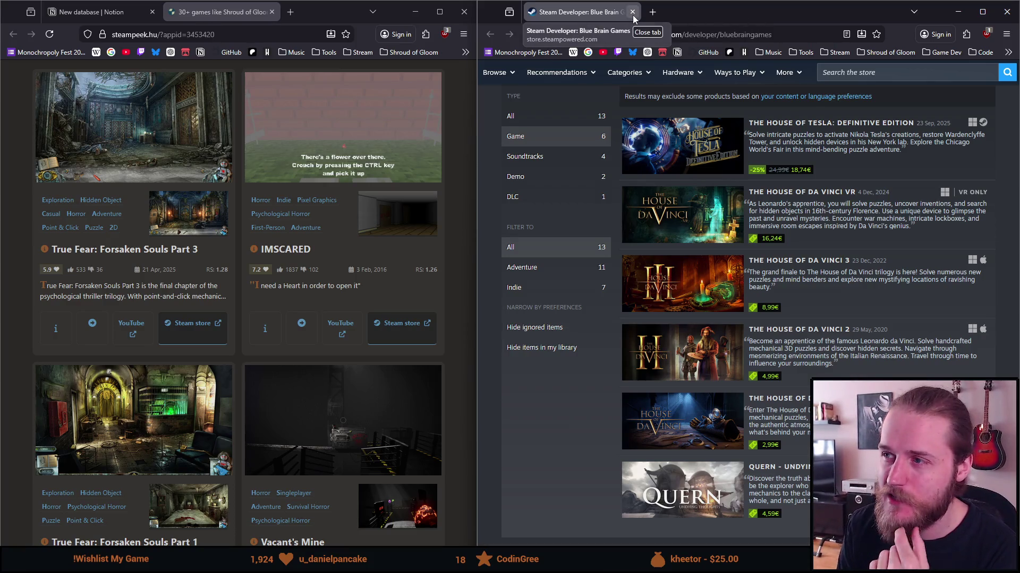
{"action": "scroll", "coordinate": [157, 178], "scroll_direction": "up", "scroll_amount": 4}
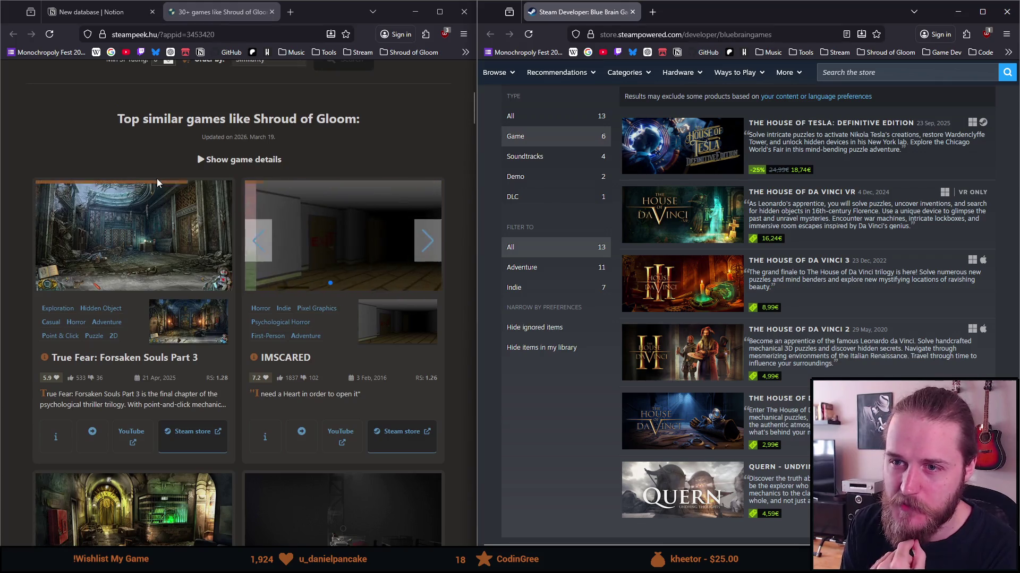
{"action": "scroll", "coordinate": [153, 184], "scroll_direction": "up", "scroll_amount": 1}
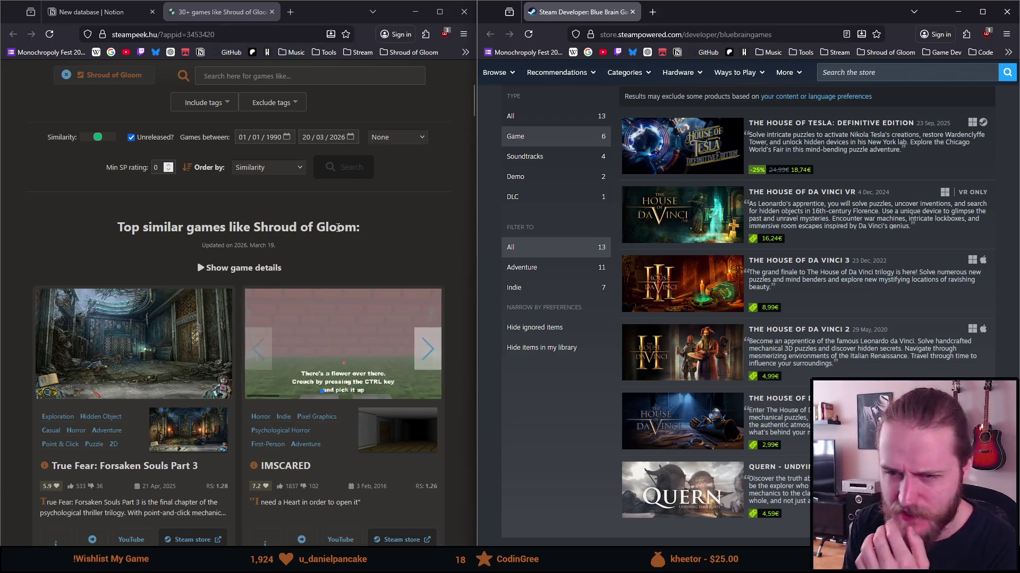
{"action": "scroll", "coordinate": [744, 186], "scroll_direction": "up", "scroll_amount": 3}
{"action": "left_click", "coordinate": [869, 71]}
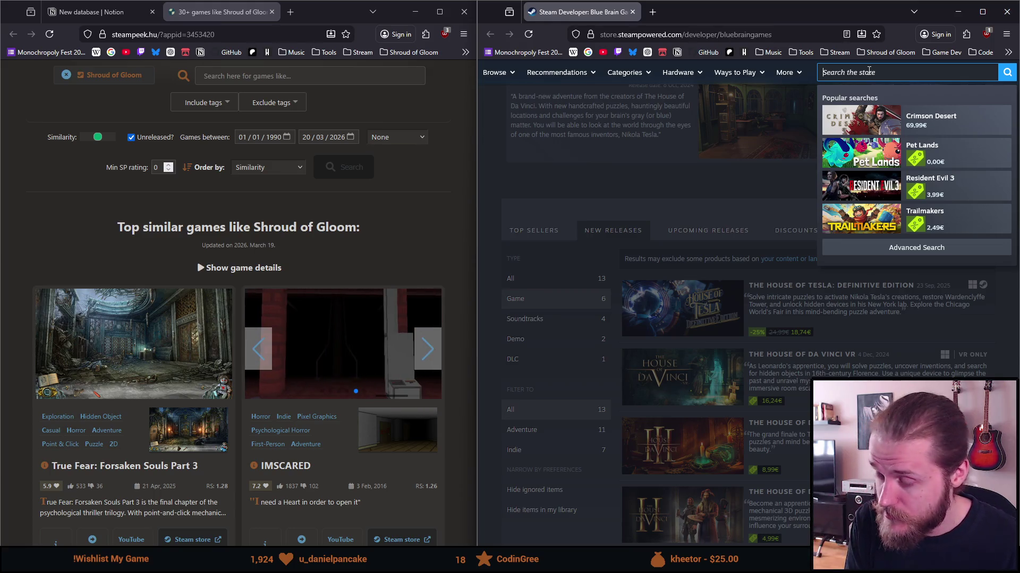
Step: Search the Steam store for 'riddlewood' and open the Riddlewood Manor page
{"action": "scroll", "coordinate": [737, 197], "scroll_direction": "up", "scroll_amount": 3}
{"action": "scroll", "coordinate": [737, 193], "scroll_direction": "up", "scroll_amount": 5}
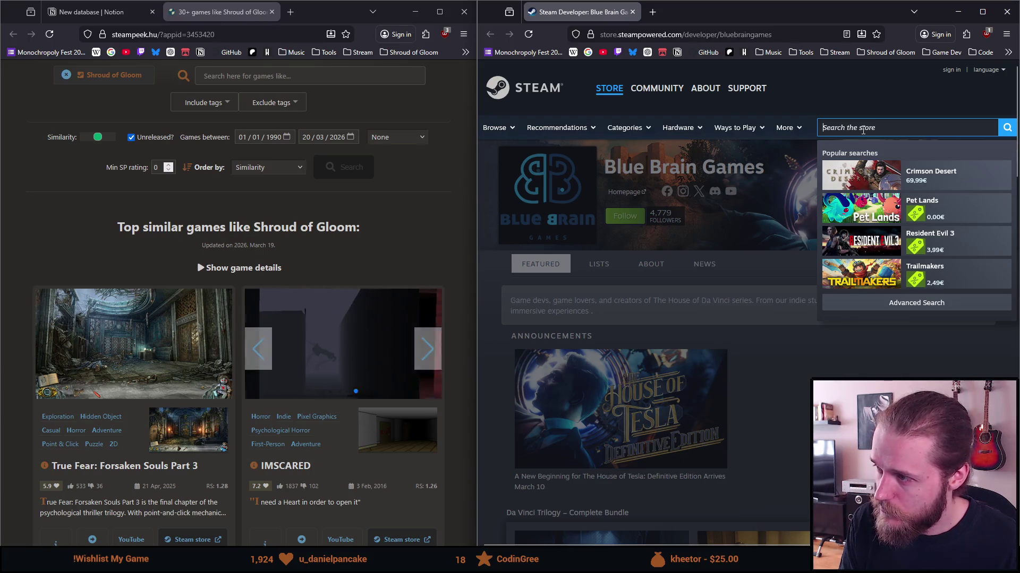
{"action": "type", "text": "manor"}
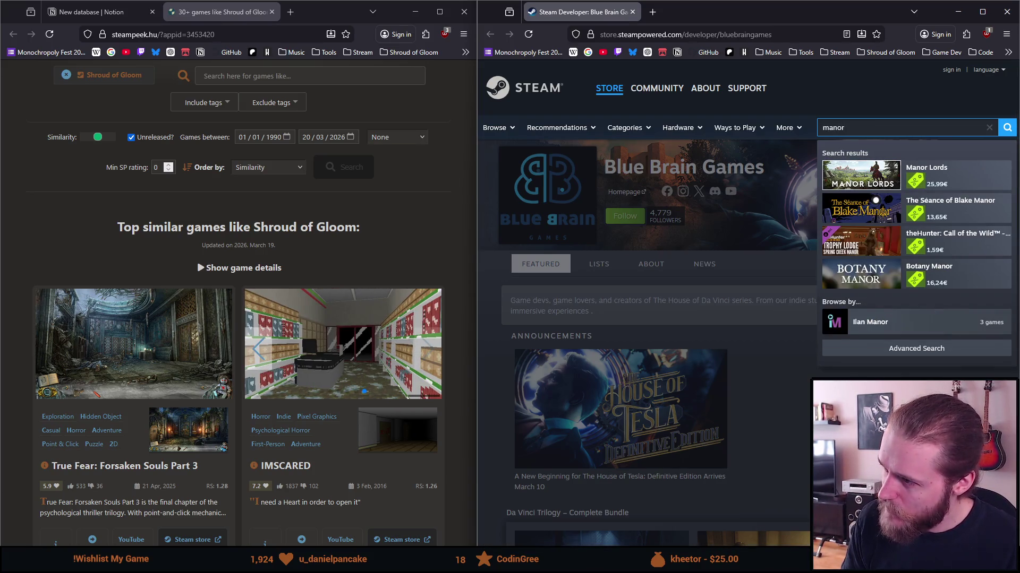
{"action": "key", "text": "ctrl+a"}
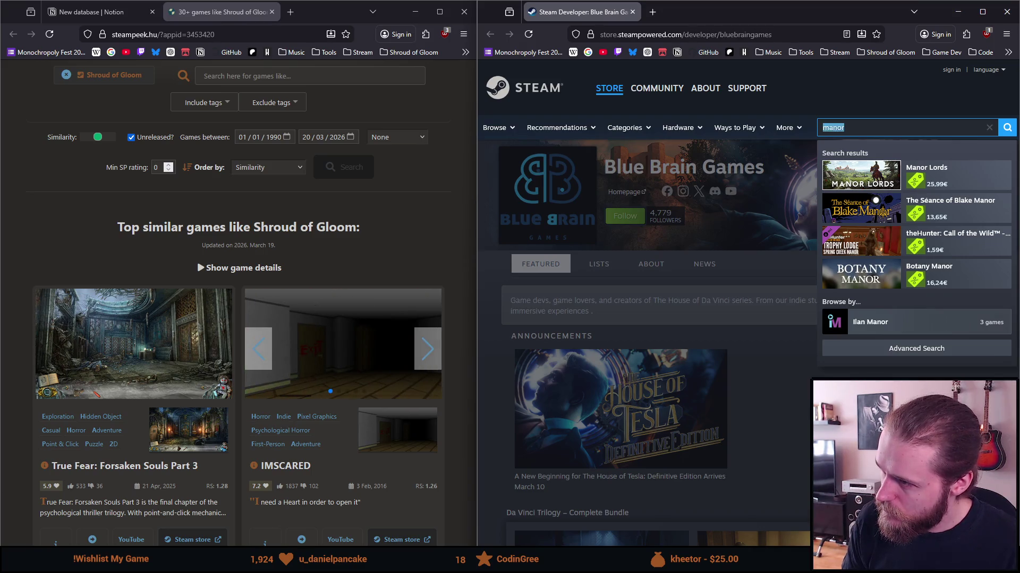
{"action": "key", "text": "BackSpace"}
{"action": "type", "text": "r"}
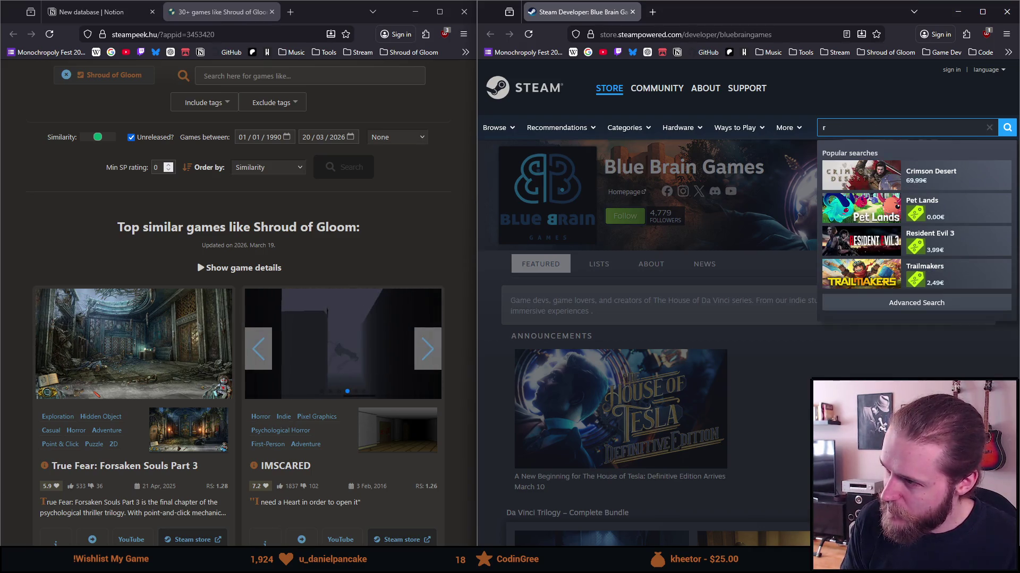
{"action": "type", "text": "iddlewood"}
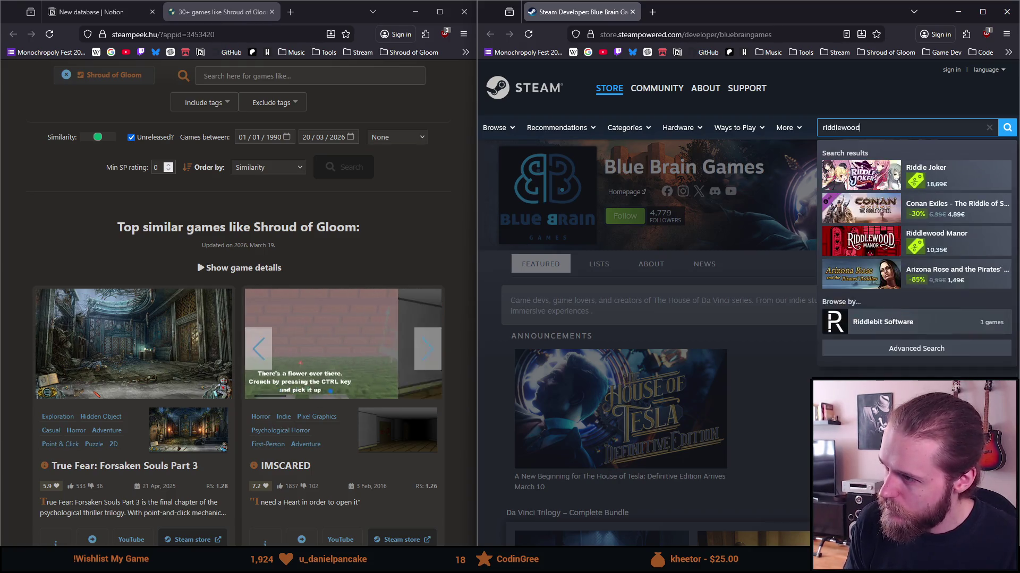
{"action": "left_click", "coordinate": [885, 194]}
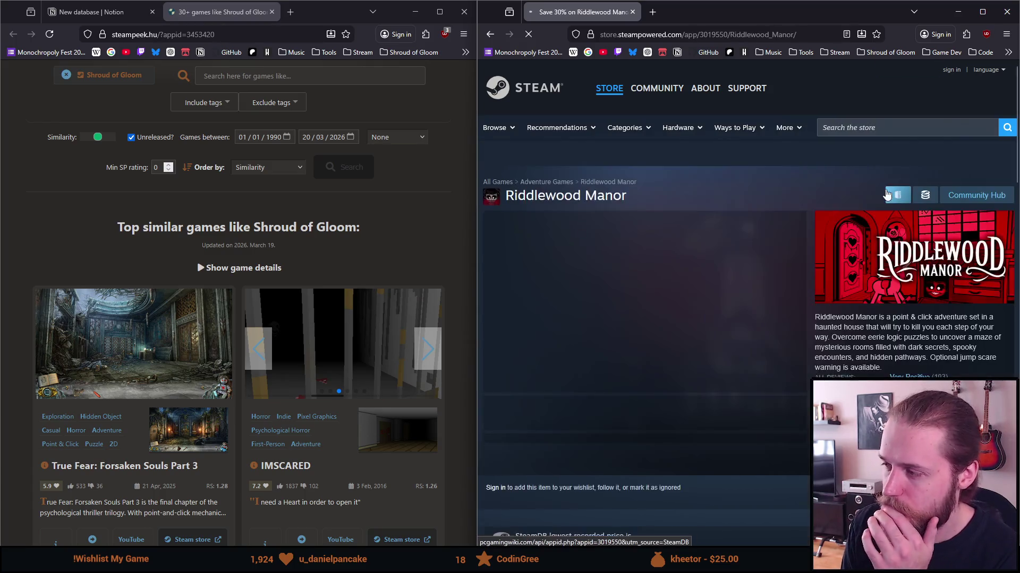
Step: Maximize the store window and read through Riddlewood Manor's description
{"action": "left_click_drag", "start_coordinate": [722, 13], "coordinate": [249, 13]}
{"action": "left_click", "coordinate": [519, 11]}
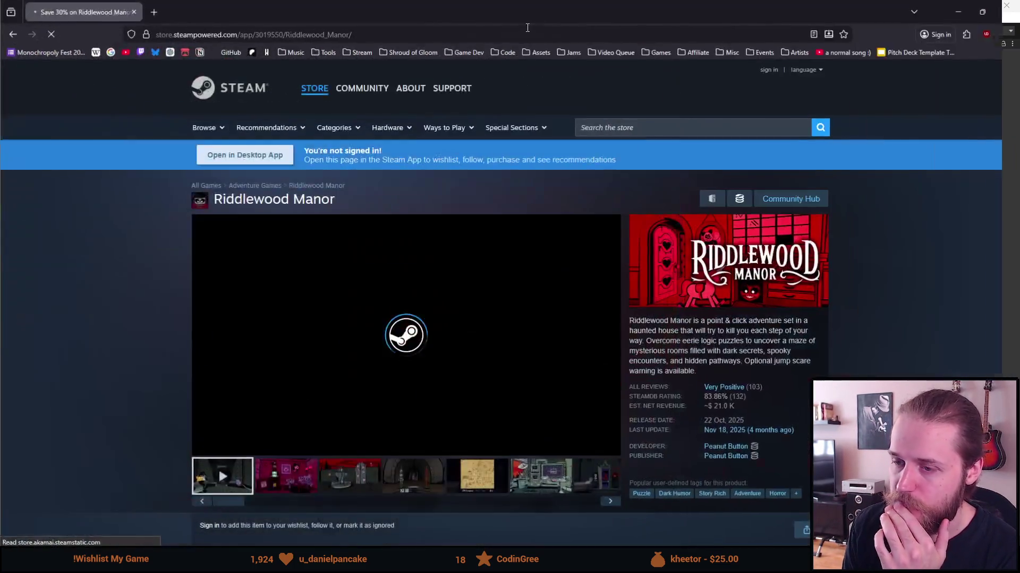
{"action": "scroll", "coordinate": [282, 344], "scroll_direction": "down", "scroll_amount": 1}
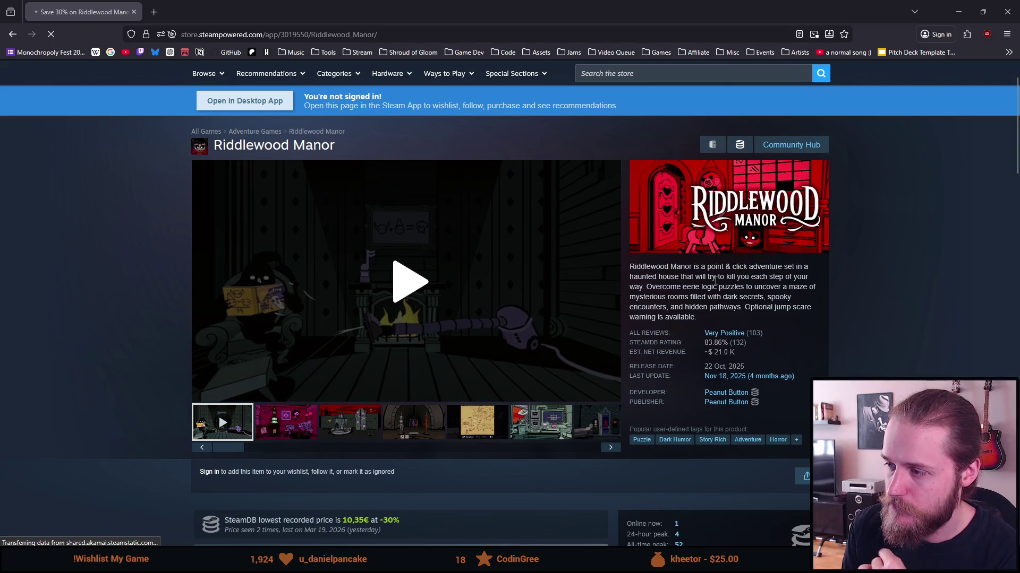
{"action": "scroll", "coordinate": [690, 255], "scroll_direction": "down", "scroll_amount": 1}
{"action": "mouse_move", "coordinate": [676, 232]}
{"action": "left_mouse_down"}
{"action": "mouse_move", "coordinate": [745, 234]}
{"action": "mouse_move", "coordinate": [746, 243]}
{"action": "left_mouse_up"}
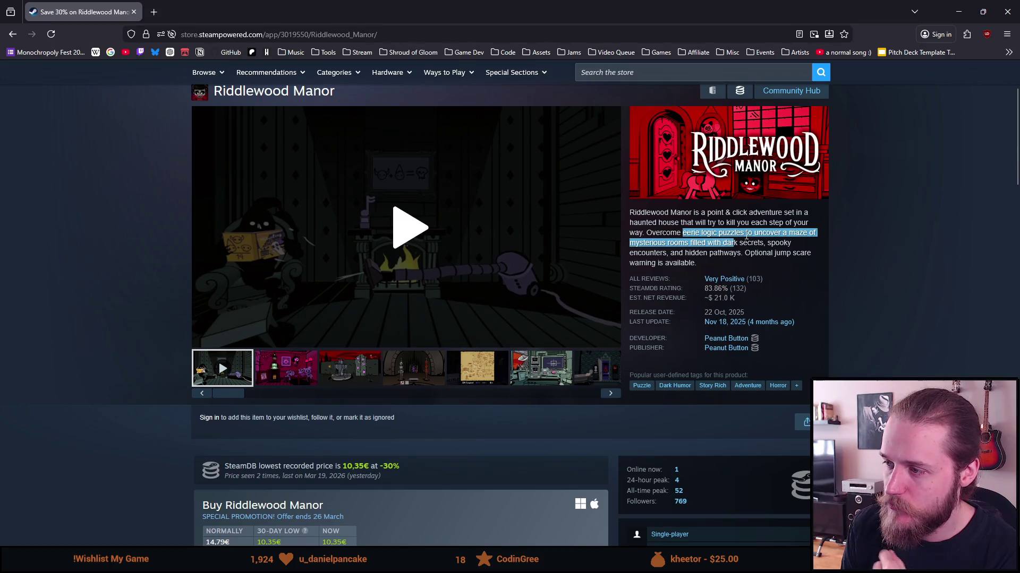
{"action": "left_click", "coordinate": [681, 222]}
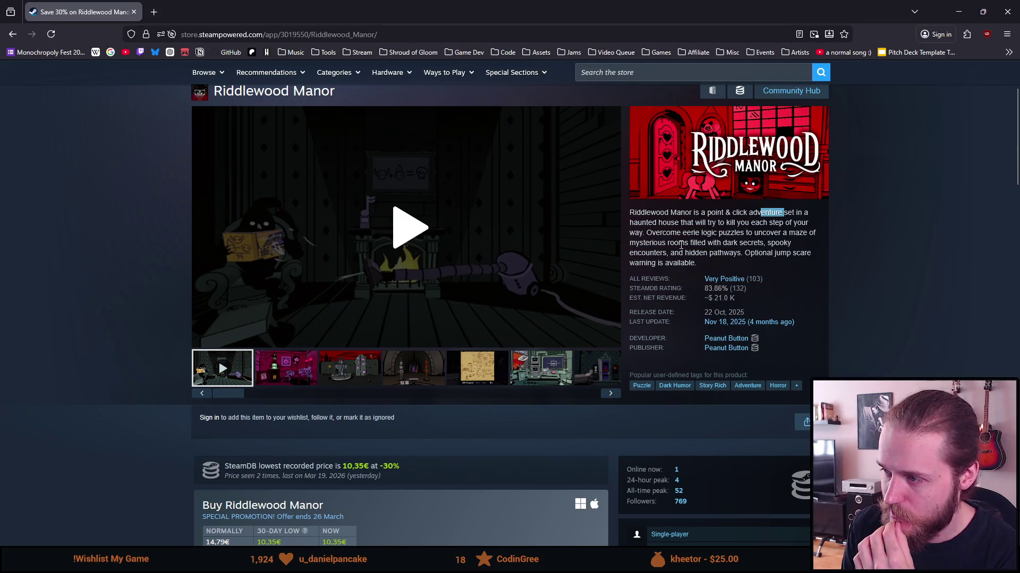
{"action": "left_click_drag", "start_coordinate": [629, 257], "coordinate": [777, 257]}
{"action": "left_click", "coordinate": [779, 251]}
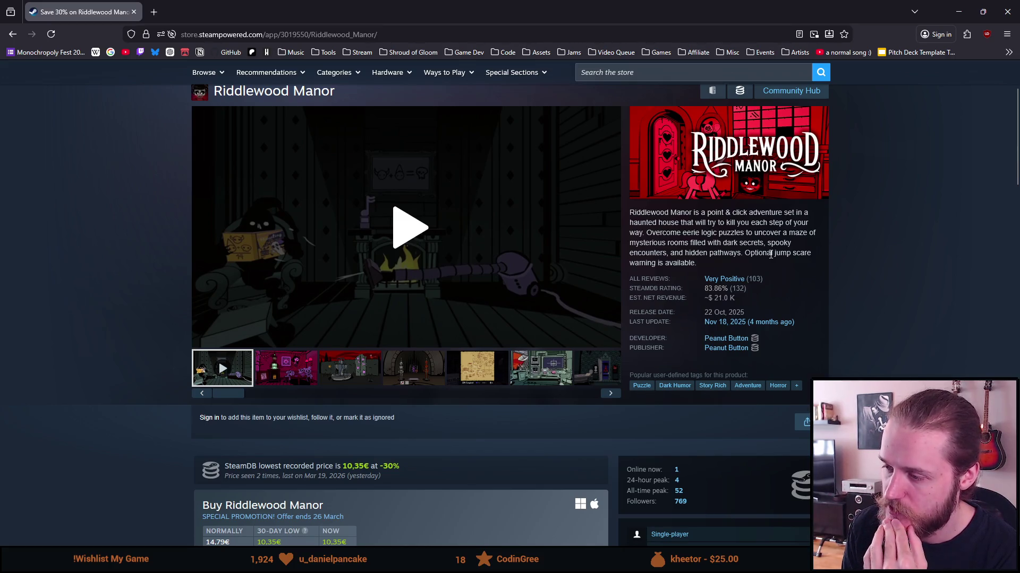
Step: View Riddlewood Manor's full list of user tags, then close it
{"action": "left_click", "coordinate": [797, 389]}
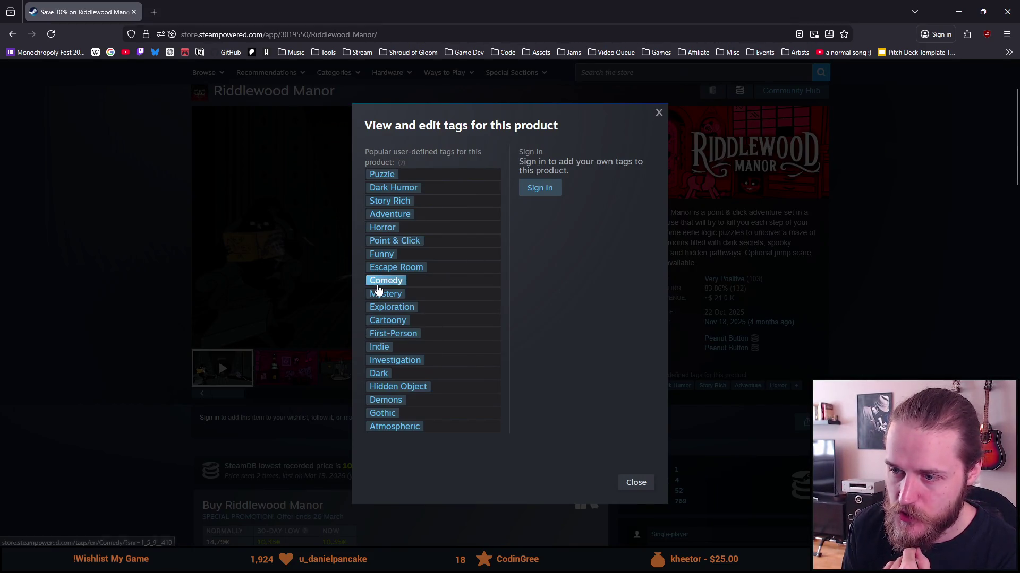
{"action": "left_click", "coordinate": [307, 368]}
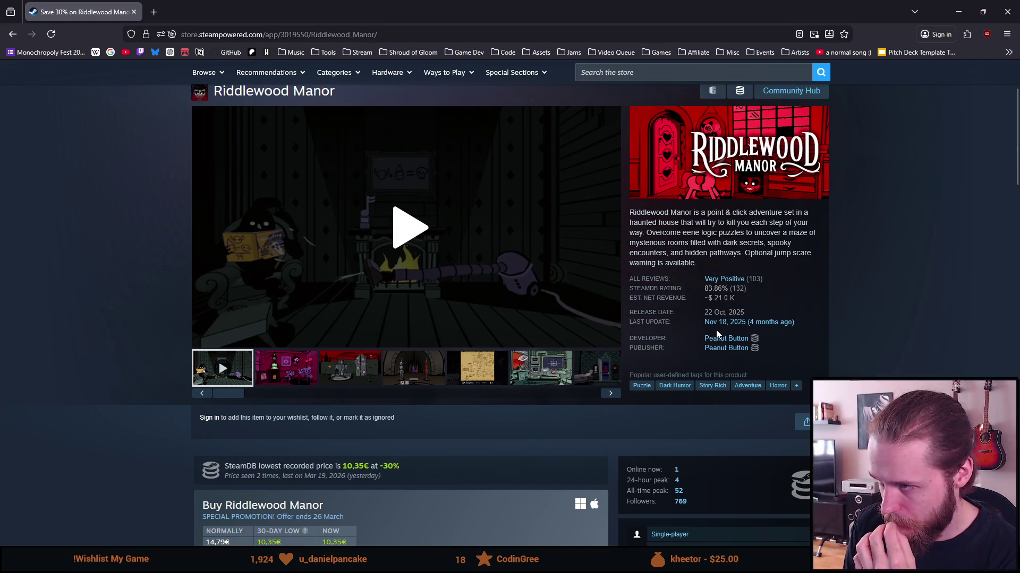
{"action": "scroll", "coordinate": [715, 334], "scroll_direction": "down", "scroll_amount": 12}
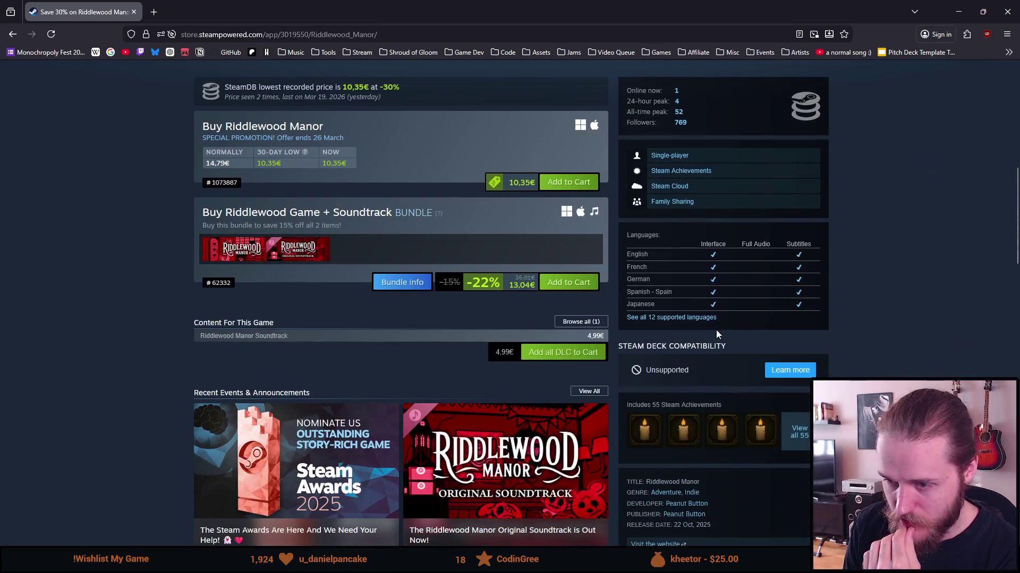
{"action": "scroll", "coordinate": [717, 334], "scroll_direction": "down", "scroll_amount": 5}
{"action": "scroll", "coordinate": [716, 329], "scroll_direction": "up", "scroll_amount": 15}
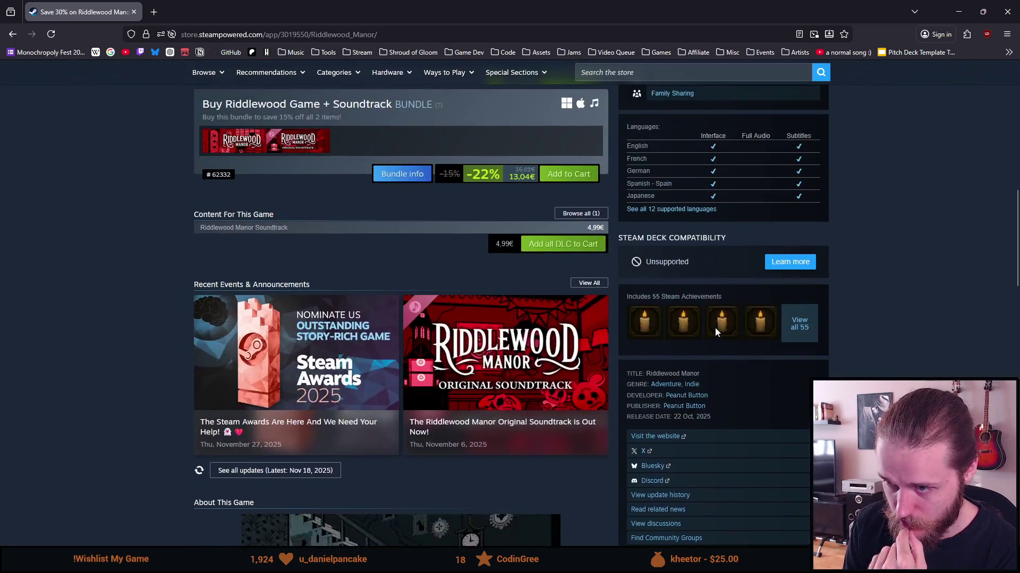
{"action": "scroll", "coordinate": [715, 327], "scroll_direction": "up", "scroll_amount": 4}
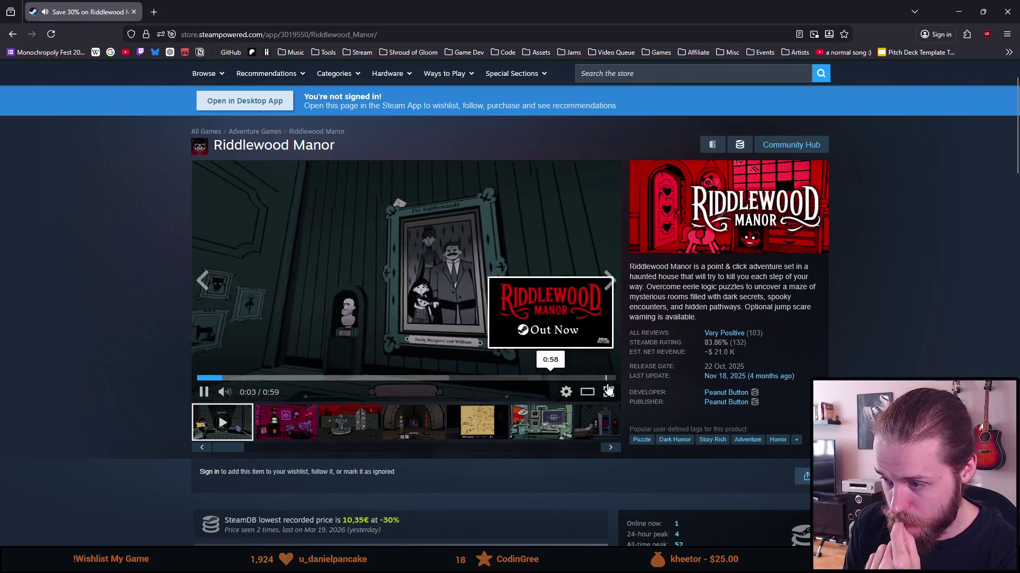
Step: Watch Riddlewood Manor's trailer fullscreen, skip ahead to the map scene, then exit back to the store page
{"action": "left_click", "coordinate": [609, 393]}
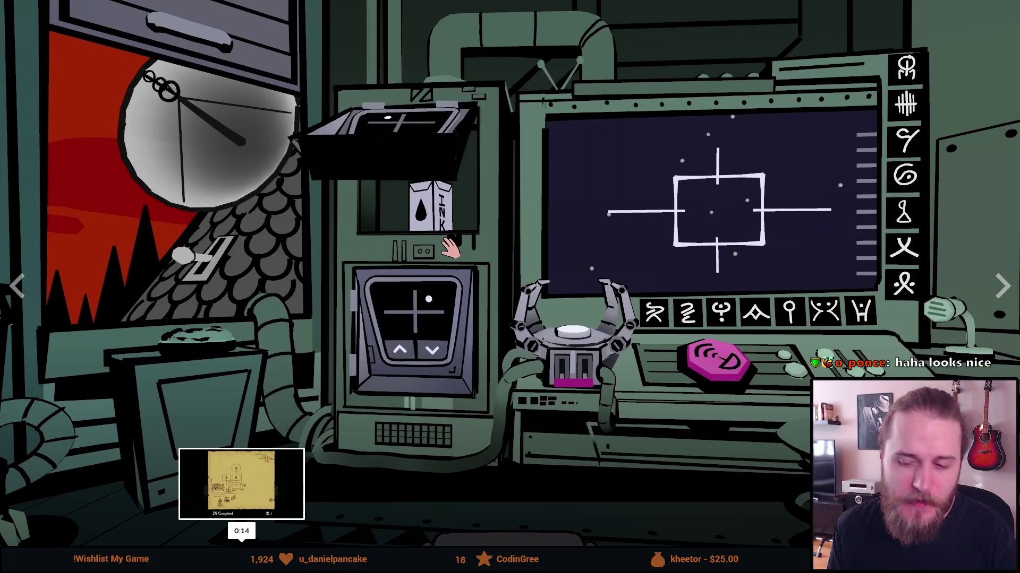
{"action": "left_click", "coordinate": [241, 545]}
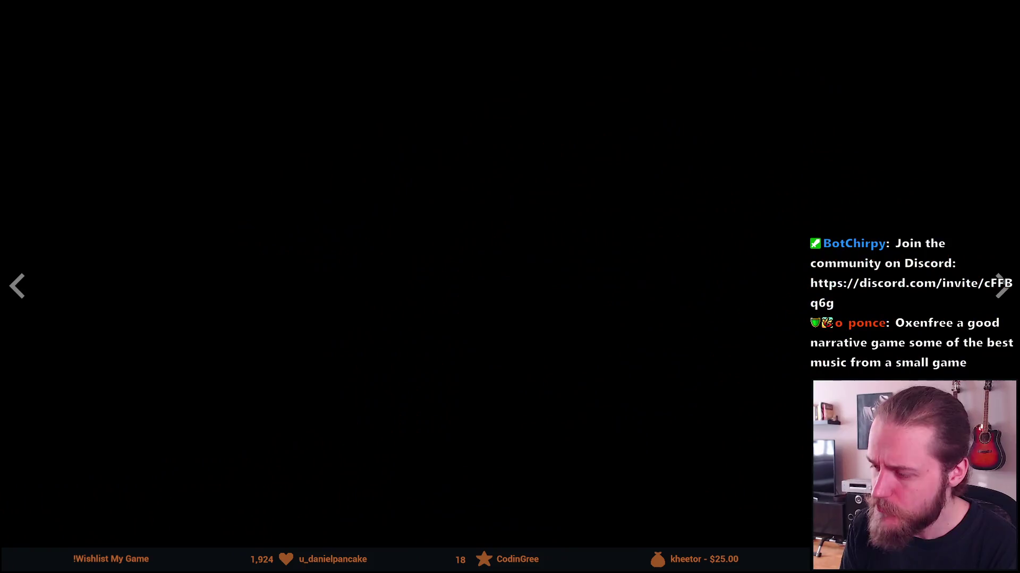
{"action": "key", "text": "Escape"}
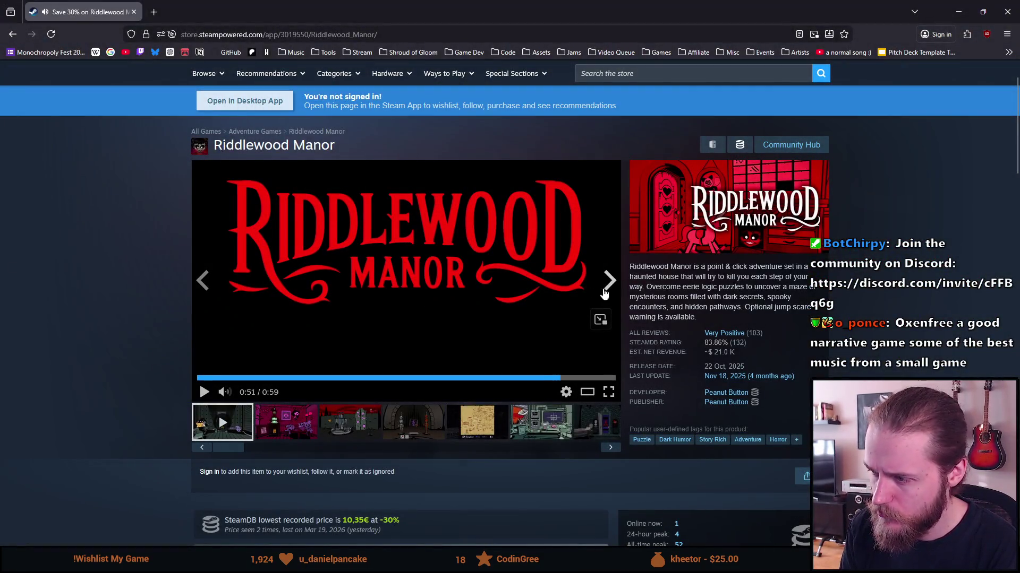
Step: Search Google for 'oxenfree' in a new browser tab
{"action": "scroll", "coordinate": [534, 297], "scroll_direction": "down", "scroll_amount": 1}
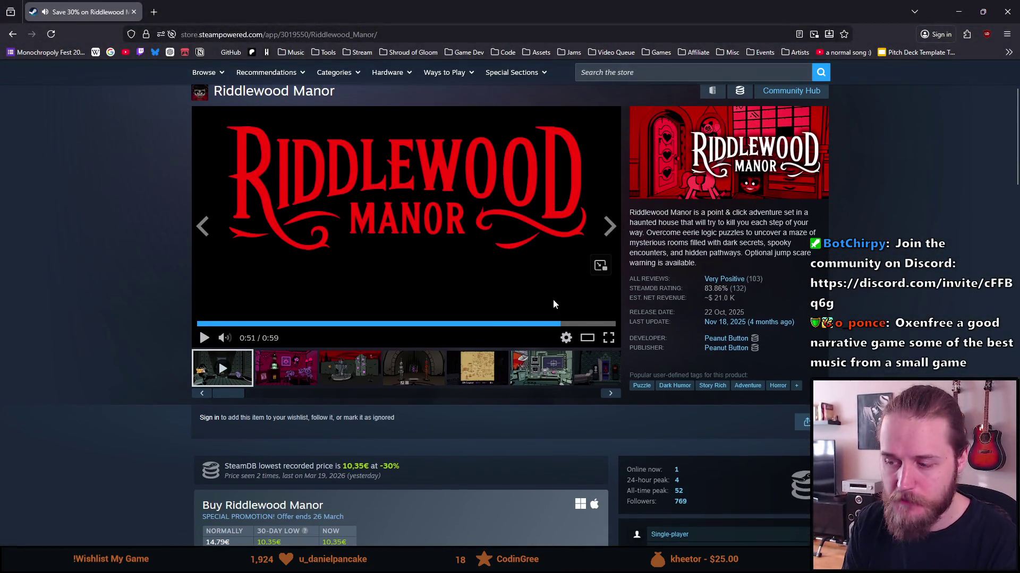
{"action": "scroll", "coordinate": [557, 307], "scroll_direction": "down", "scroll_amount": 2}
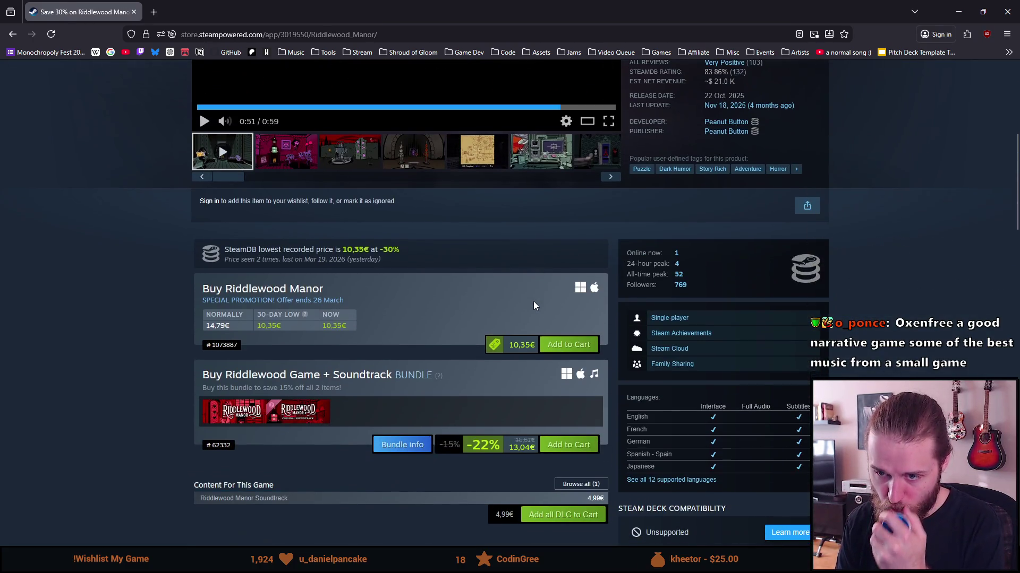
{"action": "scroll", "coordinate": [533, 301], "scroll_direction": "up", "scroll_amount": 3}
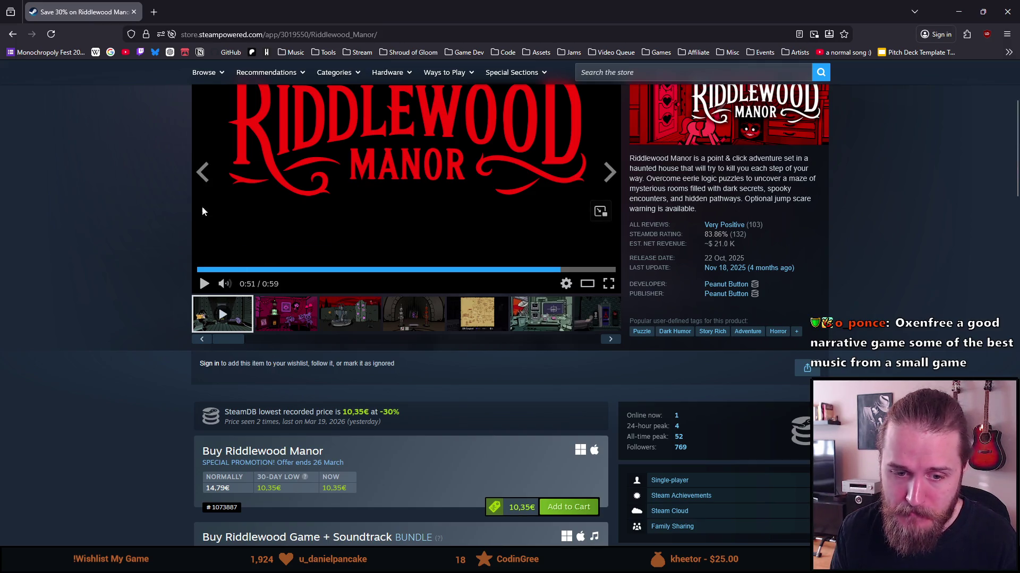
{"action": "scroll", "coordinate": [205, 202], "scroll_direction": "up", "scroll_amount": 3}
{"action": "left_click", "coordinate": [154, 13]}
{"action": "type", "text": "oxenfree"}
{"action": "key", "text": "Return"}
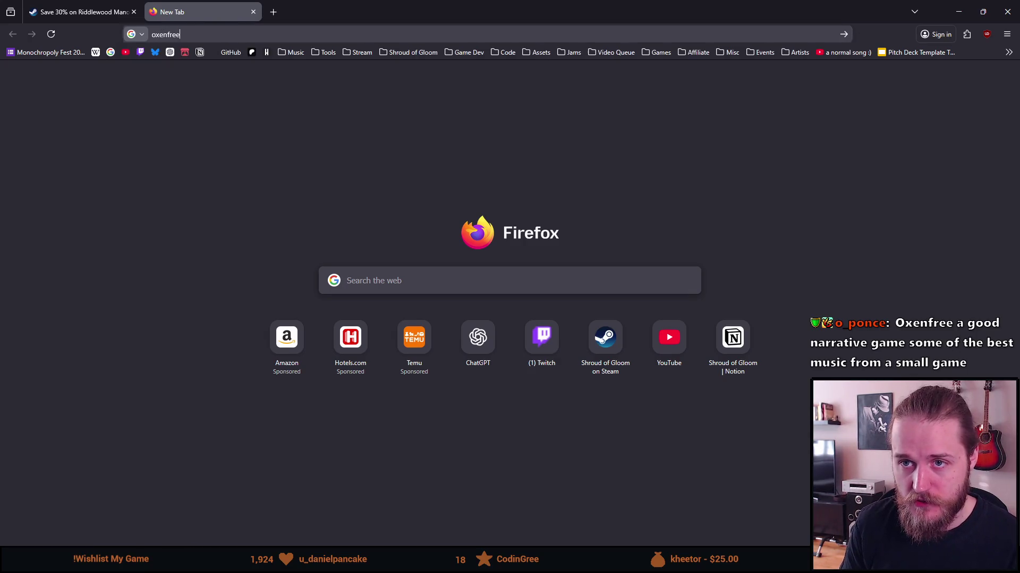
Step: Return to the Riddlewood Manor store tab and snap its window to the right half
{"action": "left_click", "coordinate": [79, 12]}
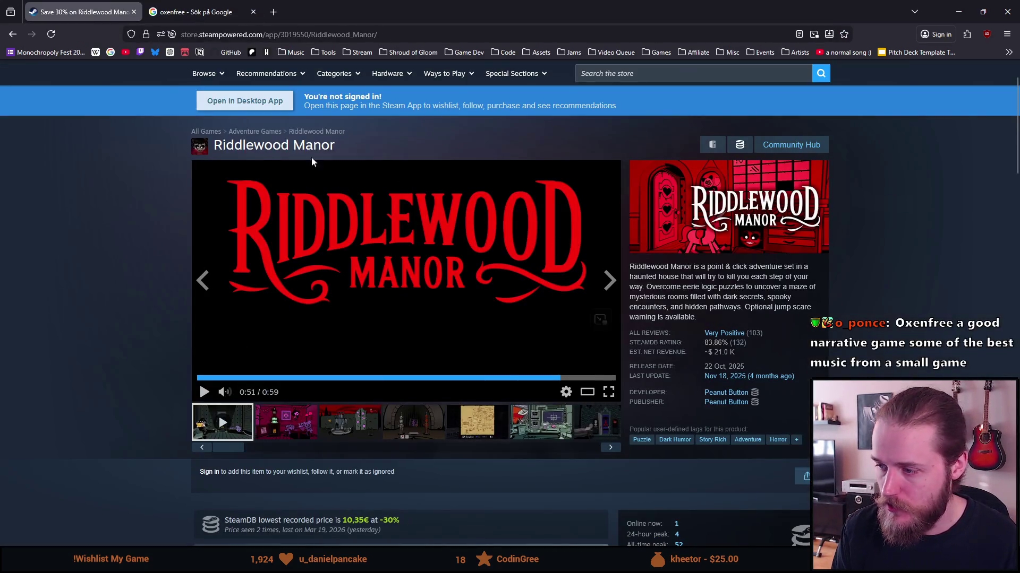
{"action": "mouse_move", "coordinate": [372, 12]}
{"action": "left_mouse_down"}
{"action": "mouse_move", "coordinate": [787, 107]}
{"action": "mouse_move", "coordinate": [1019, 138]}
{"action": "left_mouse_up"}
{"action": "scroll", "coordinate": [255, 264], "scroll_direction": "up", "scroll_amount": 3}
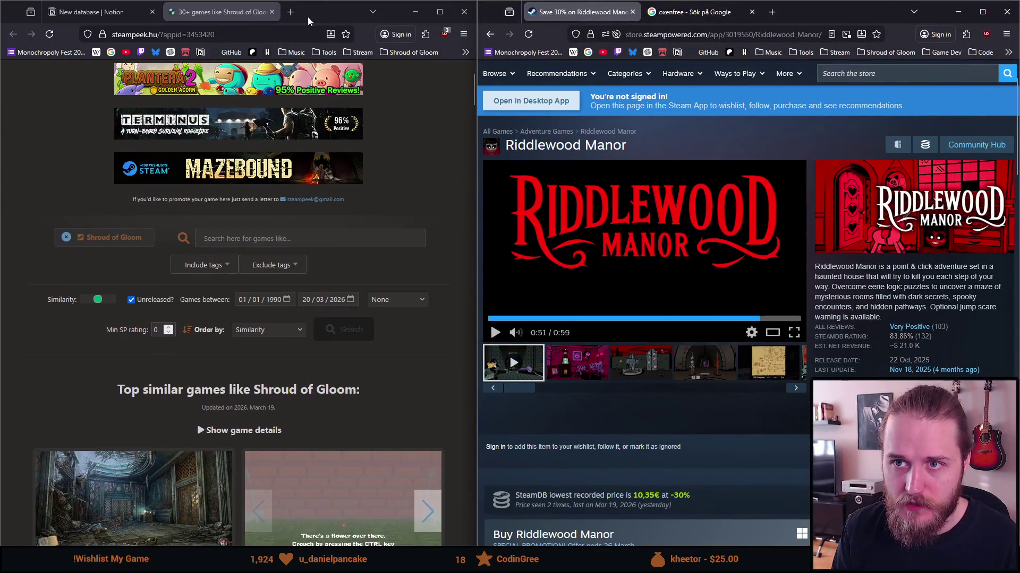
Step: Switch to the Notion Steam games table in the left window
{"action": "left_click", "coordinate": [81, 12]}
{"action": "scroll", "coordinate": [187, 369], "scroll_direction": "up", "scroll_amount": 5}
{"action": "scroll", "coordinate": [187, 371], "scroll_direction": "down", "scroll_amount": 4}
{"action": "scroll", "coordinate": [188, 370], "scroll_direction": "down", "scroll_amount": 2}
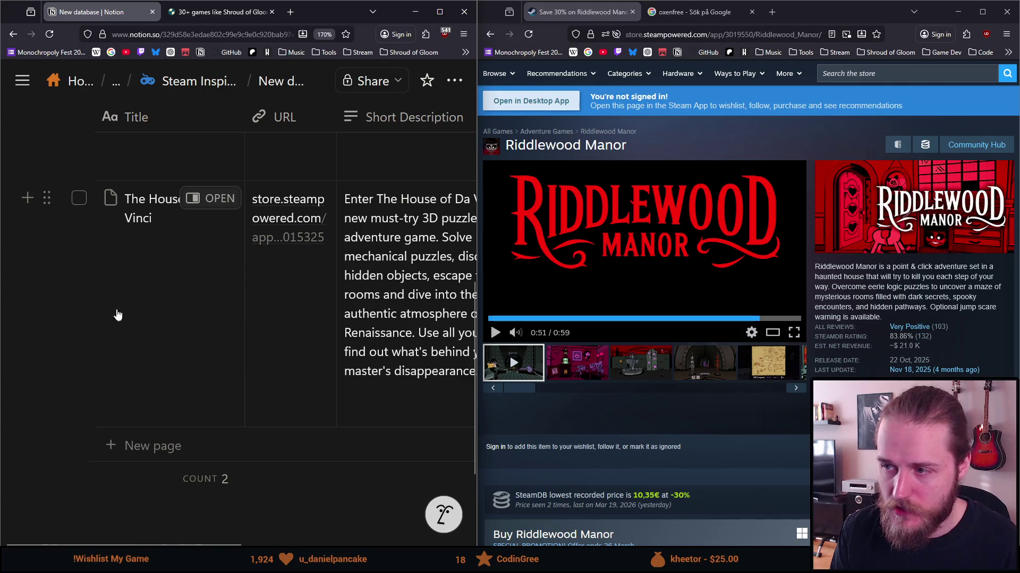
{"action": "scroll", "coordinate": [245, 382], "scroll_direction": "up", "scroll_amount": 2}
{"action": "scroll", "coordinate": [231, 385], "scroll_direction": "down", "scroll_amount": 2}
Step: Add a new empty row to the table, clearing an accidental row selection
{"action": "left_click", "coordinate": [154, 446]}
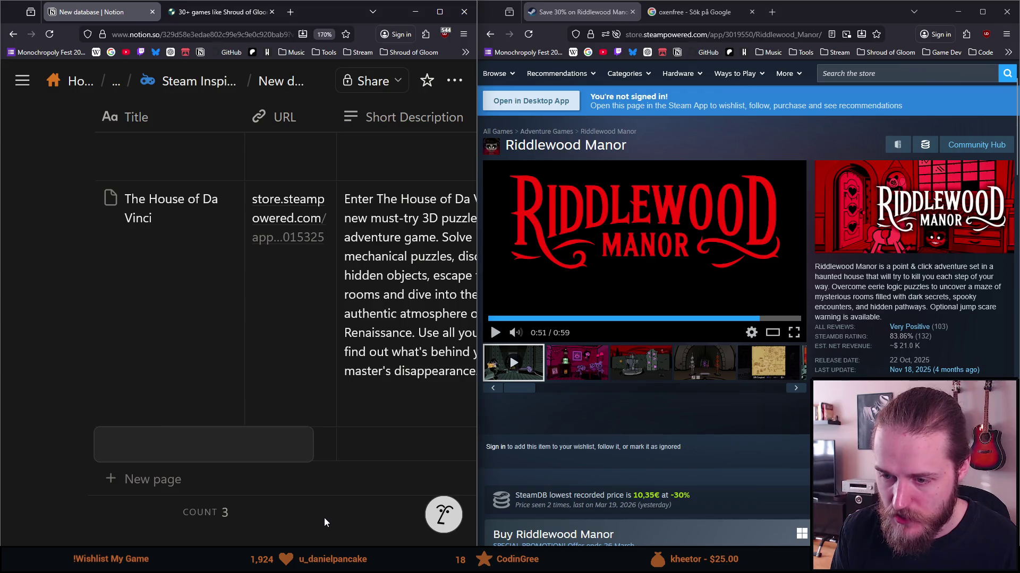
{"action": "mouse_move", "coordinate": [473, 360]}
{"action": "left_mouse_down"}
{"action": "mouse_move", "coordinate": [476, 230]}
{"action": "mouse_move", "coordinate": [466, 504]}
{"action": "mouse_move", "coordinate": [466, 160]}
{"action": "mouse_move", "coordinate": [82, 382]}
{"action": "left_mouse_up"}
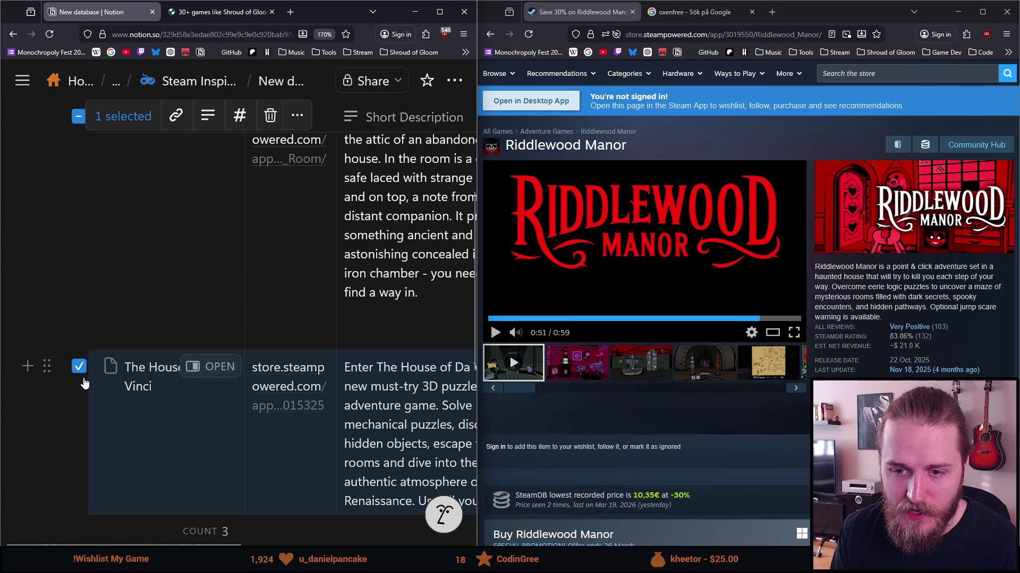
{"action": "left_click", "coordinate": [79, 371]}
{"action": "scroll", "coordinate": [102, 341], "scroll_direction": "up", "scroll_amount": 5}
{"action": "scroll", "coordinate": [122, 336], "scroll_direction": "down", "scroll_amount": 5}
{"action": "scroll", "coordinate": [123, 335], "scroll_direction": "down", "scroll_amount": 3}
{"action": "scroll", "coordinate": [127, 329], "scroll_direction": "up", "scroll_amount": 2}
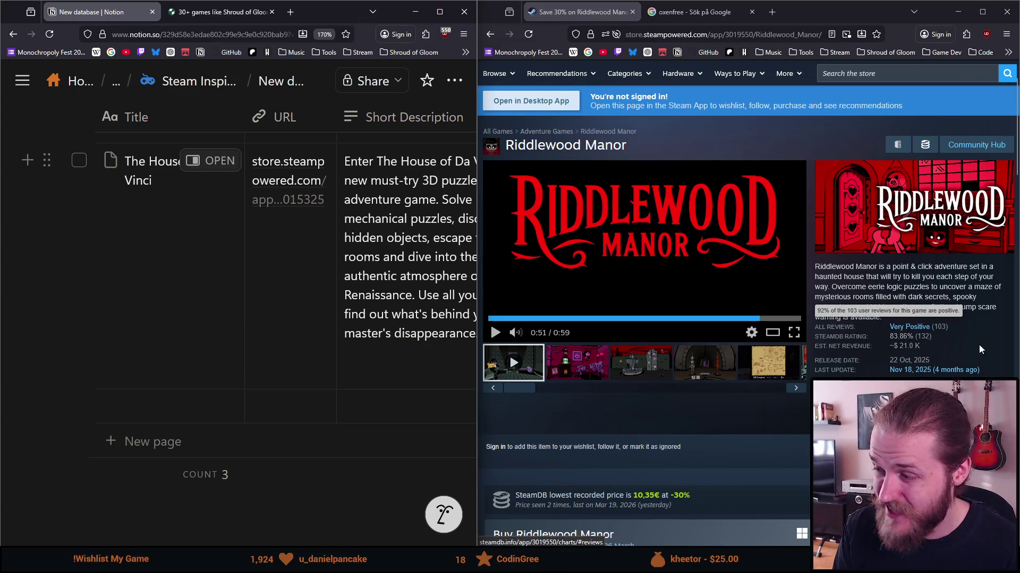
Step: Title the new row 'Riddlewood Manor' and paste its Steam store URL into the URL cell
{"action": "left_click", "coordinate": [162, 410]}
{"action": "type", "text": "Riddlewood Manor"}
{"action": "key", "text": "Return"}
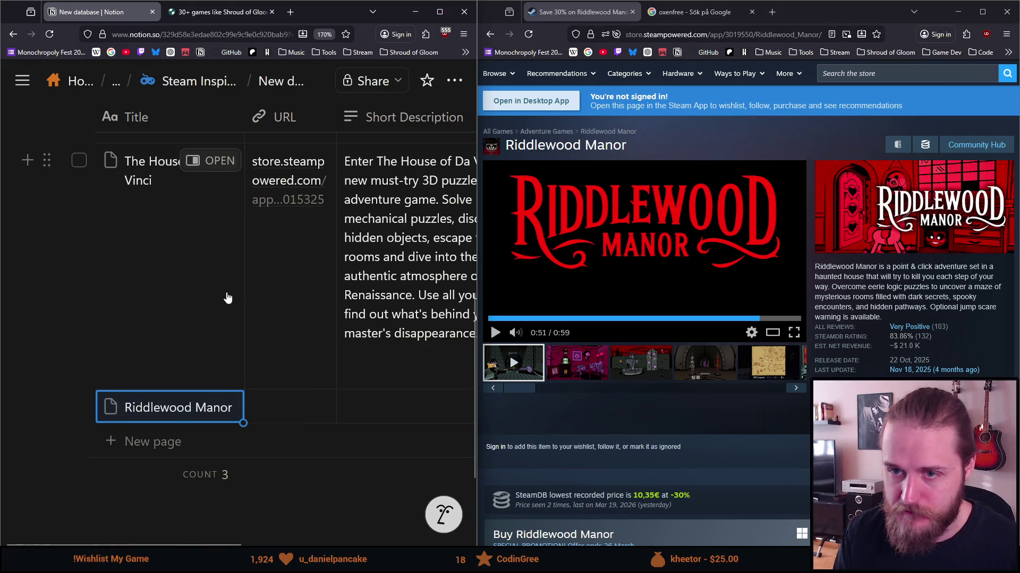
{"action": "left_click", "coordinate": [690, 34]}
{"action": "left_click", "coordinate": [301, 416]}
{"action": "key", "text": "ctrl+v"}
{"action": "key", "text": "Return"}
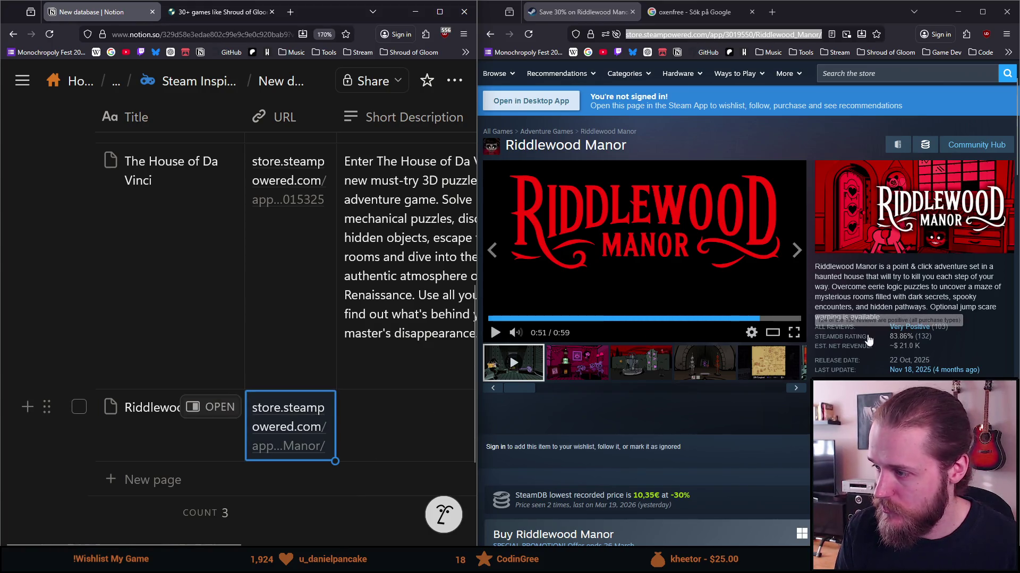
Step: Copy the store page's short description into the row's Short Description cell
{"action": "mouse_move", "coordinate": [983, 372]}
{"action": "left_mouse_down"}
{"action": "mouse_move", "coordinate": [956, 329]}
{"action": "mouse_move", "coordinate": [817, 271]}
{"action": "mouse_move", "coordinate": [882, 319]}
{"action": "left_mouse_up"}
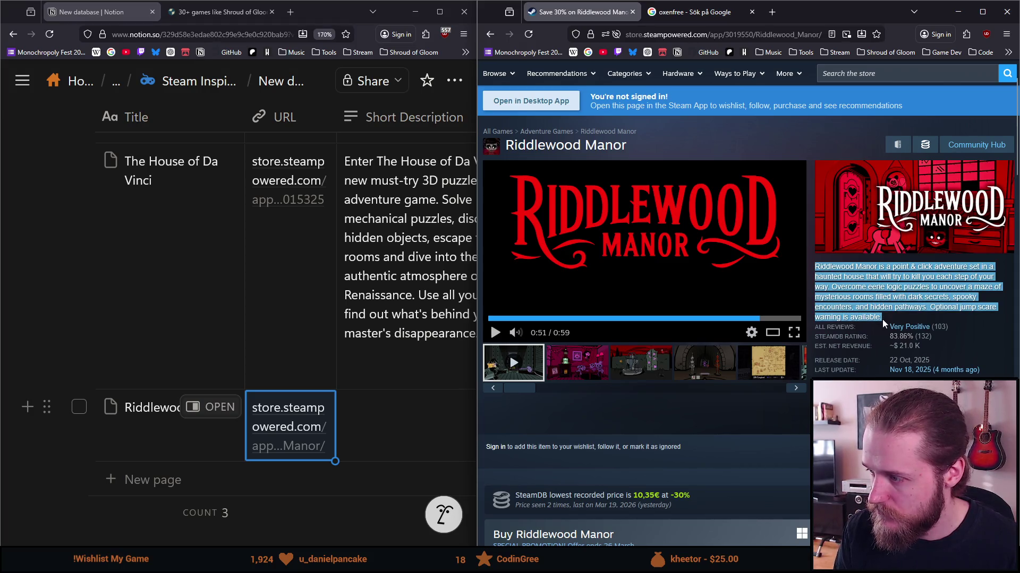
{"action": "key", "text": "ctrl+c"}
{"action": "left_click", "coordinate": [366, 425]}
{"action": "key", "text": "ctrl+v"}
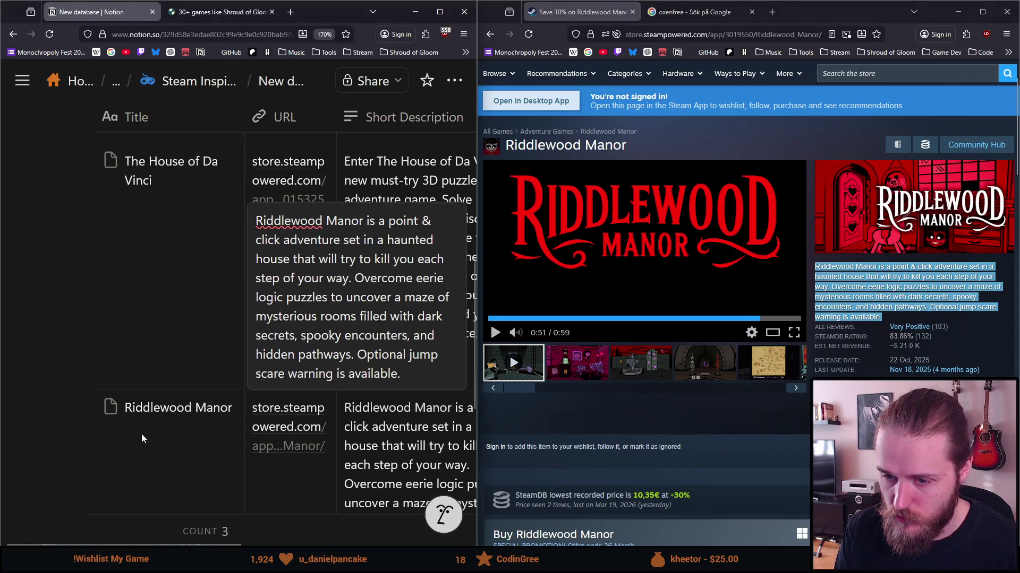
{"action": "key", "text": "Escape"}
{"action": "scroll", "coordinate": [255, 494], "scroll_direction": "down", "scroll_amount": 4}
{"action": "left_click_drag", "start_coordinate": [223, 545], "coordinate": [402, 546]}
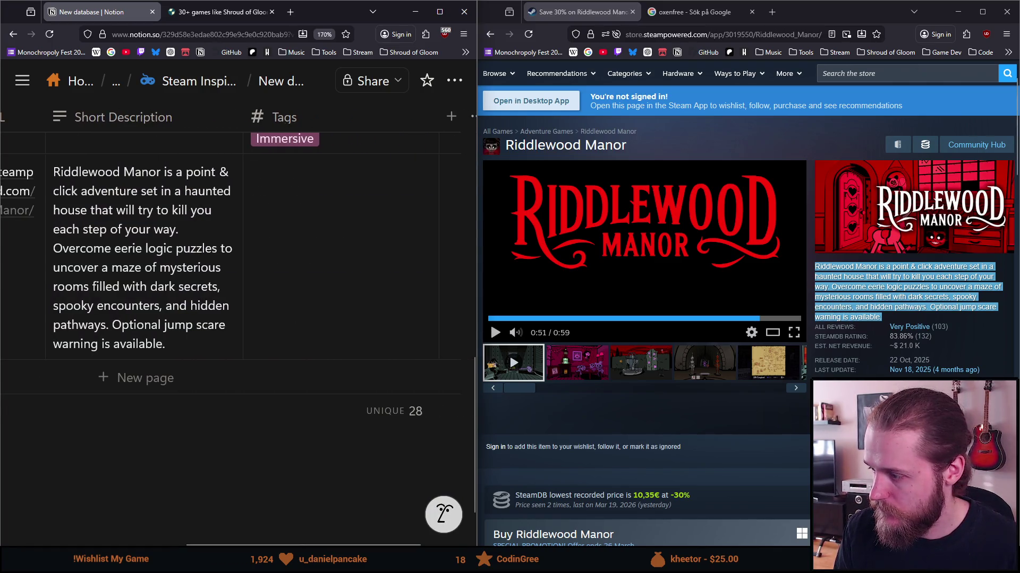
Step: Tag Riddlewood Manor with Puzzle, Dark Humor, Story Rich, Adventure, Horror, Point & Click and Funny
{"action": "left_click", "coordinate": [1004, 409]}
{"action": "left_click", "coordinate": [348, 219]}
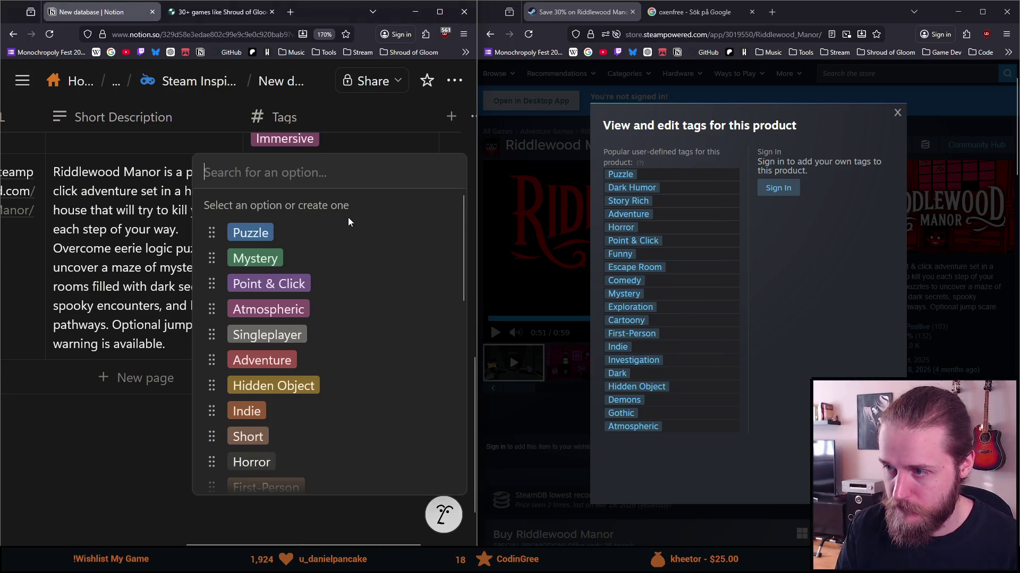
{"action": "type", "text": "Puzz"}
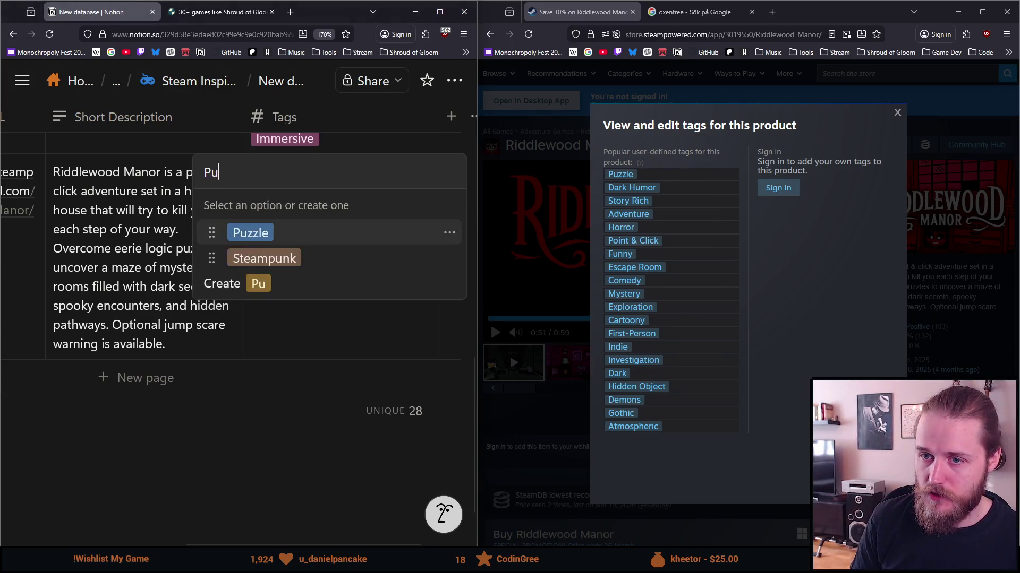
{"action": "key", "text": "Return"}
{"action": "type", "text": "Dark Huy"}
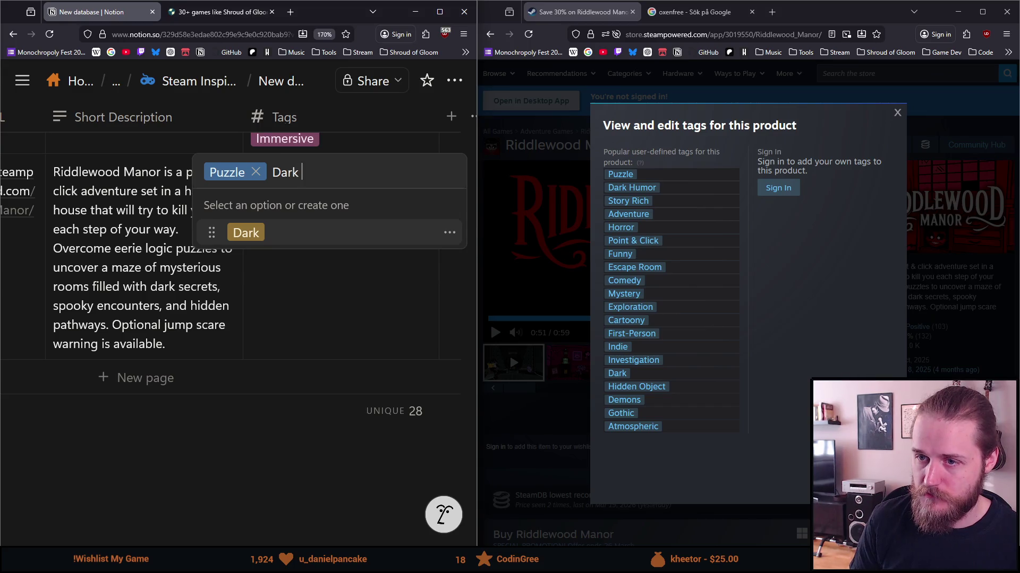
{"action": "key", "text": "BackSpace"}
{"action": "type", "text": "mor"}
{"action": "key", "text": "Return"}
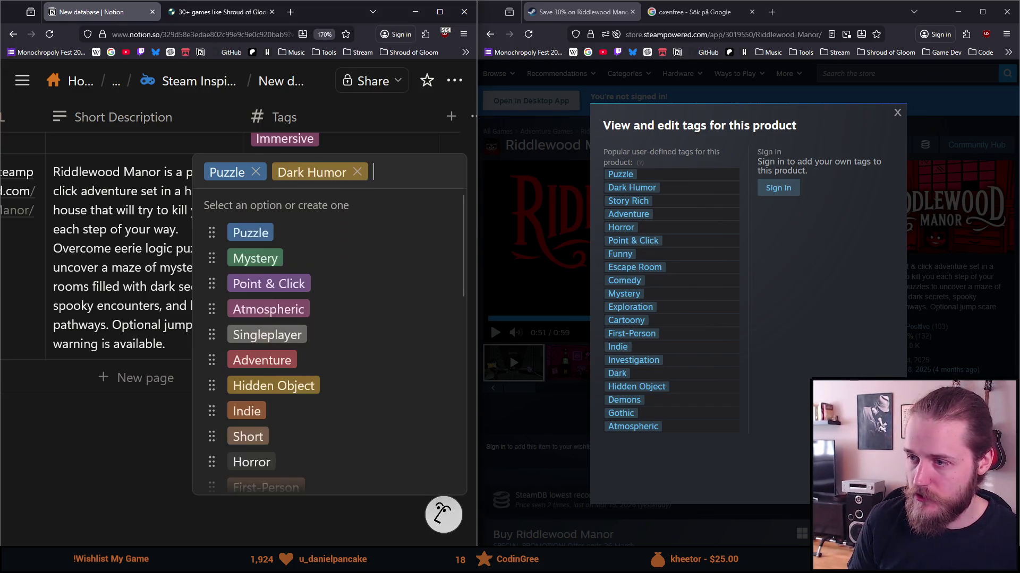
{"action": "type", "text": "Story"}
{"action": "key", "text": "Return"}
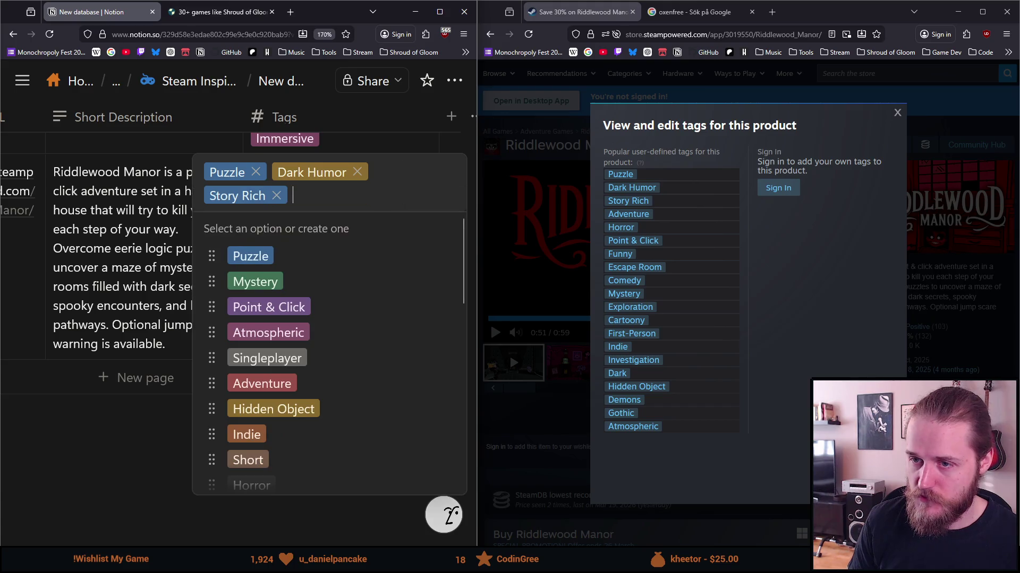
{"action": "type", "text": "Adve"}
{"action": "key", "text": "Return"}
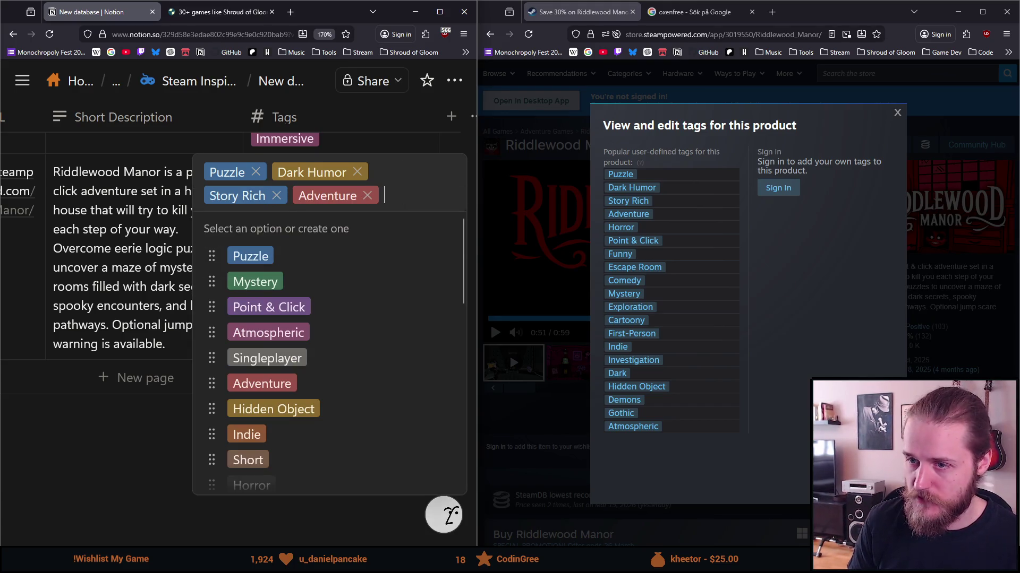
{"action": "type", "text": "Horro"}
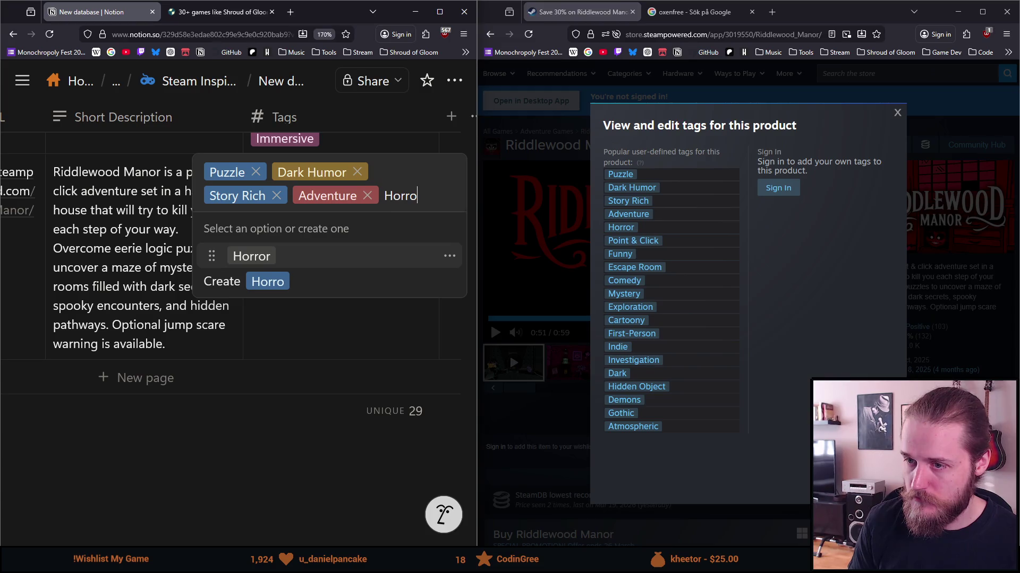
{"action": "key", "text": "Return"}
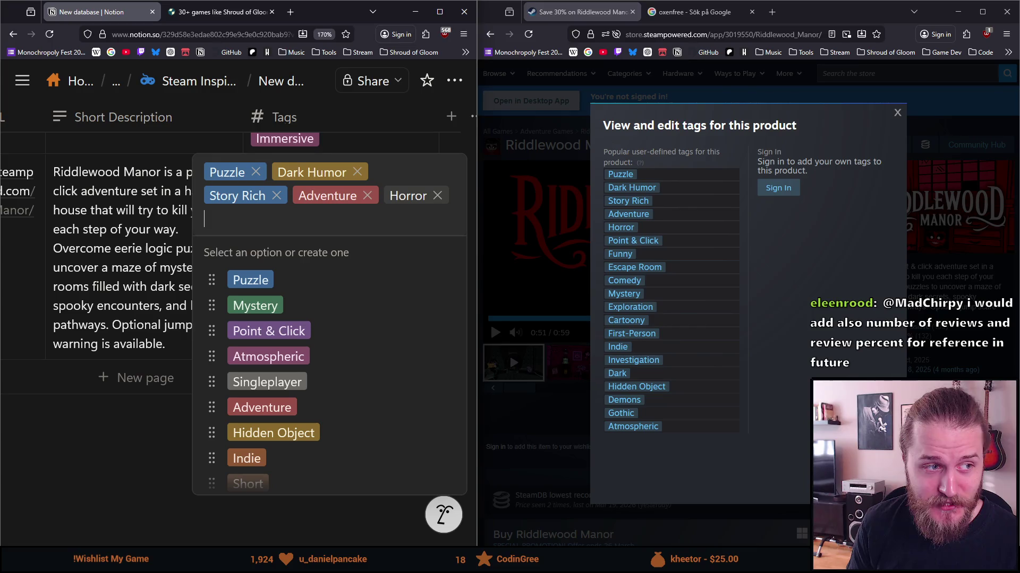
{"action": "type", "text": "Point"}
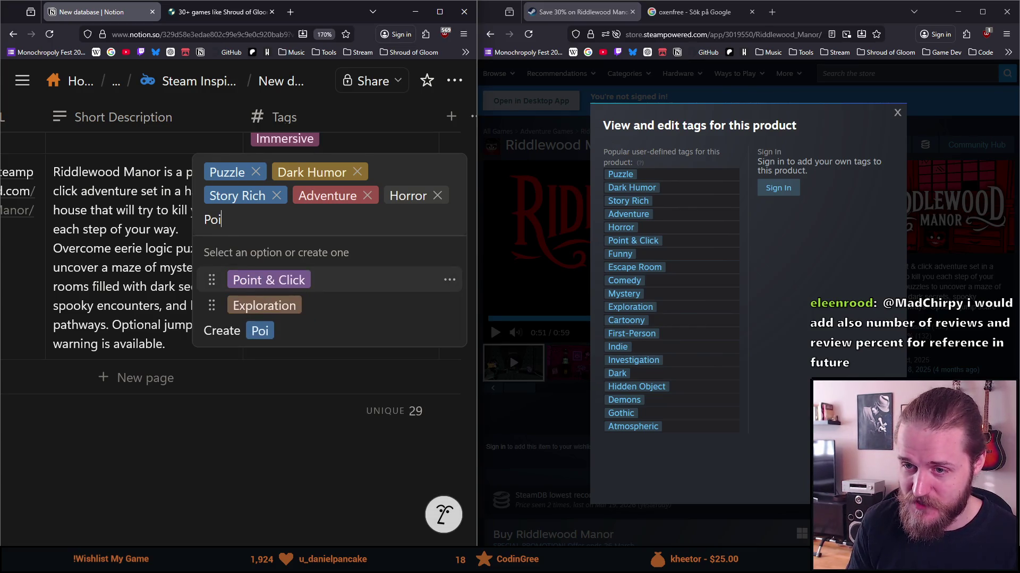
{"action": "key", "text": "Return"}
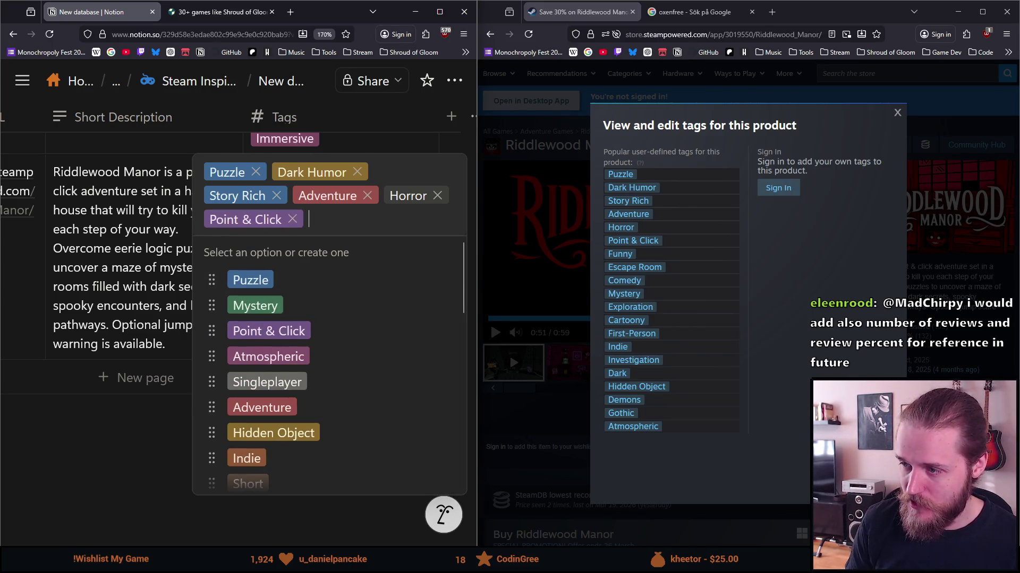
{"action": "type", "text": "Funny"}
{"action": "key", "text": "Return"}
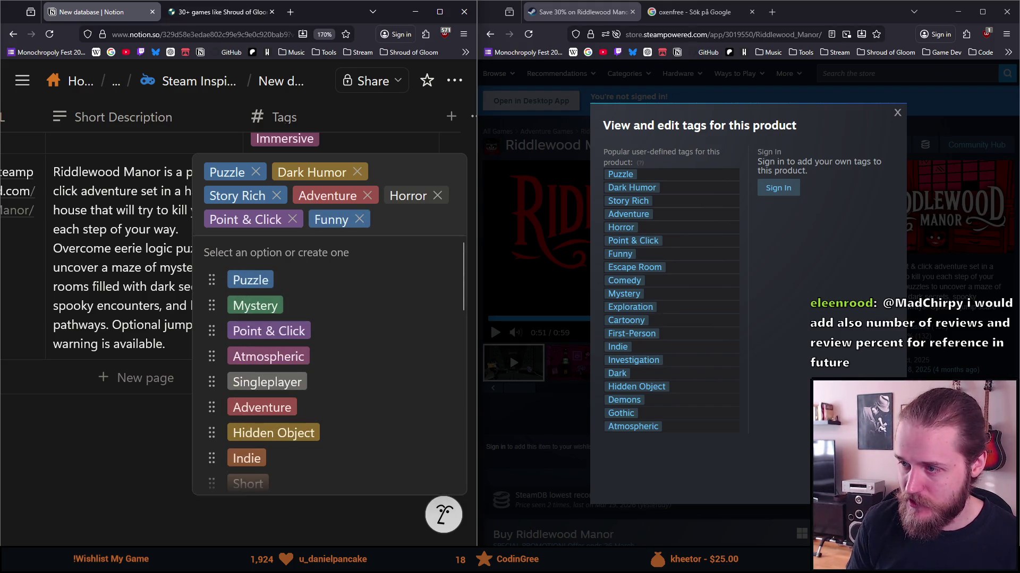
Step: Add tags Escape Room, Comedy, Mystery, Exploration, Cartoony, First-Person and Indie
{"action": "type", "text": "Esca"}
{"action": "key", "text": "Return"}
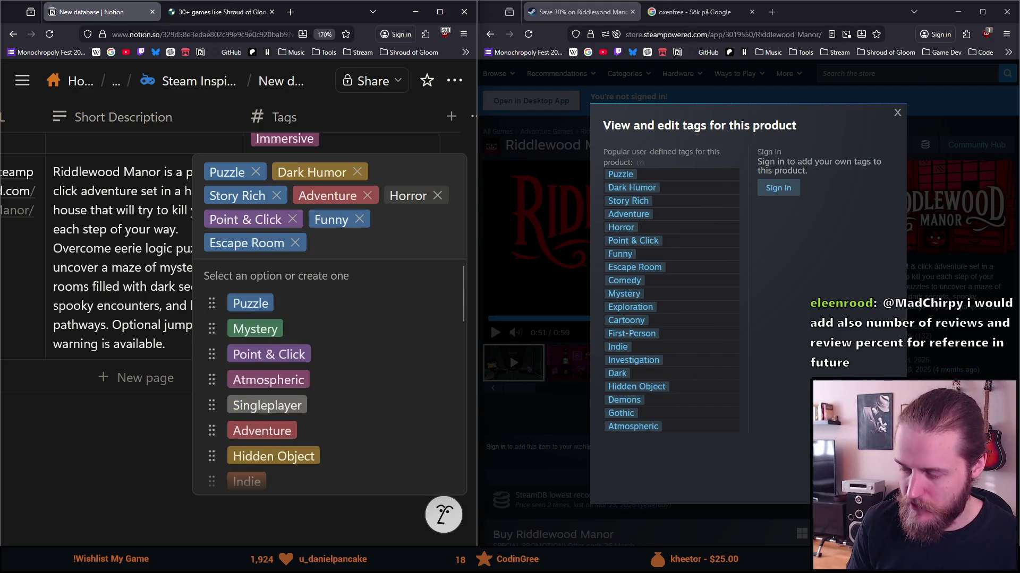
{"action": "type", "text": "Comedy"}
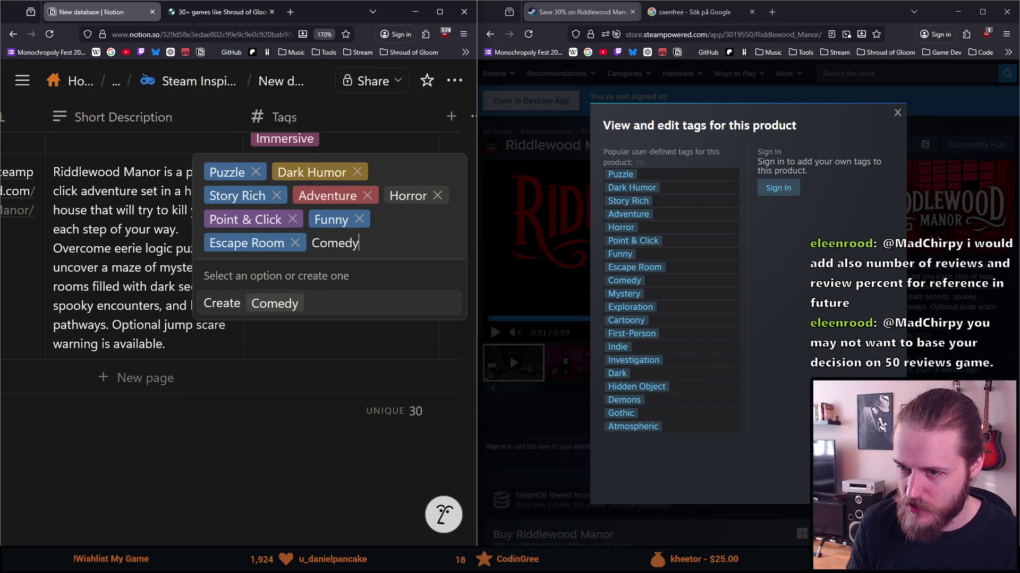
{"action": "key", "text": "Return"}
{"action": "type", "text": "Myst"}
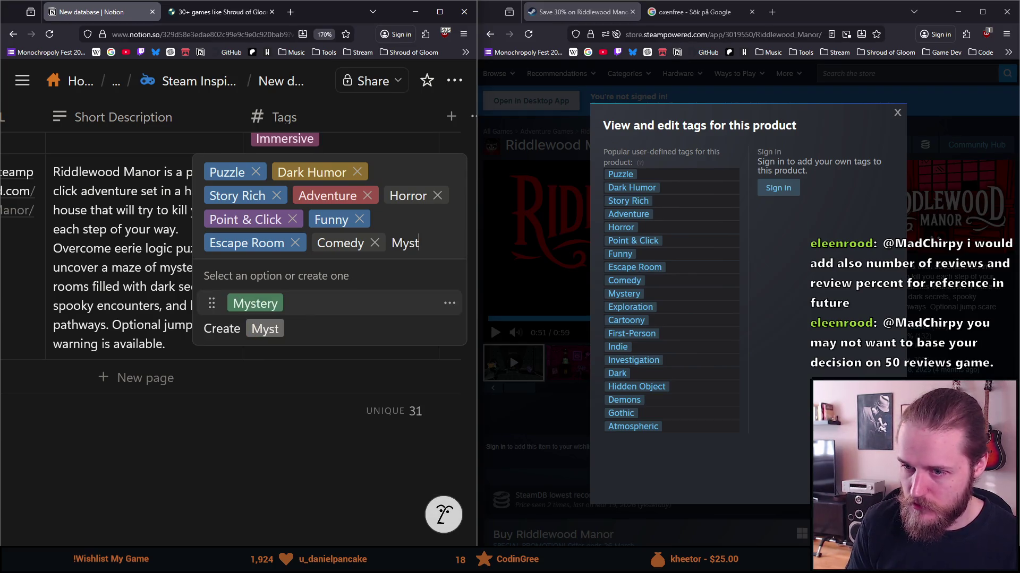
{"action": "key", "text": "Return"}
{"action": "type", "text": "Expl"}
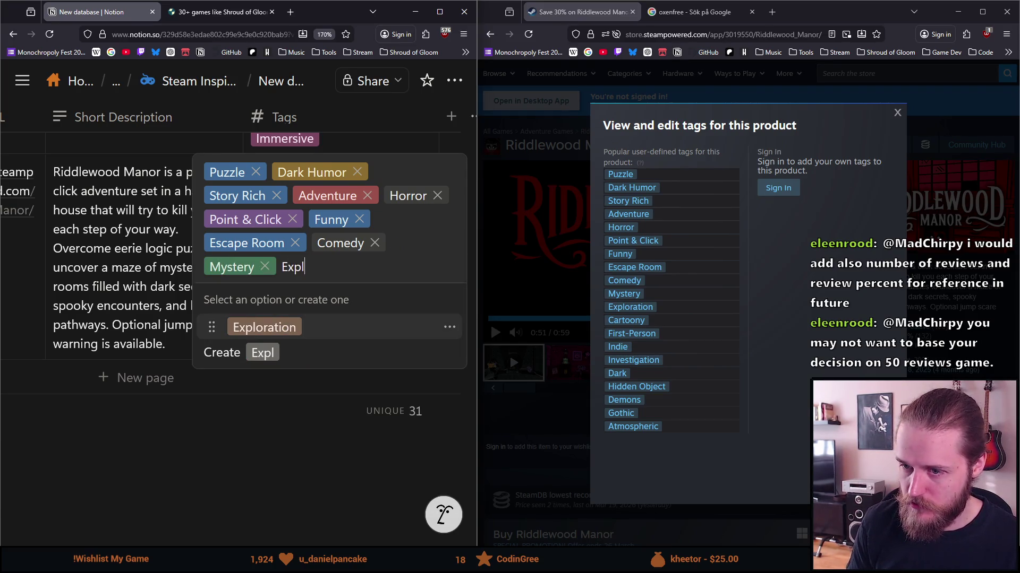
{"action": "key", "text": "Return"}
{"action": "type", "text": "Cartoony"}
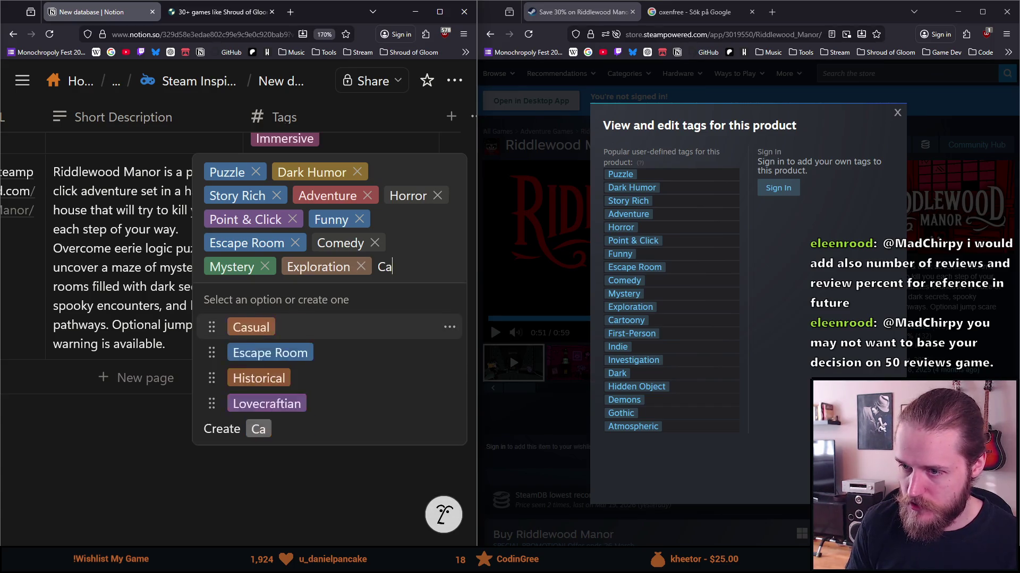
{"action": "key", "text": "Return"}
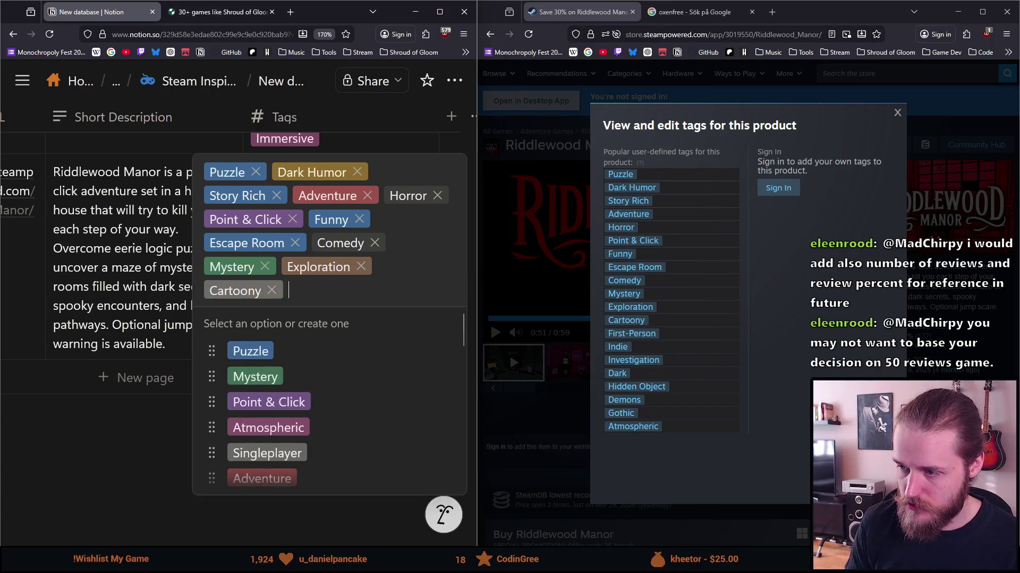
{"action": "type", "text": "Firs"}
{"action": "key", "text": "Return"}
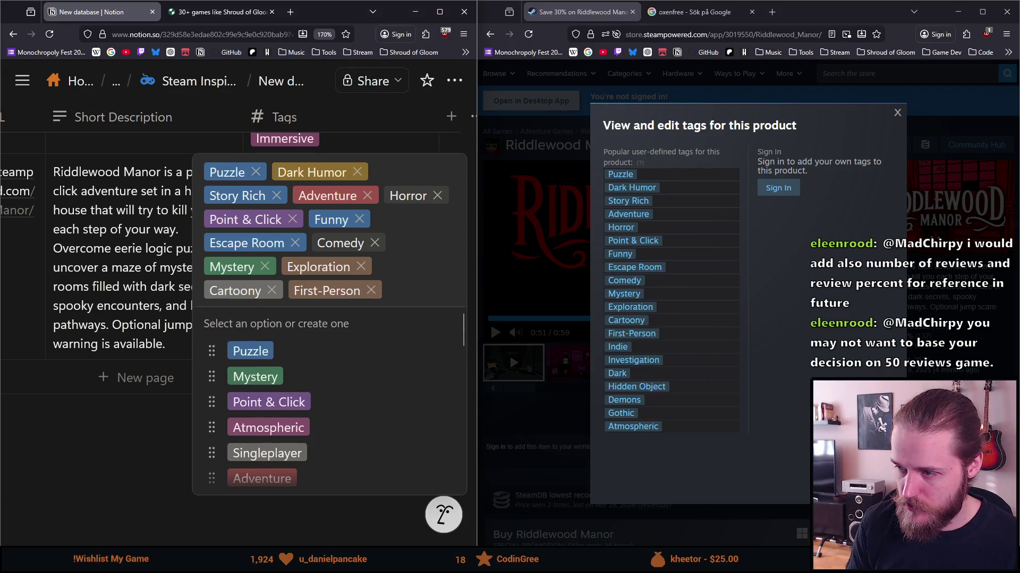
{"action": "type", "text": "Indie"}
{"action": "key", "text": "Return"}
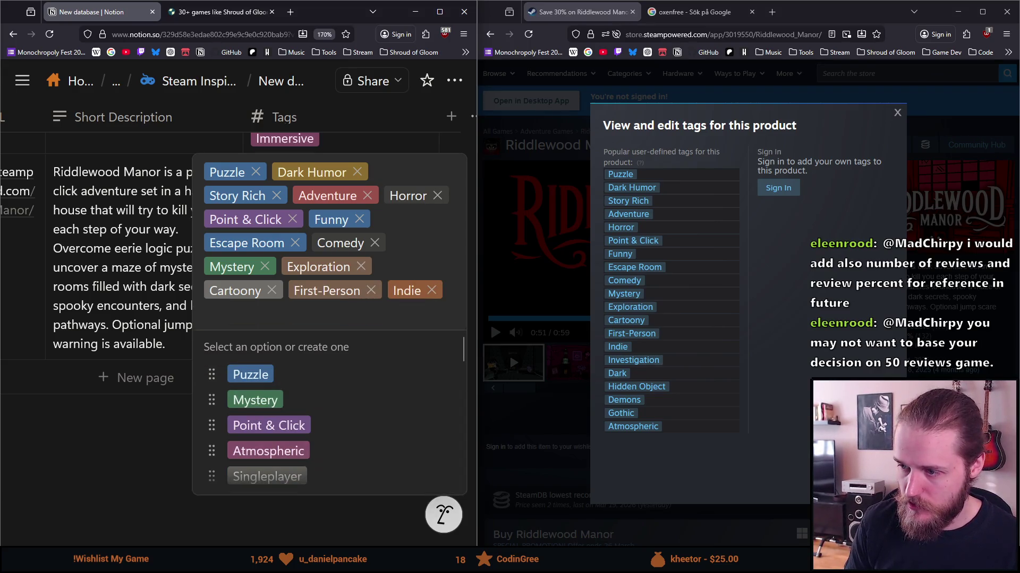
Step: Add tags Investigation, Dark, Hidden Object, Demons, Gothic and Atmospheric
{"action": "type", "text": "Inve"}
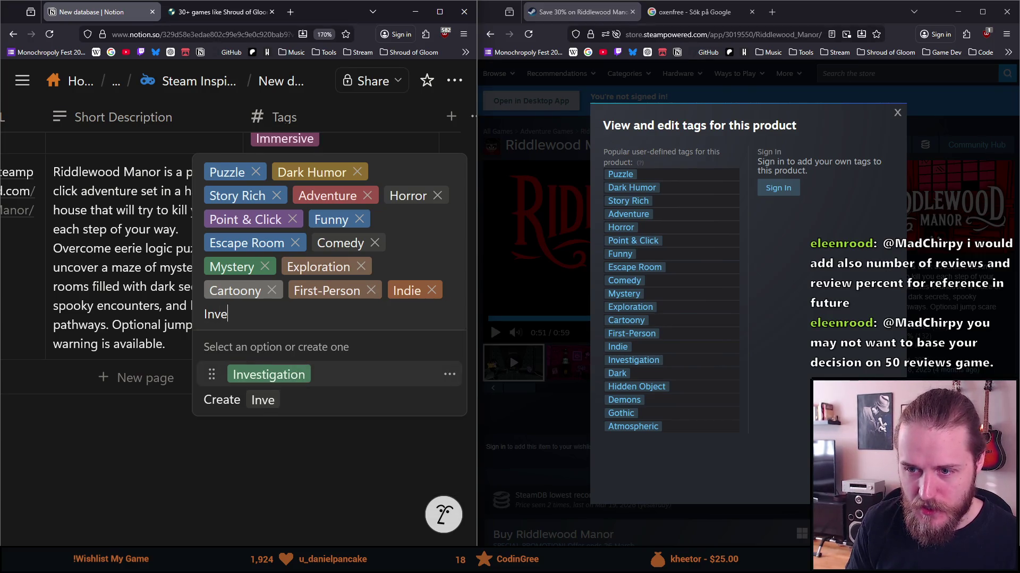
{"action": "key", "text": "Return"}
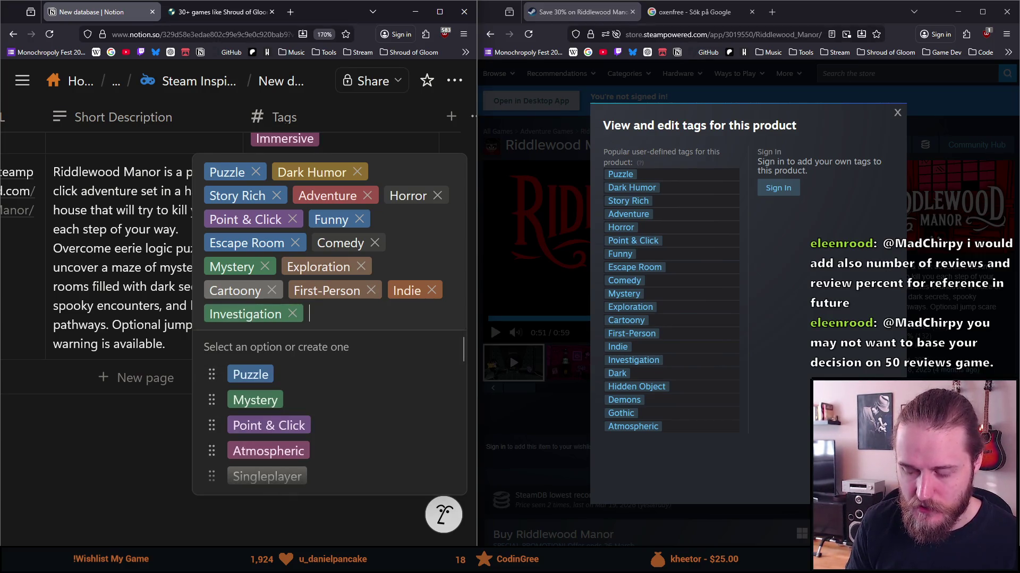
{"action": "type", "text": "Dark"}
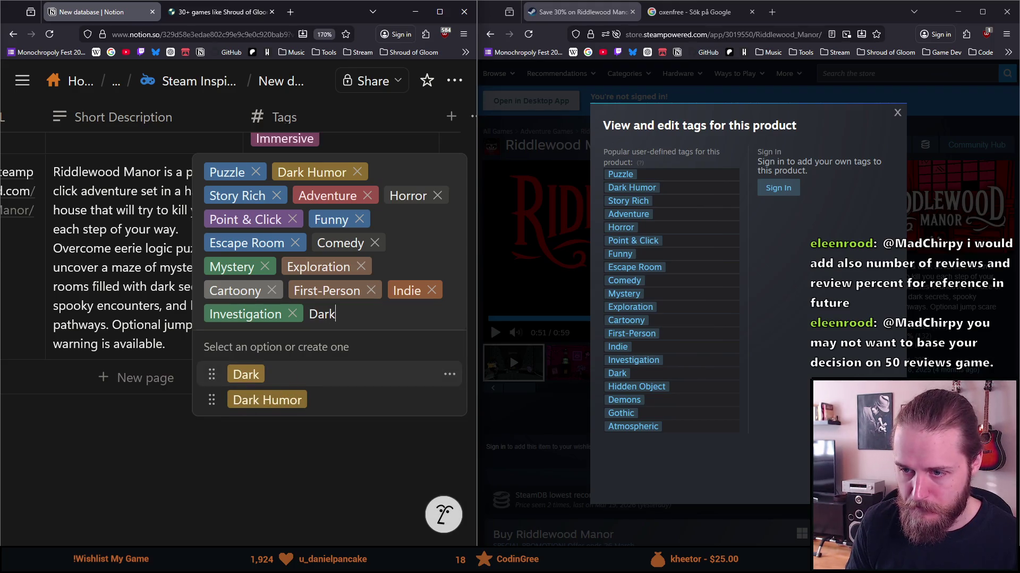
{"action": "key", "text": "Return"}
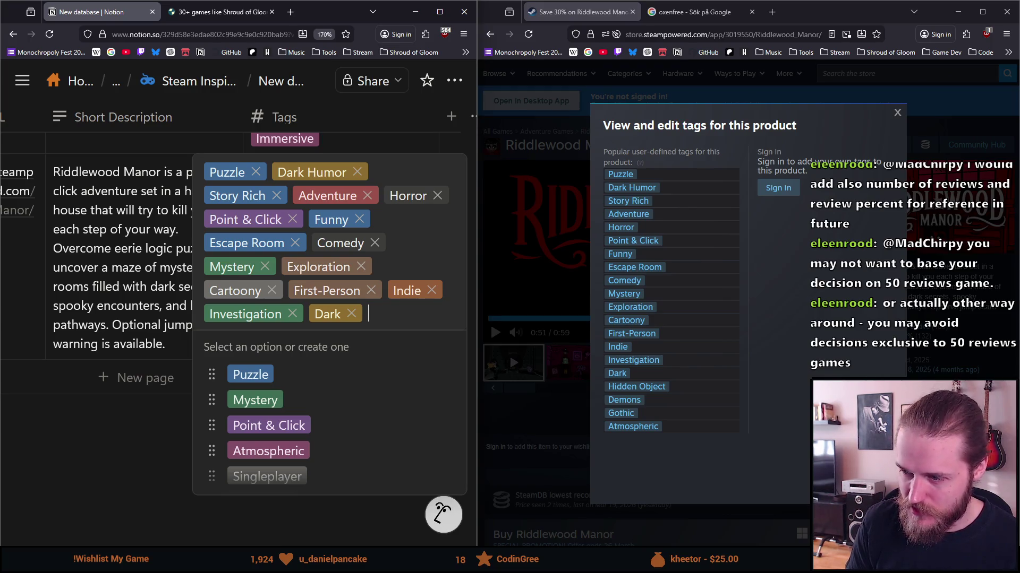
{"action": "type", "text": "Hid"}
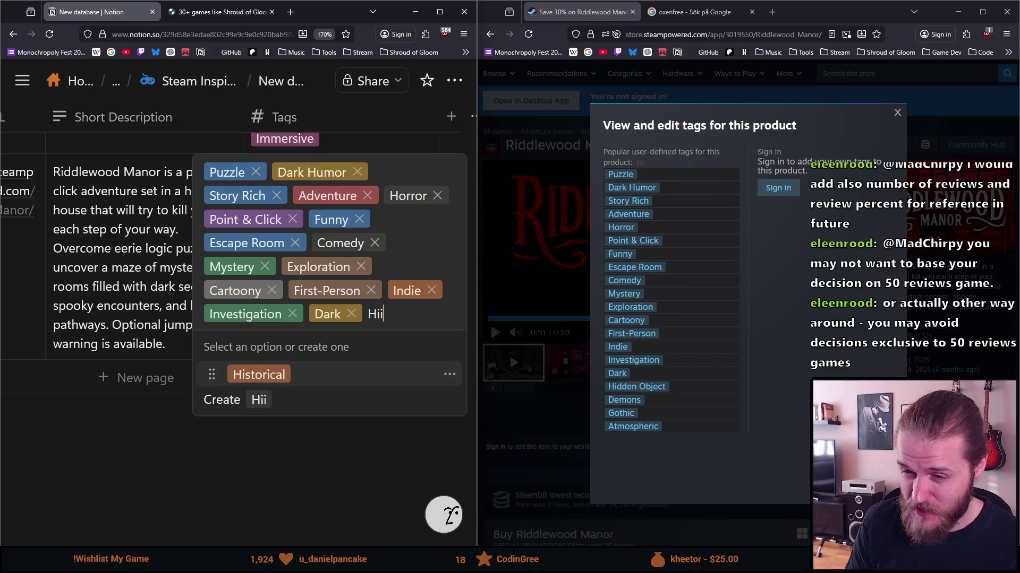
{"action": "type", "text": "de"}
{"action": "key", "text": "Return"}
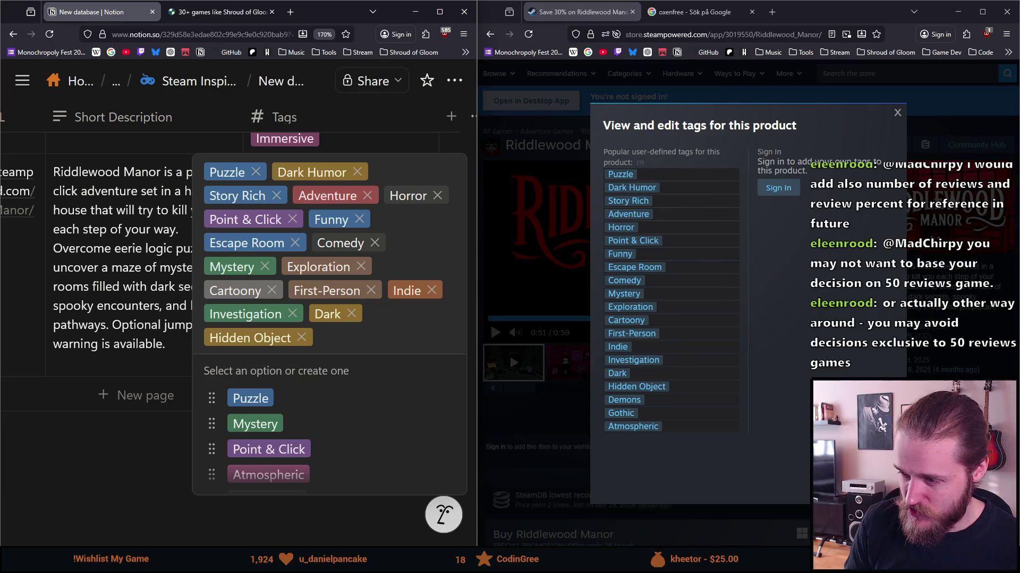
{"action": "type", "text": "Demons"}
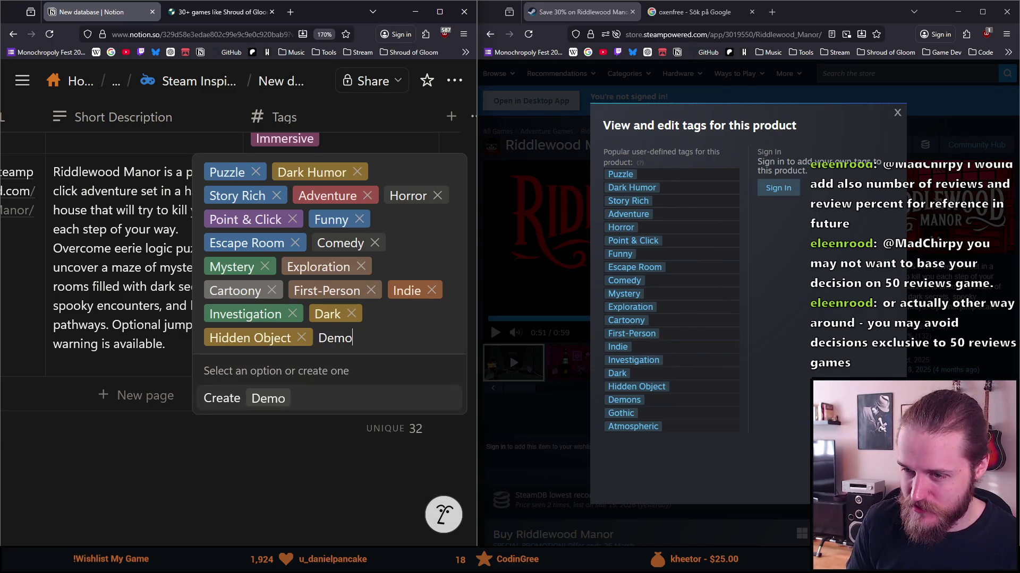
{"action": "key", "text": "Return"}
{"action": "type", "text": "G"}
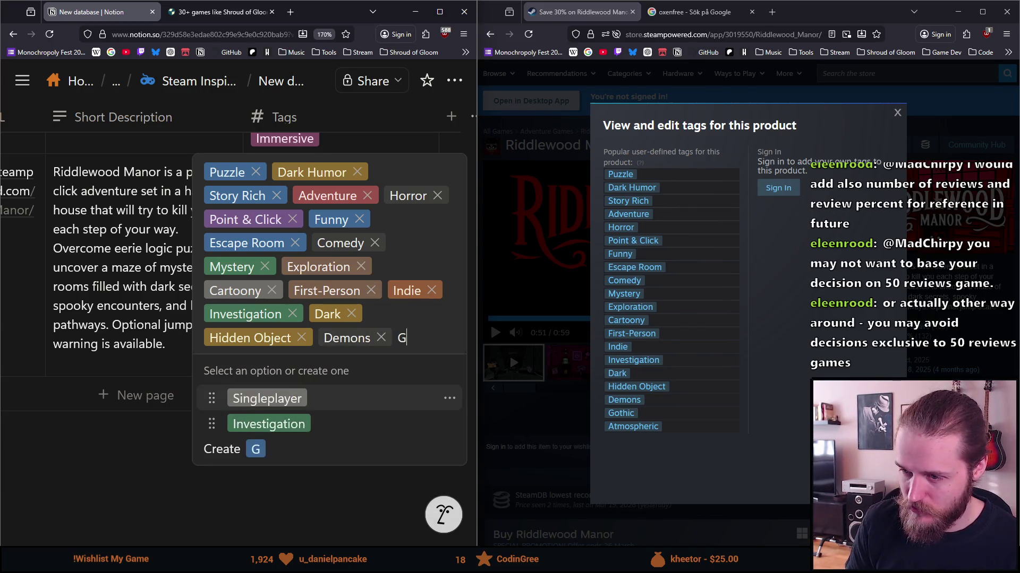
{"action": "type", "text": "othic"}
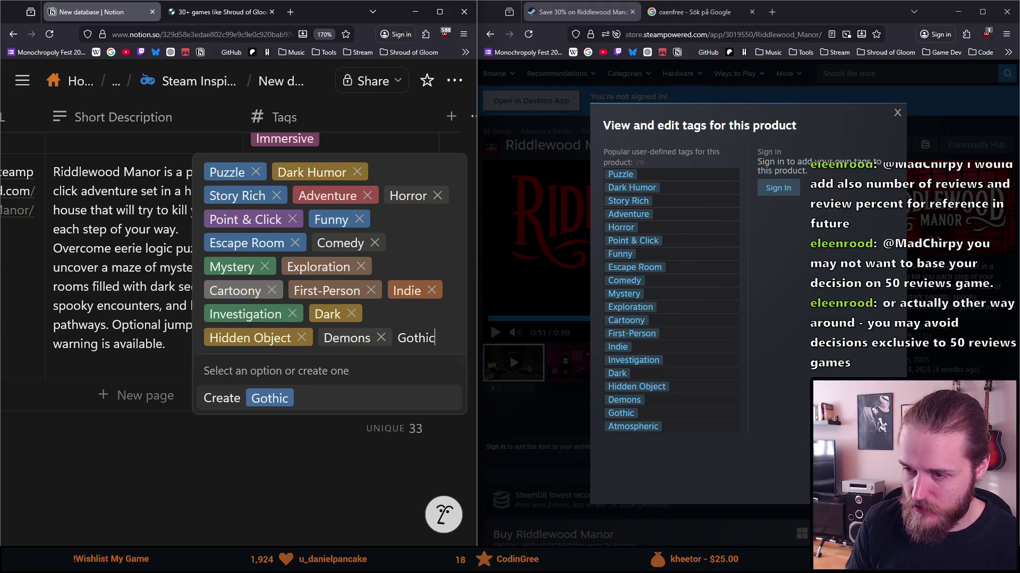
{"action": "key", "text": "Return"}
{"action": "type", "text": "Atmo"}
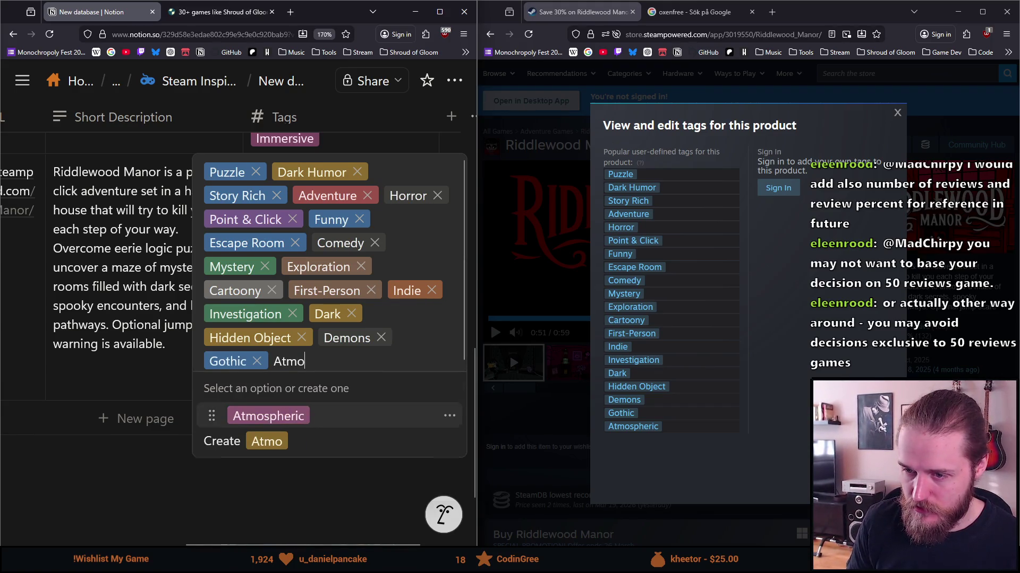
{"action": "key", "text": "Return"}
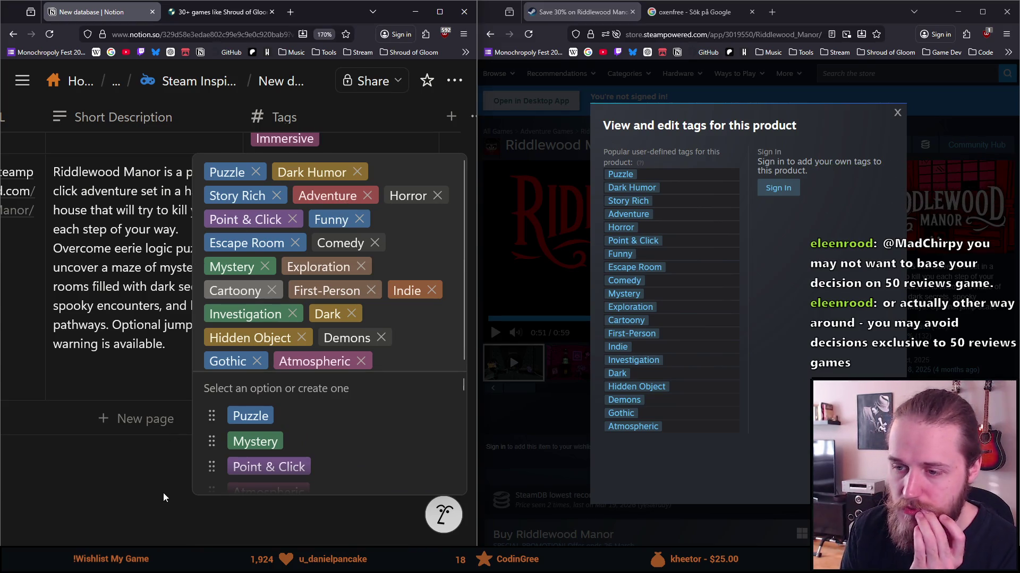
Step: Close the Tags cell and the Steam tags overview
{"action": "left_click", "coordinate": [162, 498]}
{"action": "scroll", "coordinate": [186, 403], "scroll_direction": "up", "scroll_amount": 5}
{"action": "scroll", "coordinate": [188, 386], "scroll_direction": "up", "scroll_amount": 5}
{"action": "scroll", "coordinate": [202, 451], "scroll_direction": "down", "scroll_amount": 10}
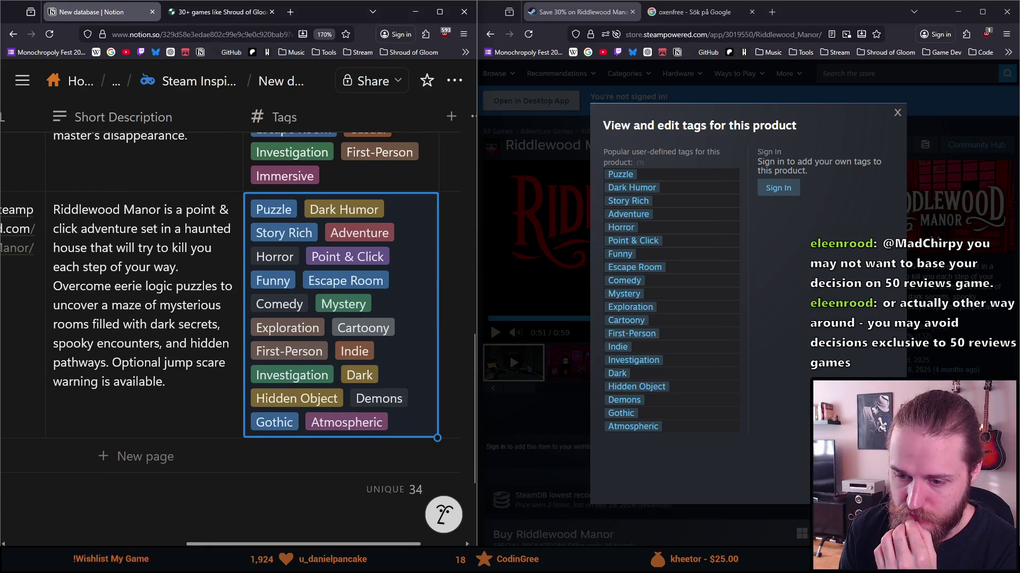
{"action": "scroll", "coordinate": [239, 319], "scroll_direction": "left", "scroll_amount": 5}
{"action": "left_click", "coordinate": [897, 112]}
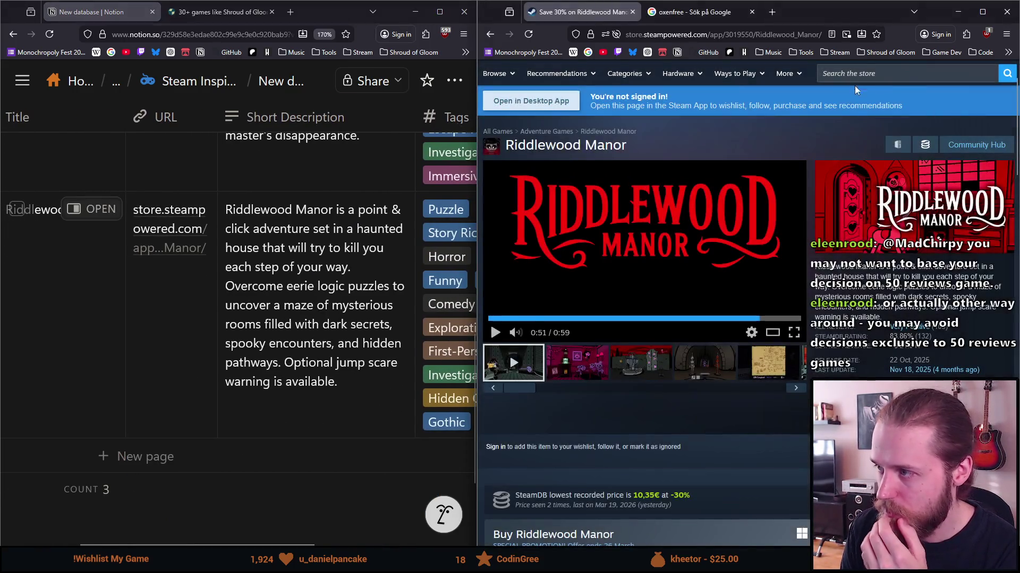
Step: Search Steam for 'rusty lake', open the Rusty Lake developer page via Roots, and maximize the window
{"action": "left_click", "coordinate": [869, 72]}
{"action": "type", "text": "rusty lake"}
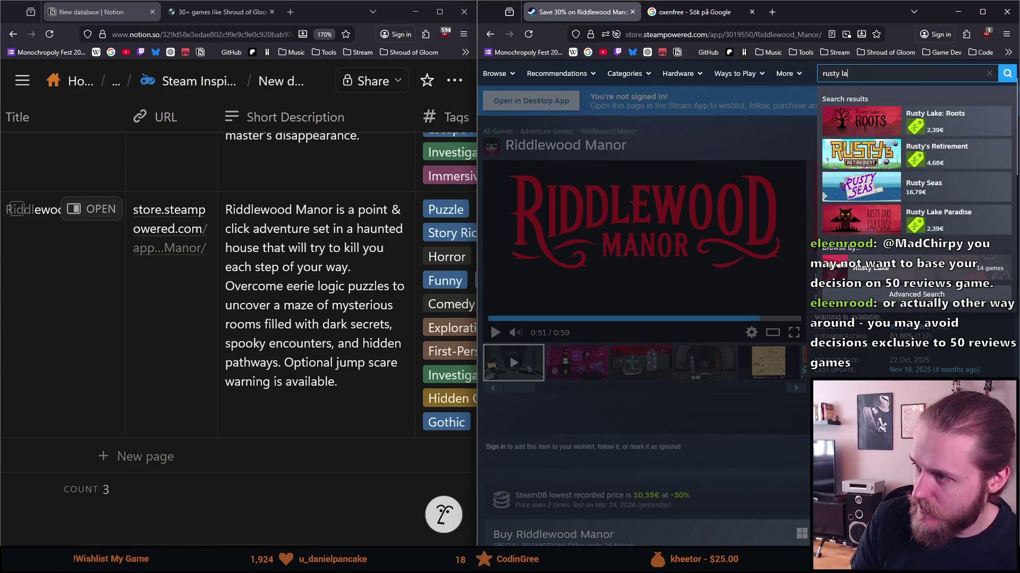
{"action": "key", "text": "Return"}
{"action": "left_click", "coordinate": [618, 257]}
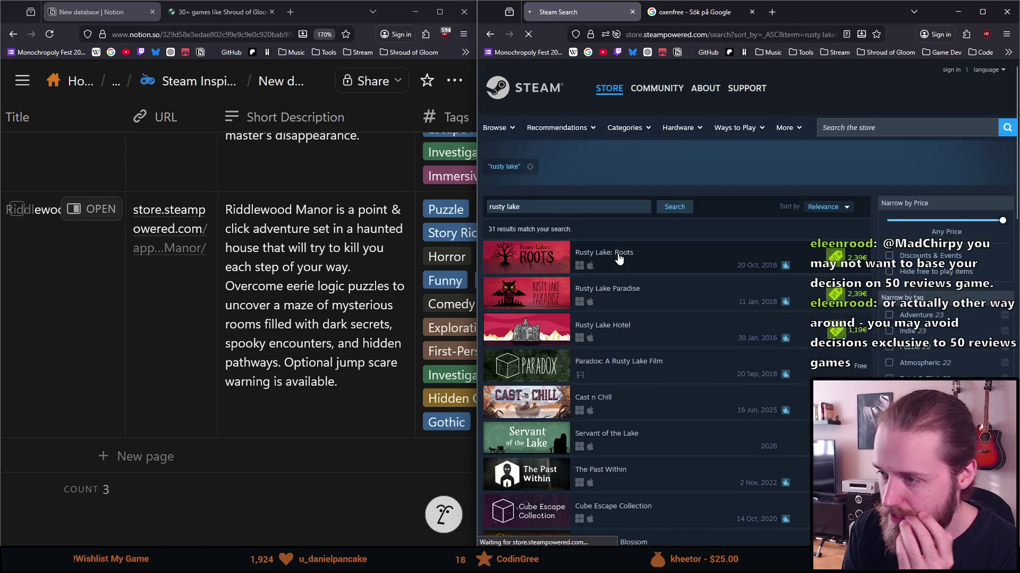
{"action": "left_click", "coordinate": [902, 406]}
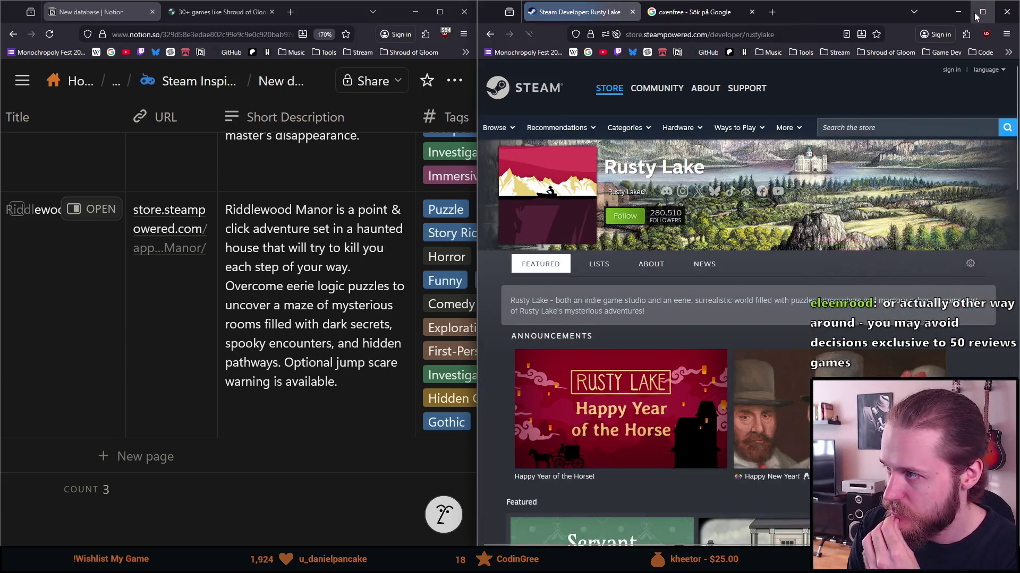
{"action": "double_click", "coordinate": [829, 12]}
{"action": "scroll", "coordinate": [267, 302], "scroll_direction": "down", "scroll_amount": 4}
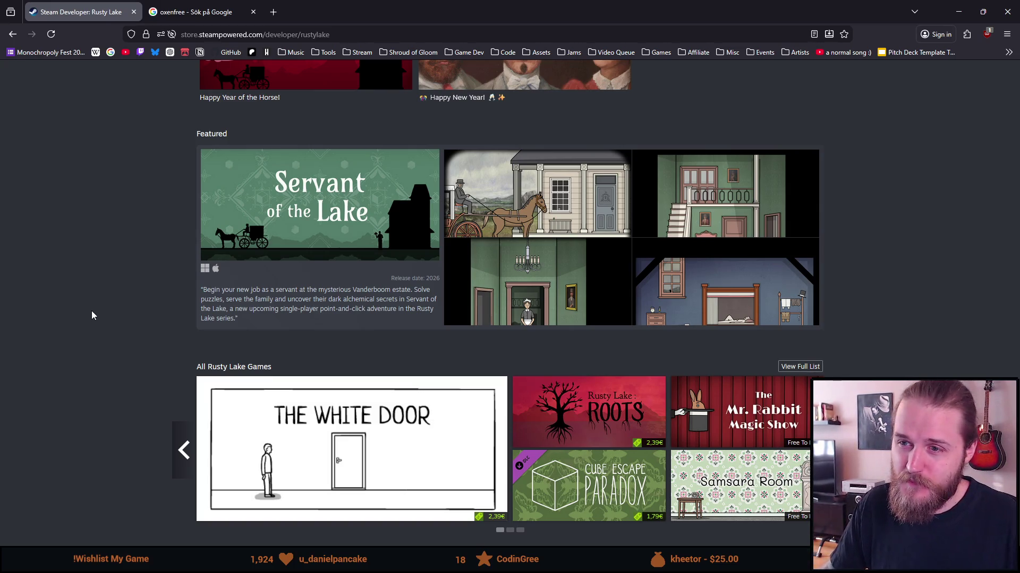
{"action": "scroll", "coordinate": [148, 318], "scroll_direction": "down", "scroll_amount": 3}
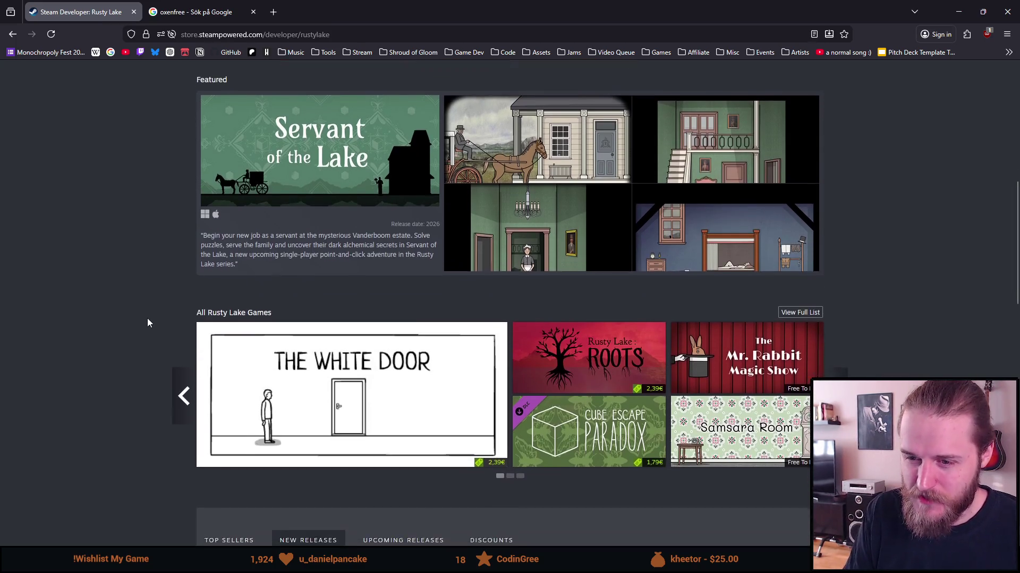
{"action": "scroll", "coordinate": [147, 317], "scroll_direction": "down", "scroll_amount": 5}
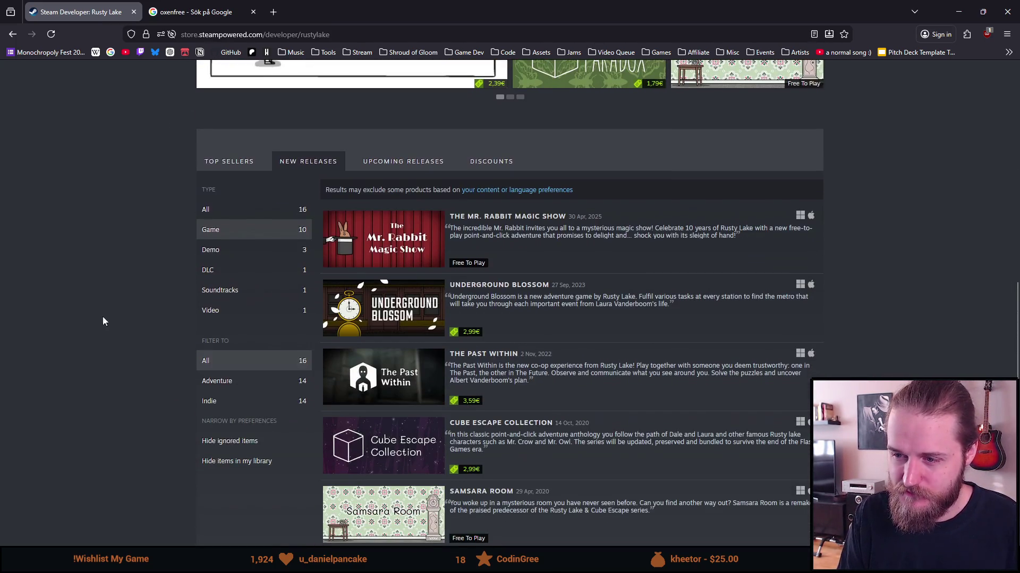
{"action": "scroll", "coordinate": [39, 305], "scroll_direction": "down", "scroll_amount": 2}
{"action": "scroll", "coordinate": [33, 293], "scroll_direction": "down", "scroll_amount": 3}
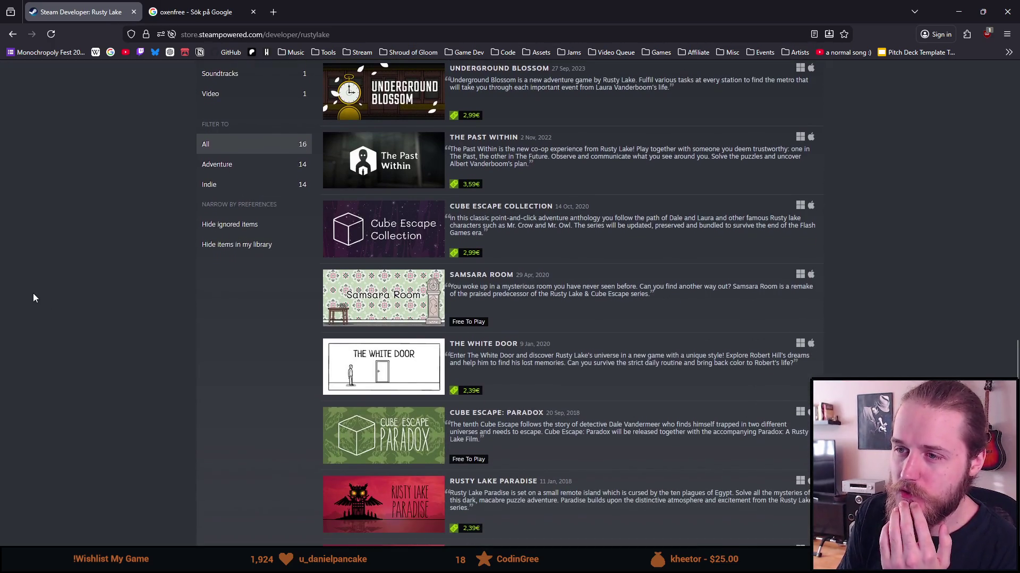
{"action": "scroll", "coordinate": [59, 355], "scroll_direction": "up", "scroll_amount": 4}
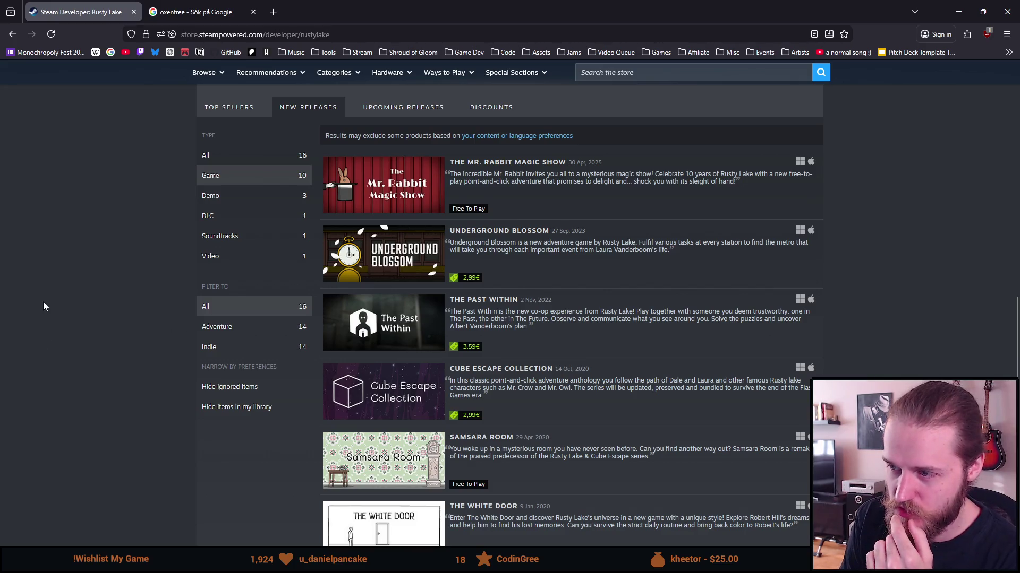
{"action": "mouse_move", "coordinate": [370, 251]}
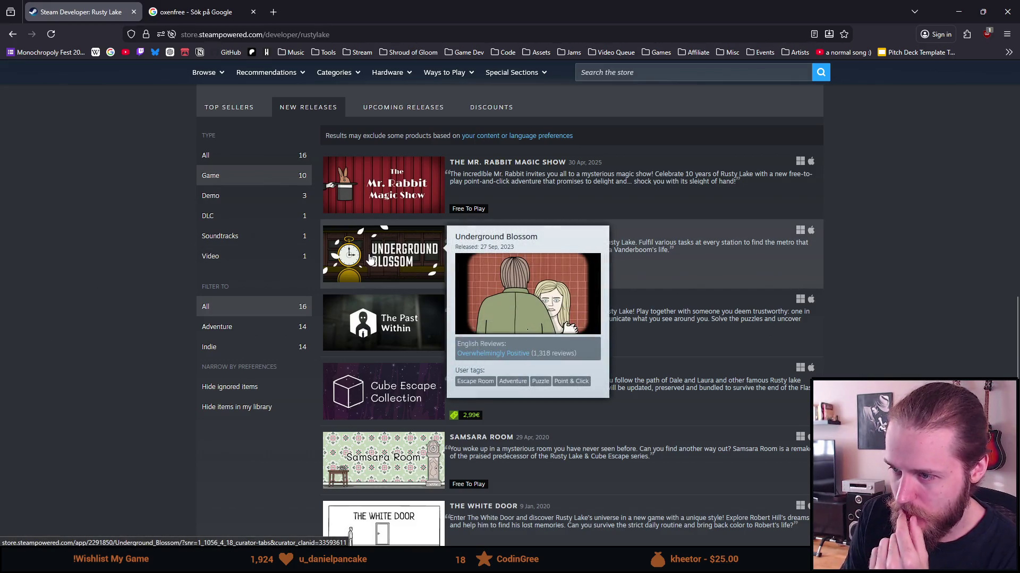
{"action": "mouse_move", "coordinate": [384, 402]}
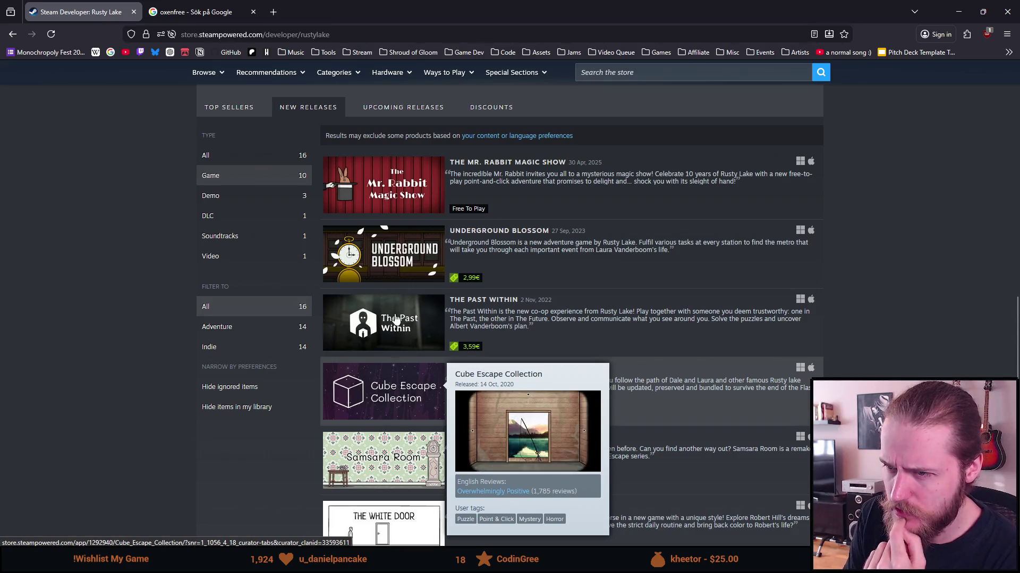
{"action": "mouse_move", "coordinate": [422, 214]}
{"action": "scroll", "coordinate": [422, 212], "scroll_direction": "down", "scroll_amount": 1}
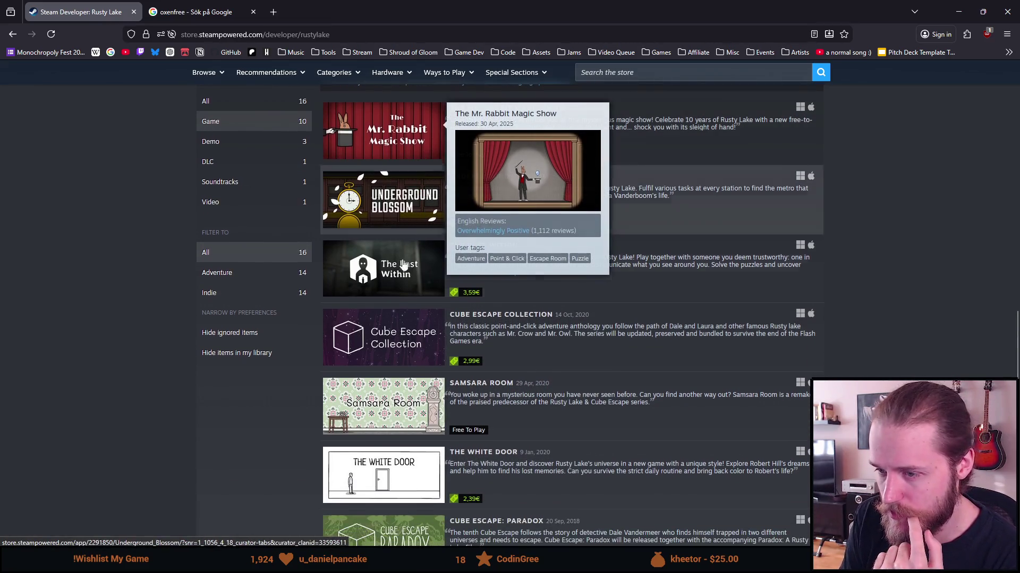
{"action": "scroll", "coordinate": [404, 398], "scroll_direction": "down", "scroll_amount": 2}
{"action": "mouse_move", "coordinate": [401, 362]}
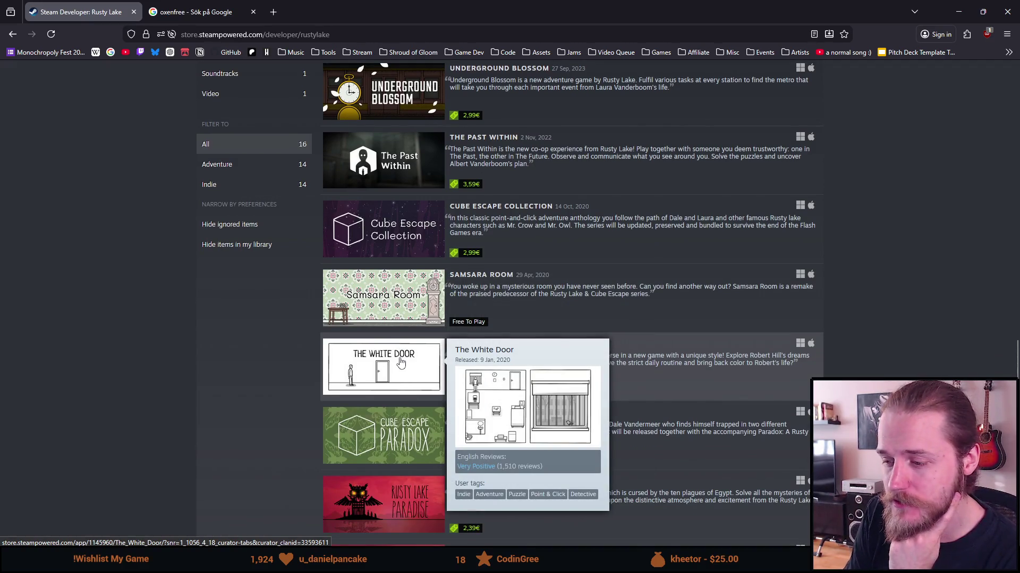
{"action": "scroll", "coordinate": [400, 362], "scroll_direction": "down", "scroll_amount": 2}
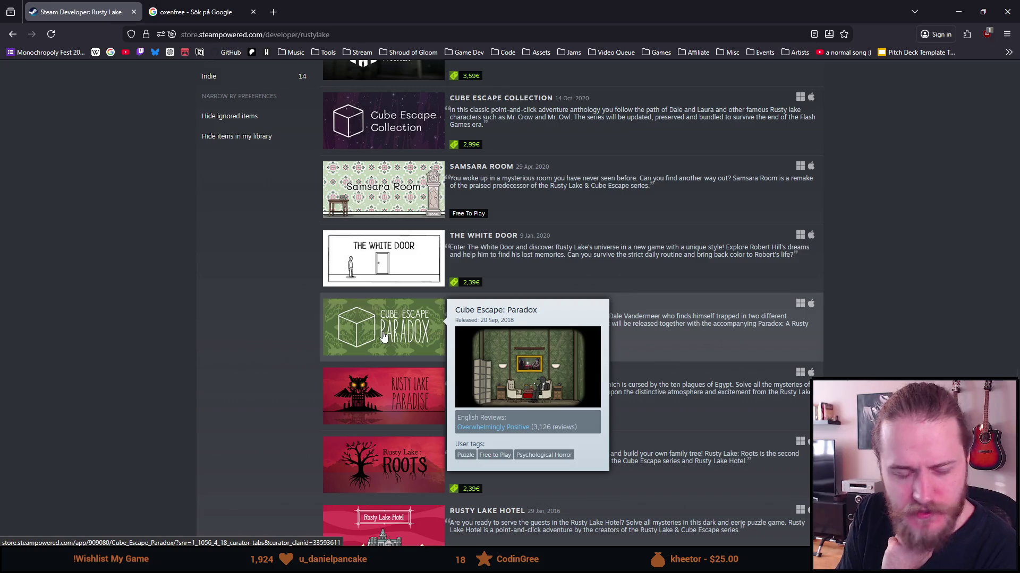
{"action": "scroll", "coordinate": [386, 326], "scroll_direction": "down", "scroll_amount": 1}
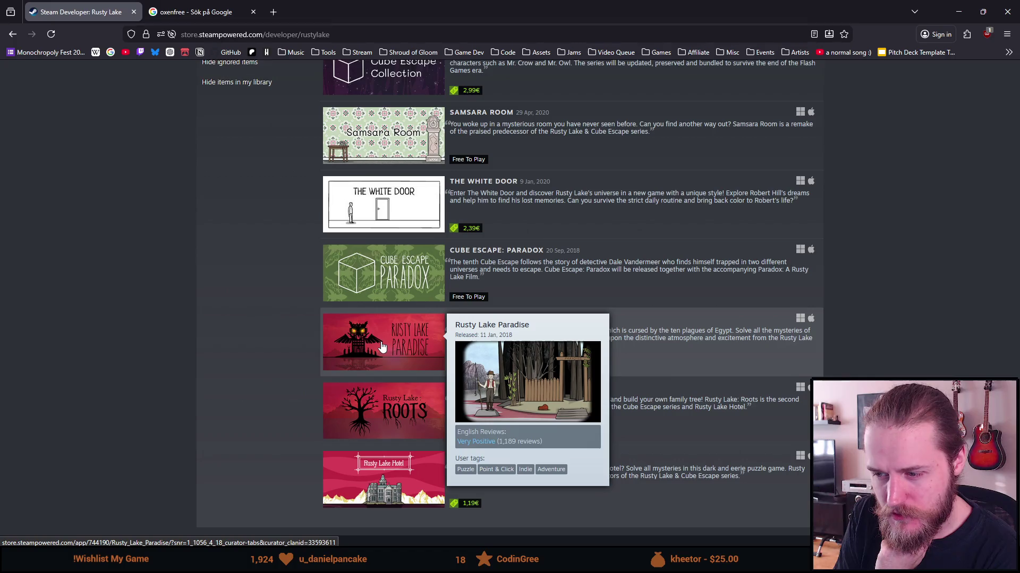
{"action": "scroll", "coordinate": [383, 351], "scroll_direction": "down", "scroll_amount": 1}
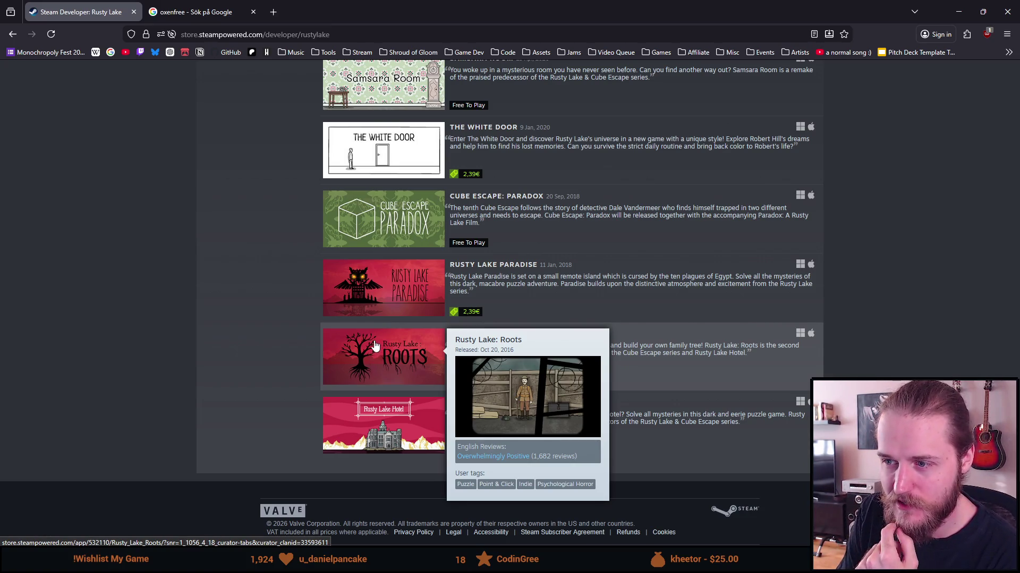
{"action": "mouse_move", "coordinate": [376, 321]}
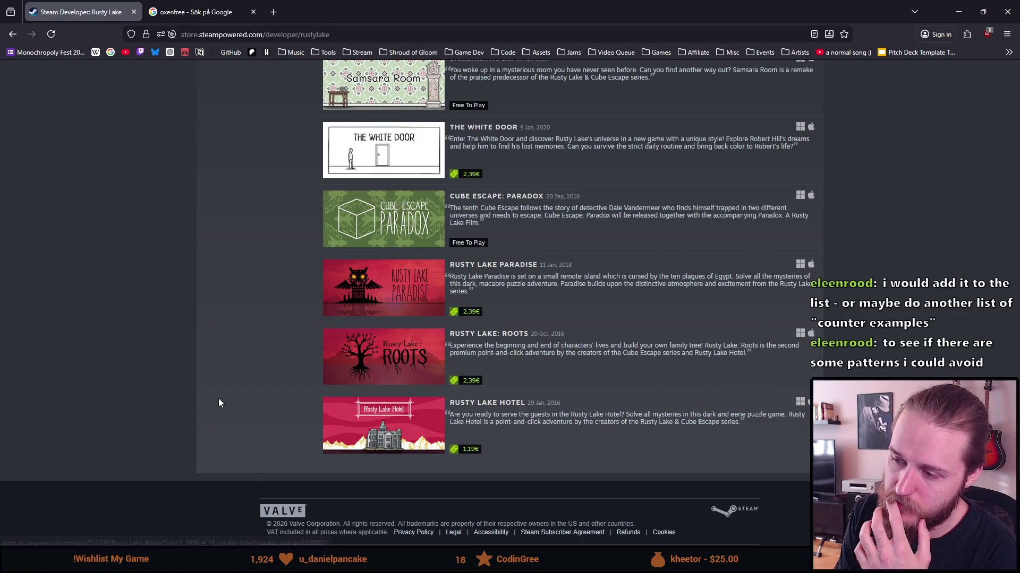
{"action": "scroll", "coordinate": [291, 392], "scroll_direction": "up", "scroll_amount": 5}
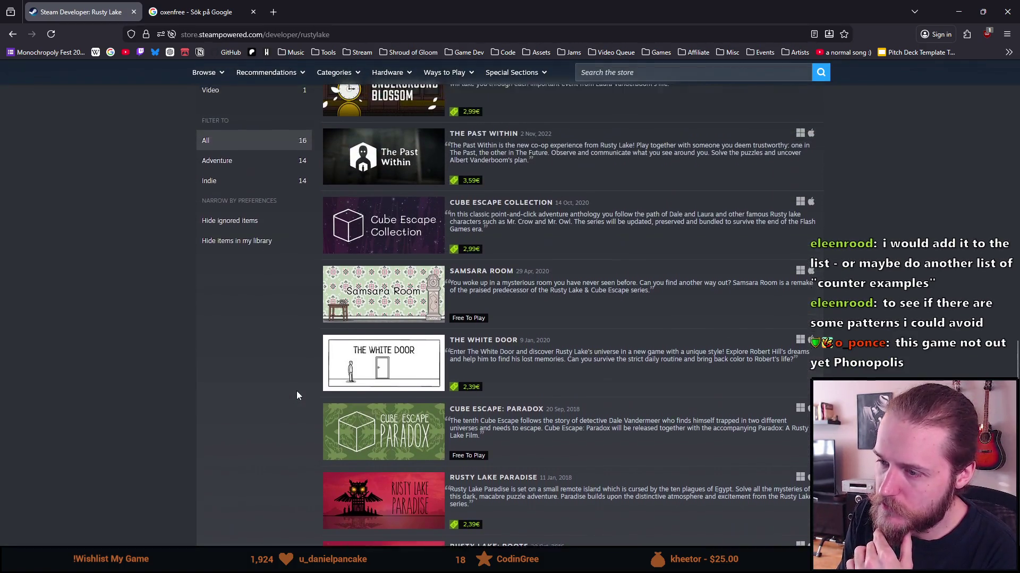
{"action": "scroll", "coordinate": [318, 383], "scroll_direction": "up", "scroll_amount": 1}
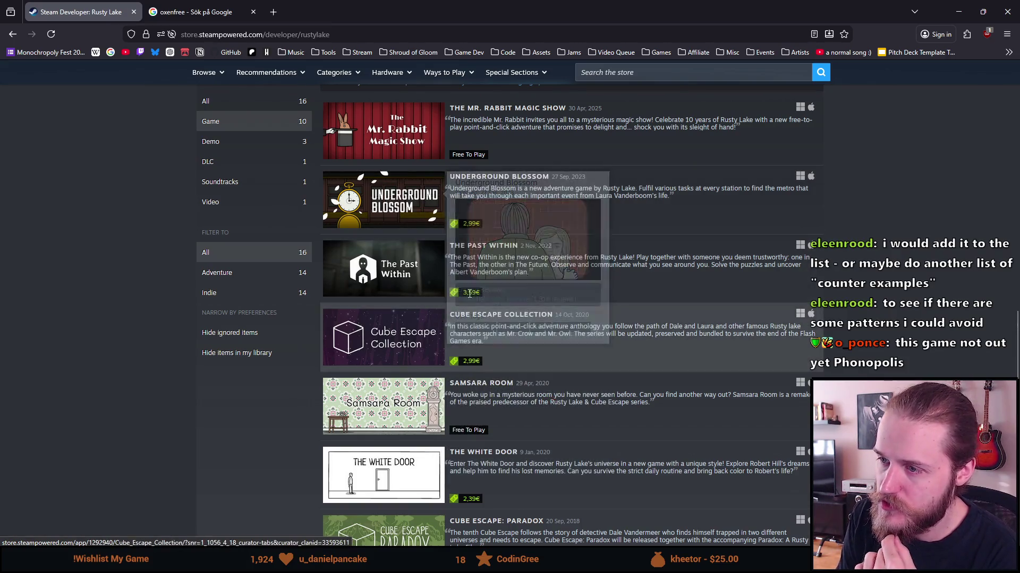
{"action": "mouse_move", "coordinate": [374, 342]}
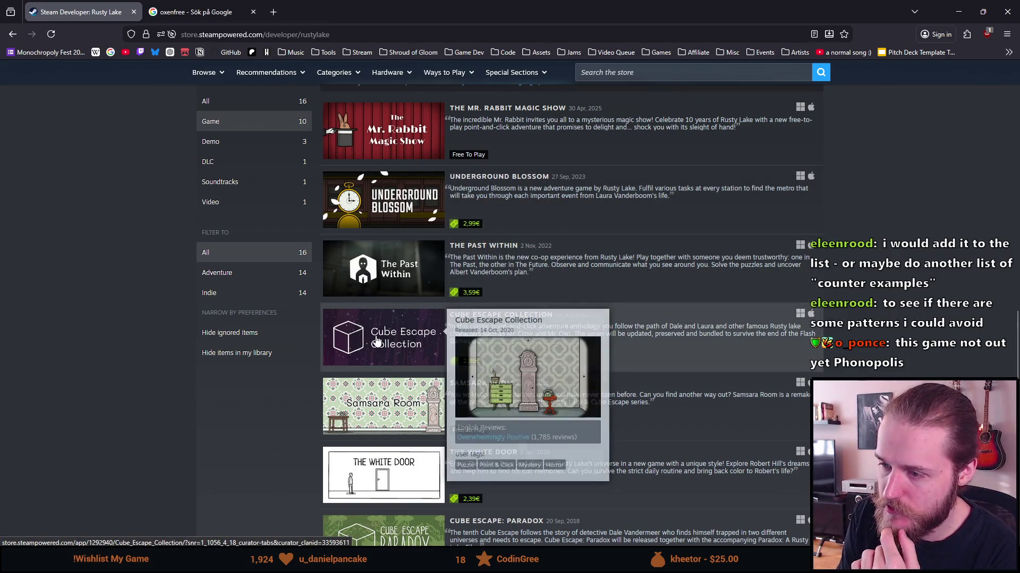
{"action": "mouse_move", "coordinate": [366, 477]}
{"action": "scroll", "coordinate": [366, 477], "scroll_direction": "down", "scroll_amount": 2}
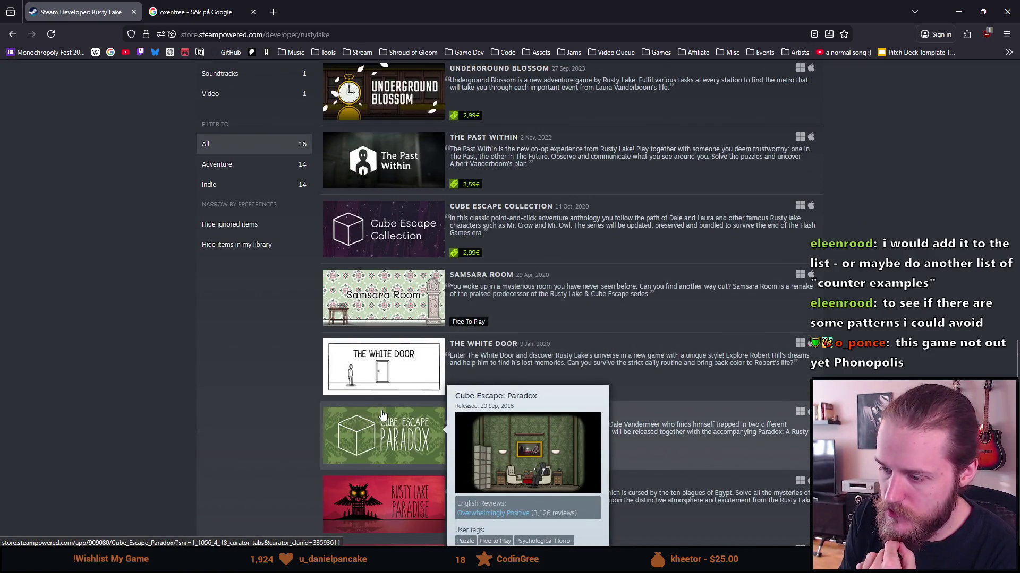
{"action": "scroll", "coordinate": [393, 386], "scroll_direction": "down", "scroll_amount": 2}
{"action": "mouse_move", "coordinate": [393, 386]}
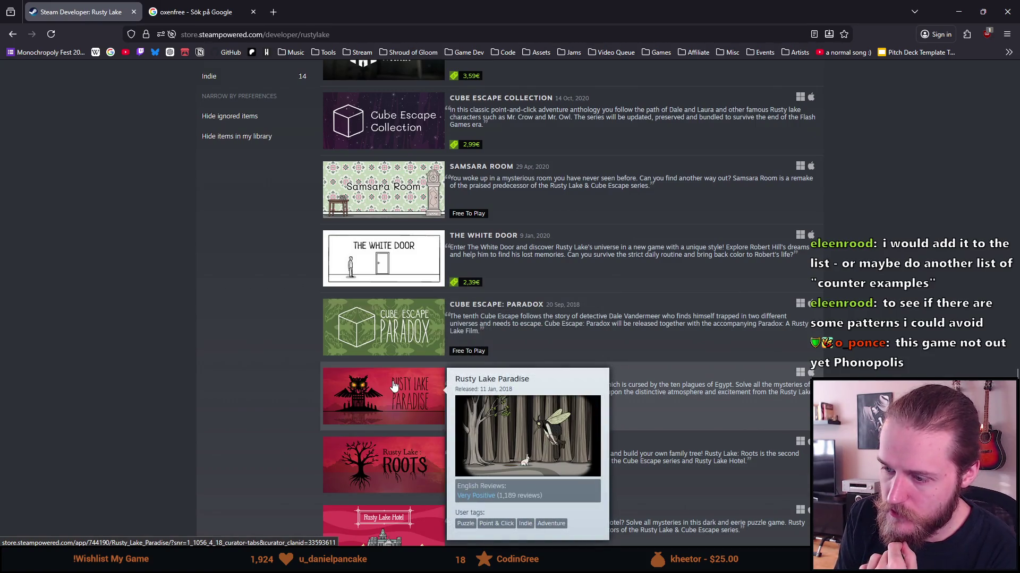
{"action": "scroll", "coordinate": [394, 372], "scroll_direction": "down", "scroll_amount": 2}
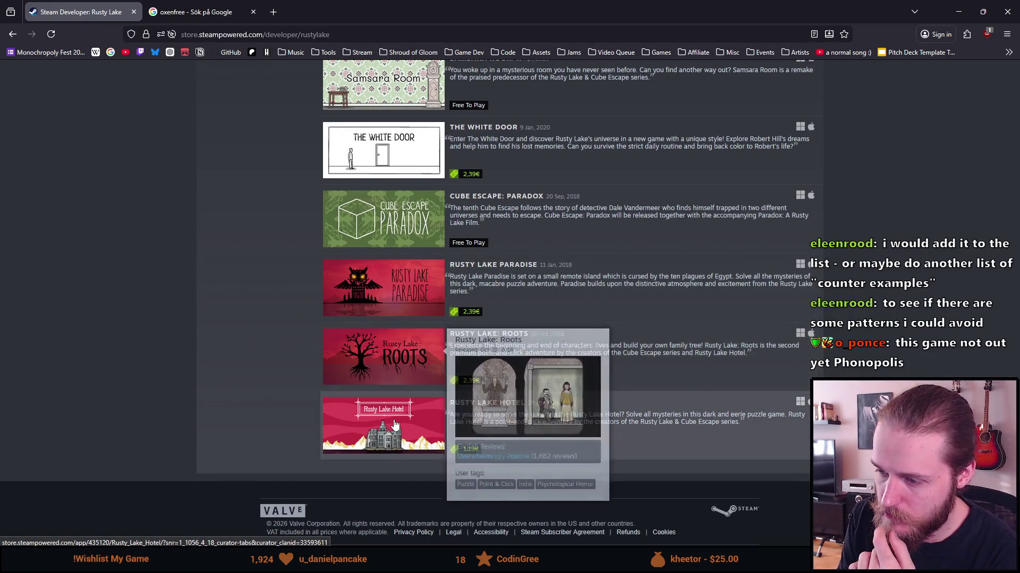
{"action": "mouse_move", "coordinate": [394, 425]}
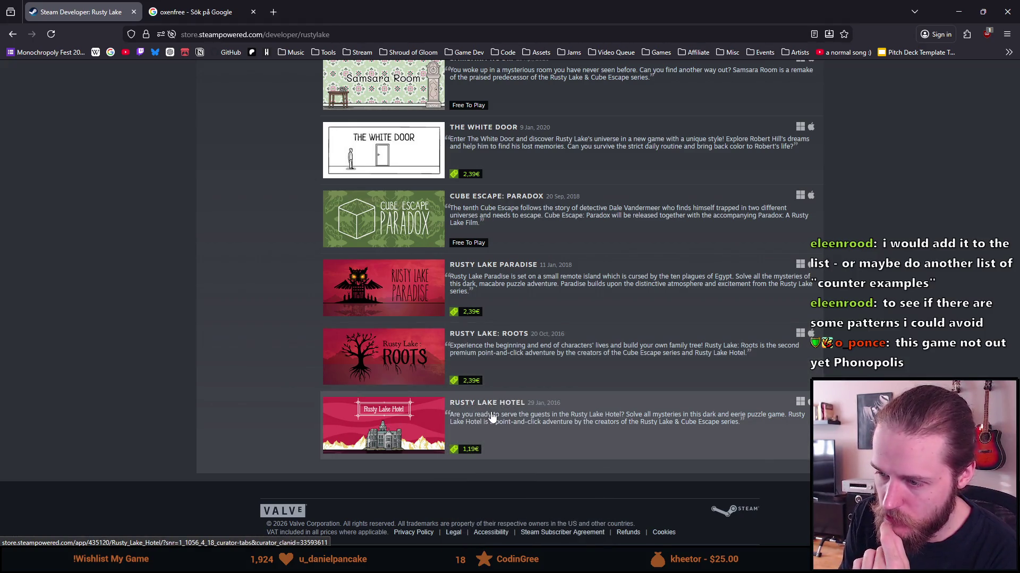
{"action": "scroll", "coordinate": [506, 409], "scroll_direction": "up", "scroll_amount": 6}
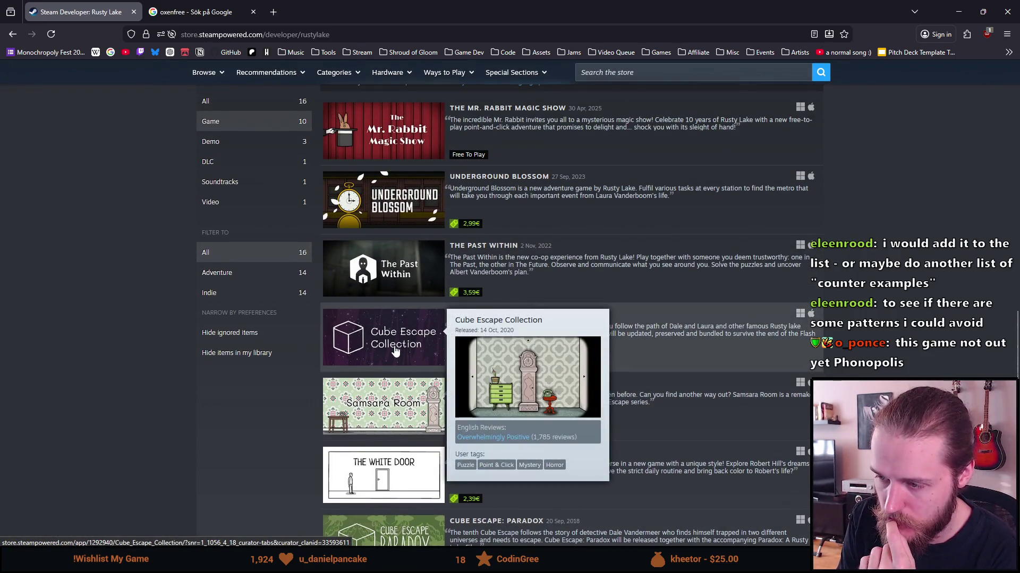
{"action": "mouse_move", "coordinate": [406, 197]}
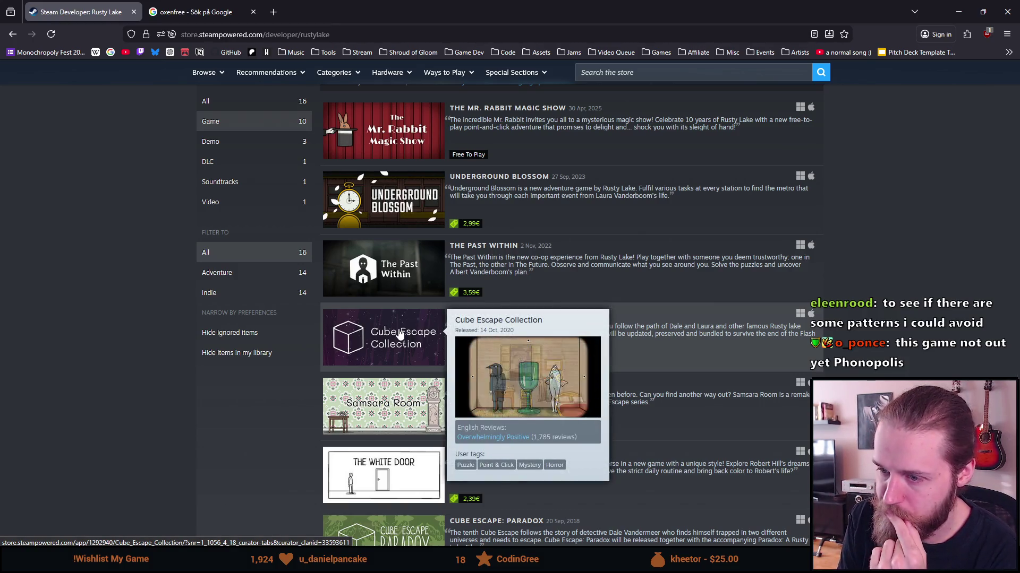
Step: Open Cube Escape Collection's store page in a new tab and show its full user tag list
{"action": "middle_click", "coordinate": [399, 334]}
{"action": "key", "text": "ctrl+Tab"}
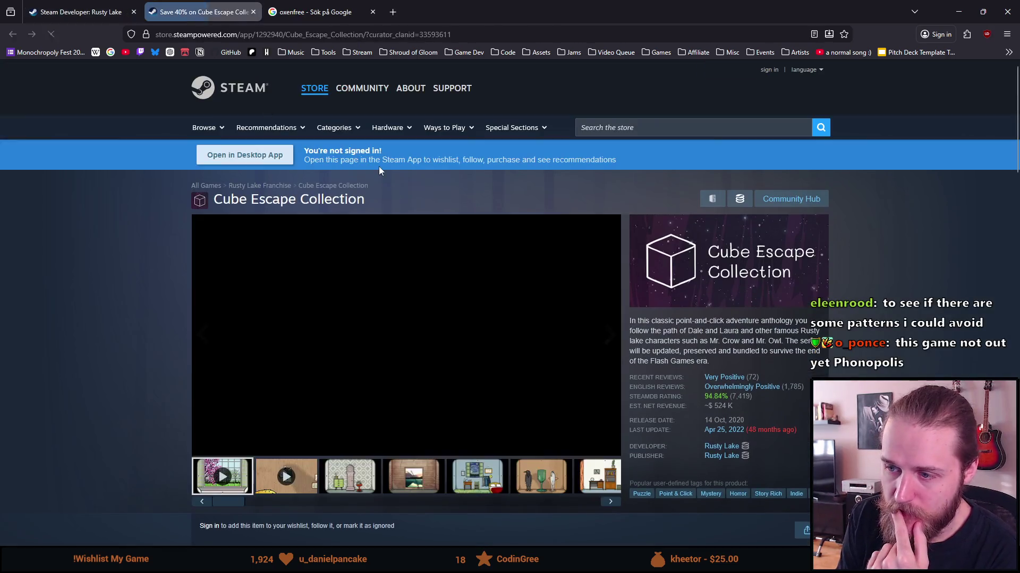
{"action": "scroll", "coordinate": [752, 329], "scroll_direction": "down", "scroll_amount": 3}
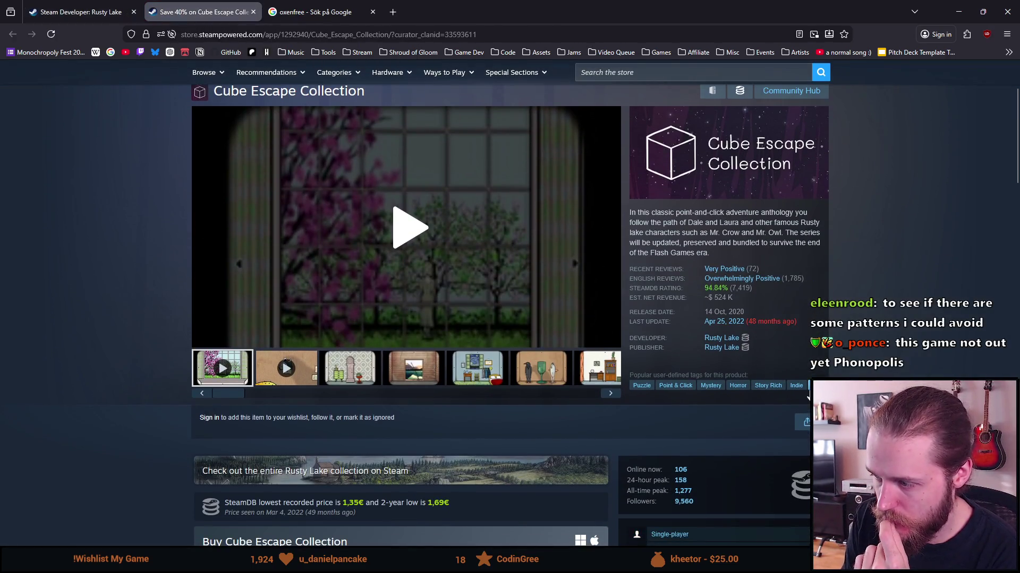
{"action": "left_click", "coordinate": [808, 386]}
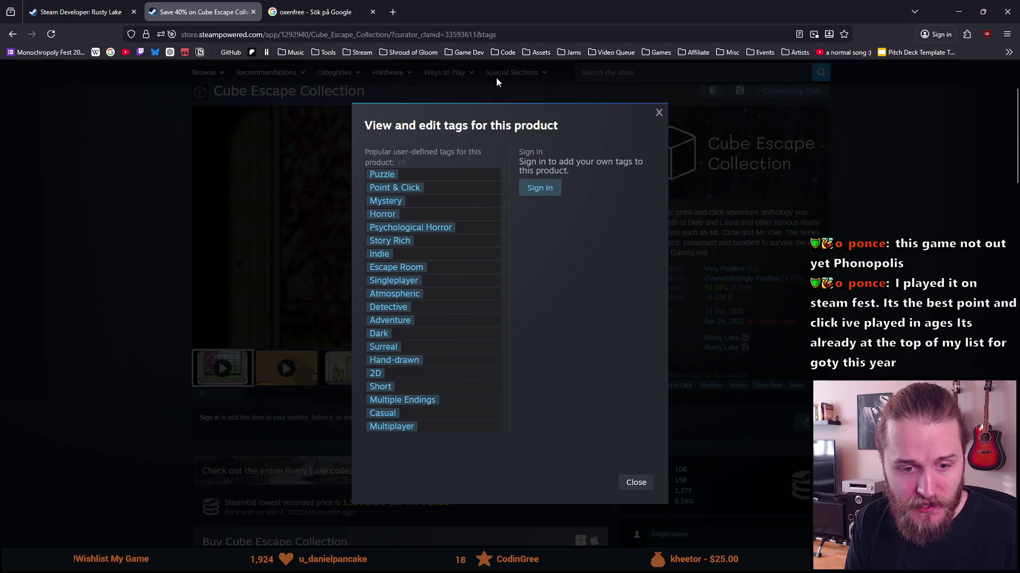
{"action": "left_click", "coordinate": [392, 13]}
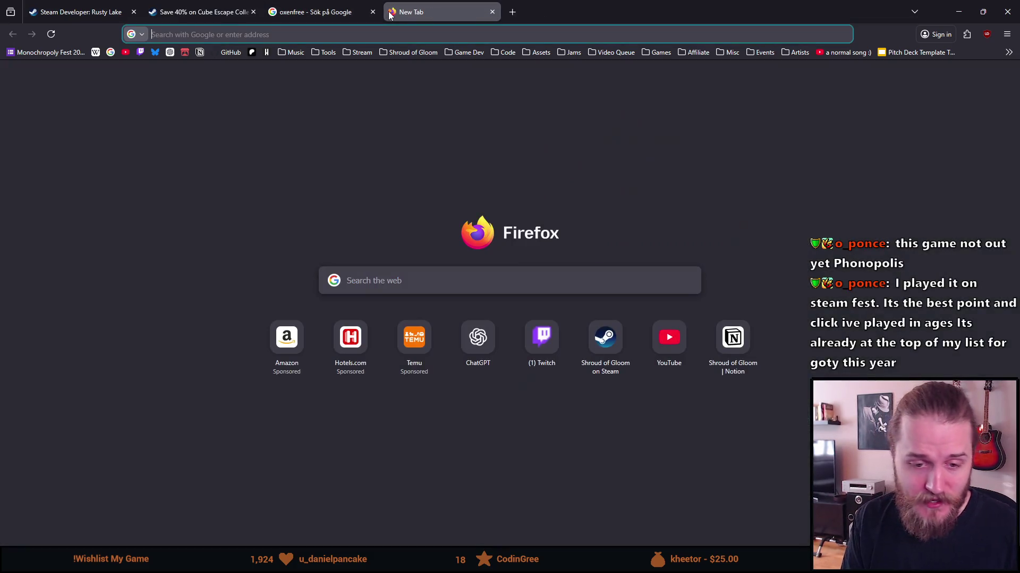
Step: Search Google for 'phonopolis' and 'the drifter' in separate tabs, then return to Cube Escape Collection
{"action": "type", "text": "phonopolis"}
{"action": "key", "text": "Return"}
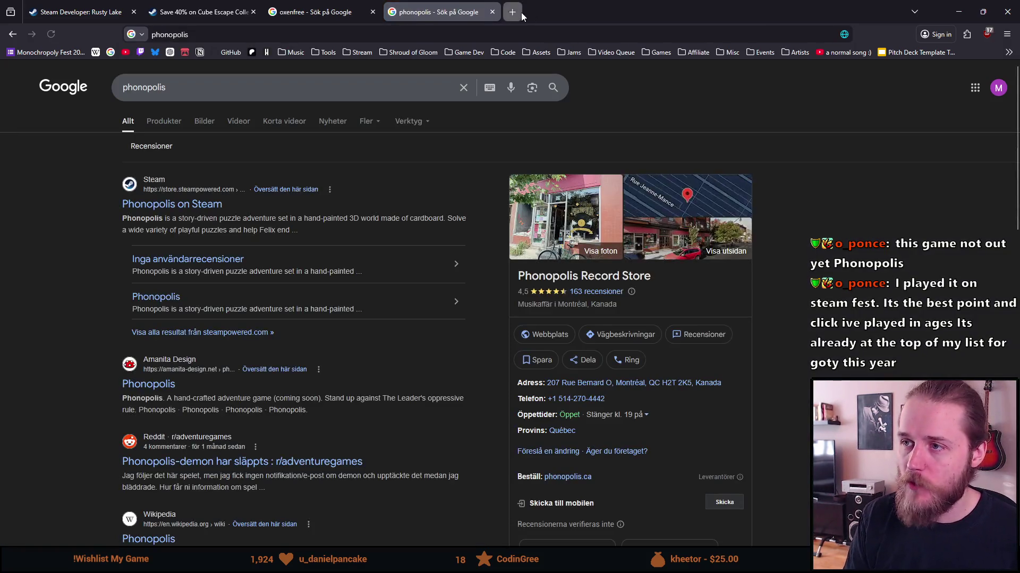
{"action": "left_click", "coordinate": [520, 13]}
{"action": "type", "text": "the drifter"}
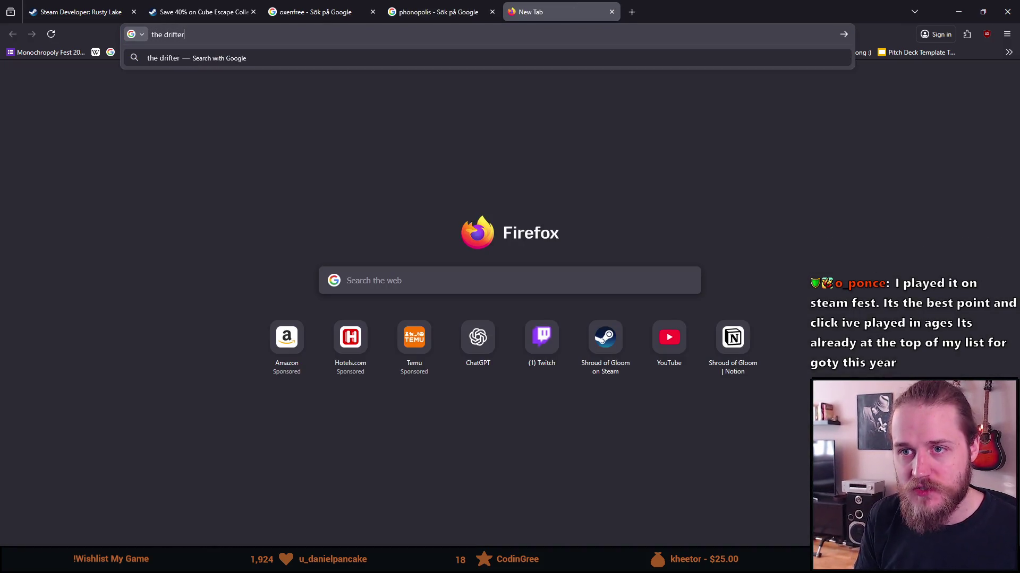
{"action": "key", "text": "Return"}
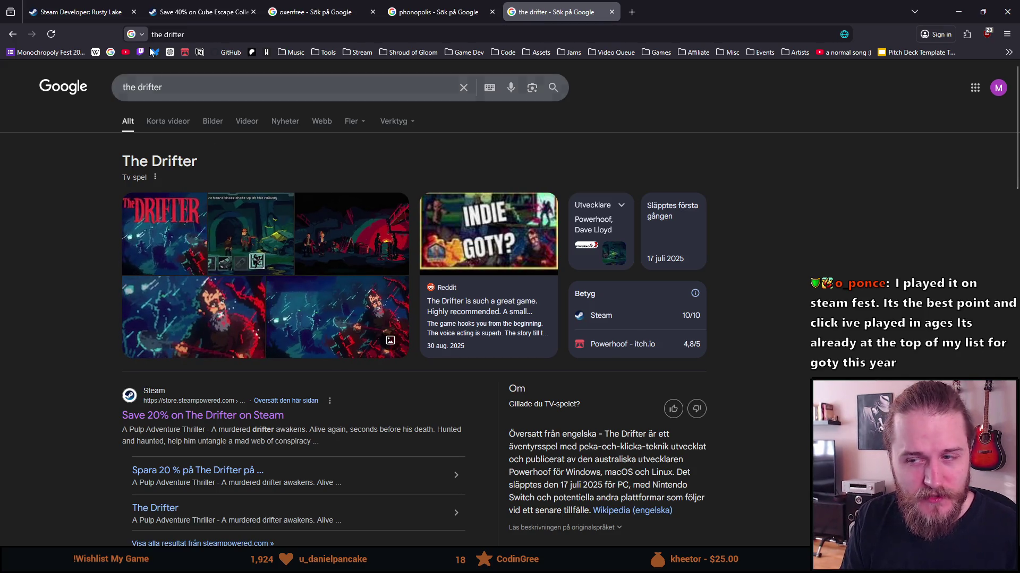
{"action": "left_click", "coordinate": [202, 12]}
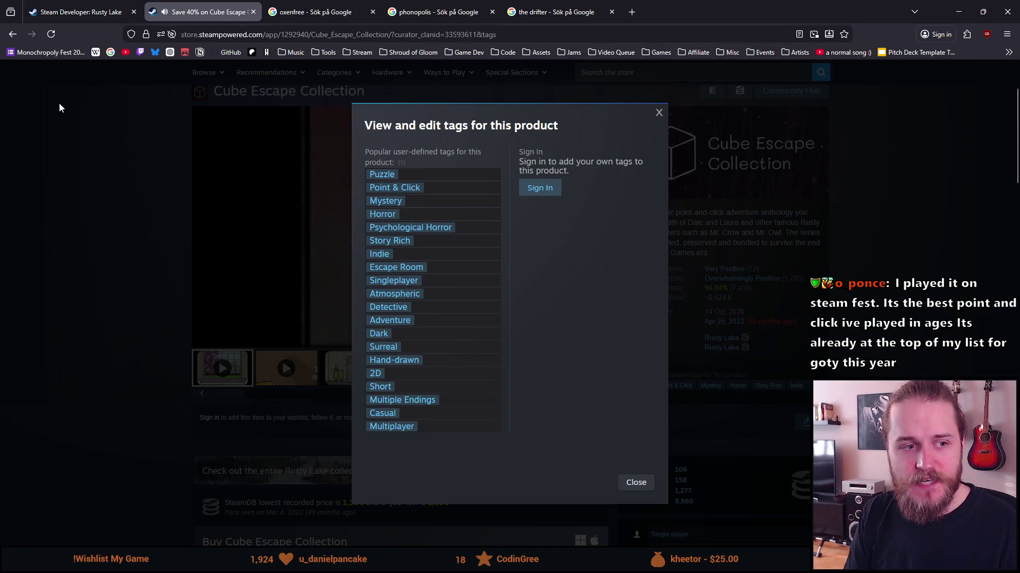
Step: Close the tag list, pause the trailer, select the page URL, and snap the Rusty Lake page right
{"action": "left_click", "coordinate": [54, 132]}
{"action": "left_click", "coordinate": [204, 338]}
{"action": "scroll", "coordinate": [224, 276], "scroll_direction": "up", "scroll_amount": 3}
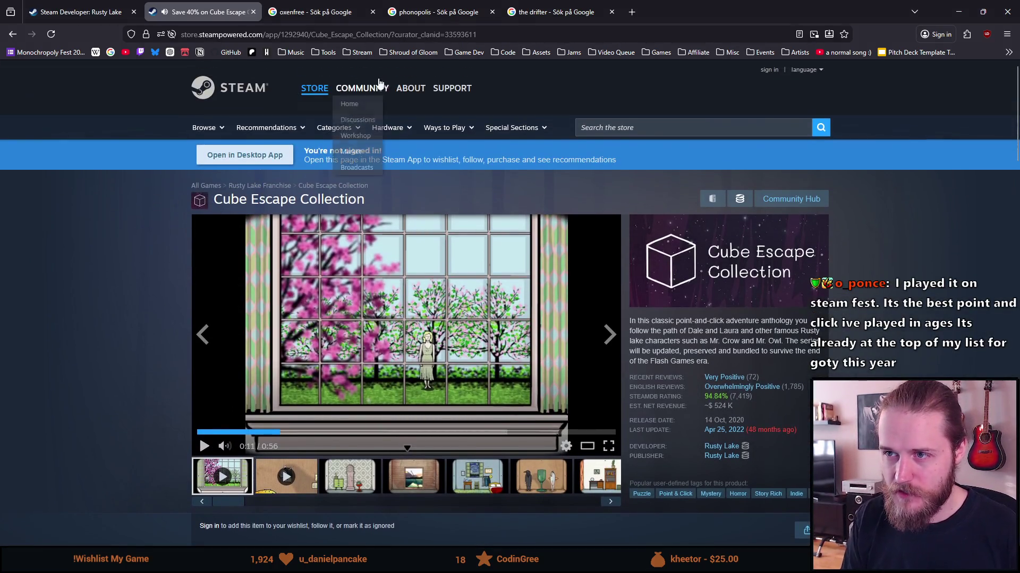
{"action": "left_click", "coordinate": [393, 34]}
{"action": "left_click", "coordinate": [393, 34]}
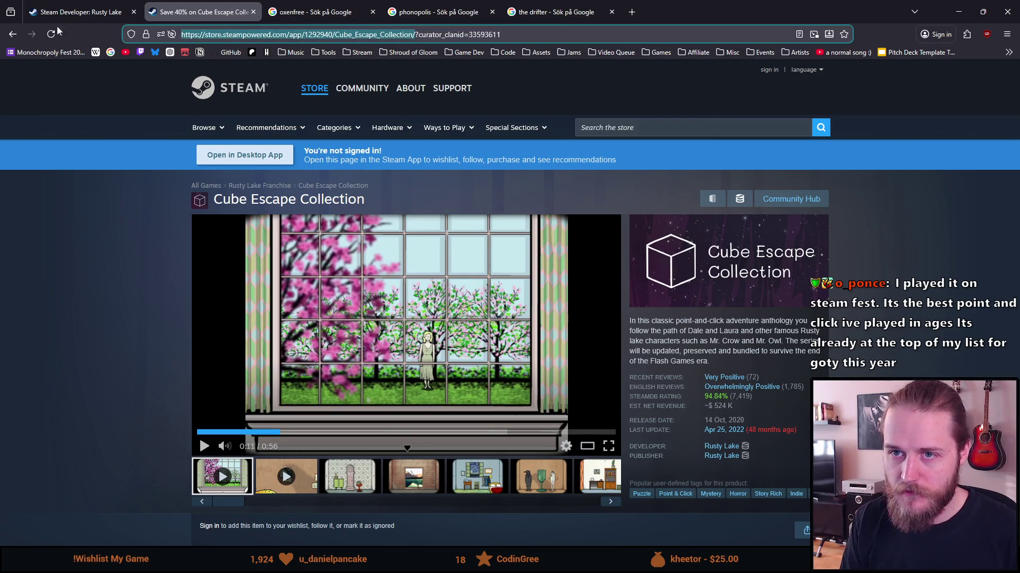
{"action": "left_click", "coordinate": [79, 11]}
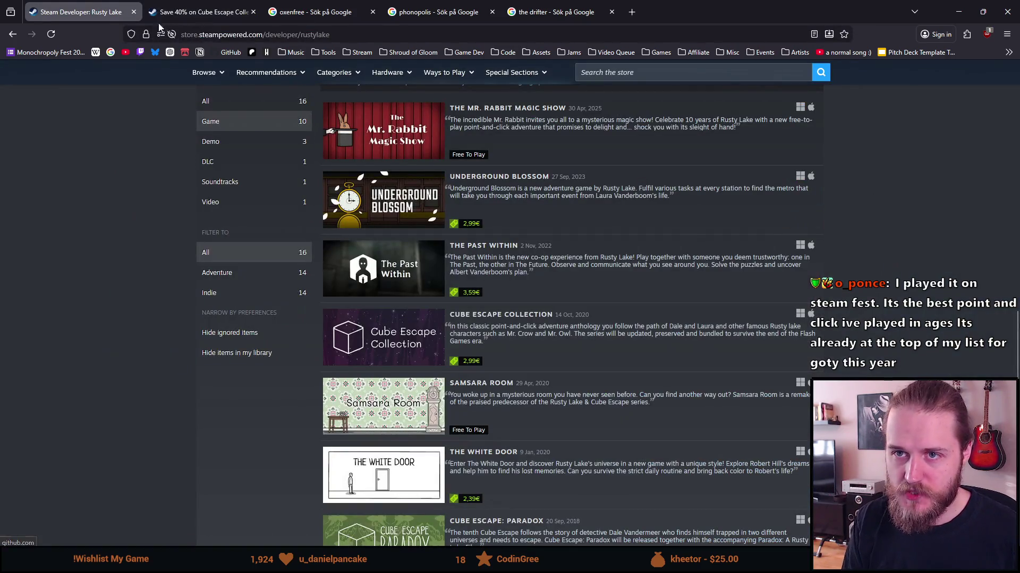
{"action": "key", "text": "super+Right"}
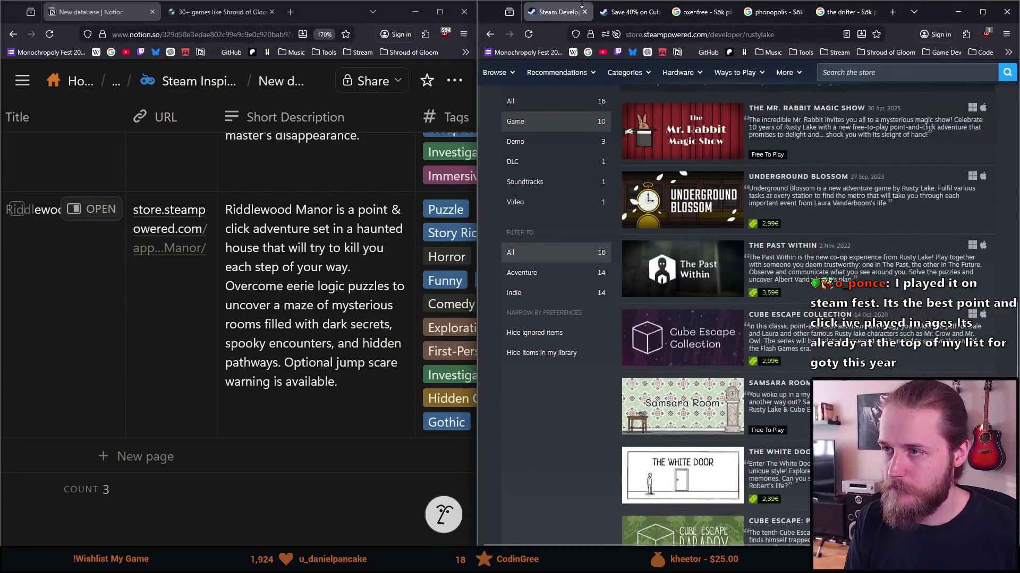
Step: Close the developer tab and add a new row holding the Cube Escape Collection store URL
{"action": "middle_click", "coordinate": [583, 14]}
{"action": "left_click", "coordinate": [123, 458]}
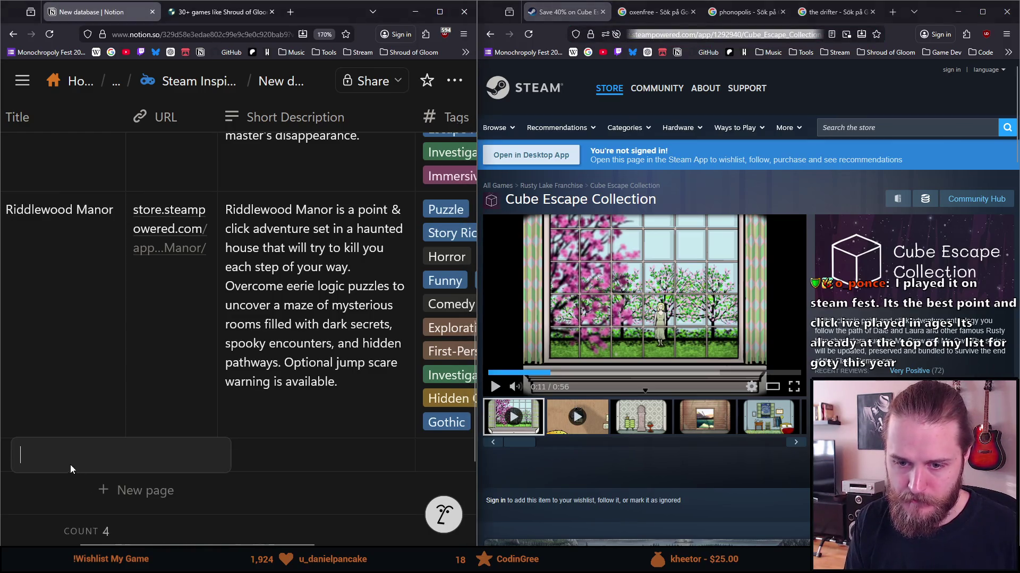
{"action": "left_click", "coordinate": [60, 462]}
{"action": "type", "text": "https://store.steampowered.com/app/1292940/Cube_Escape_Collection/"}
{"action": "key", "text": "ctrl+z"}
{"action": "left_click", "coordinate": [188, 460]}
{"action": "key", "text": "ctrl+v"}
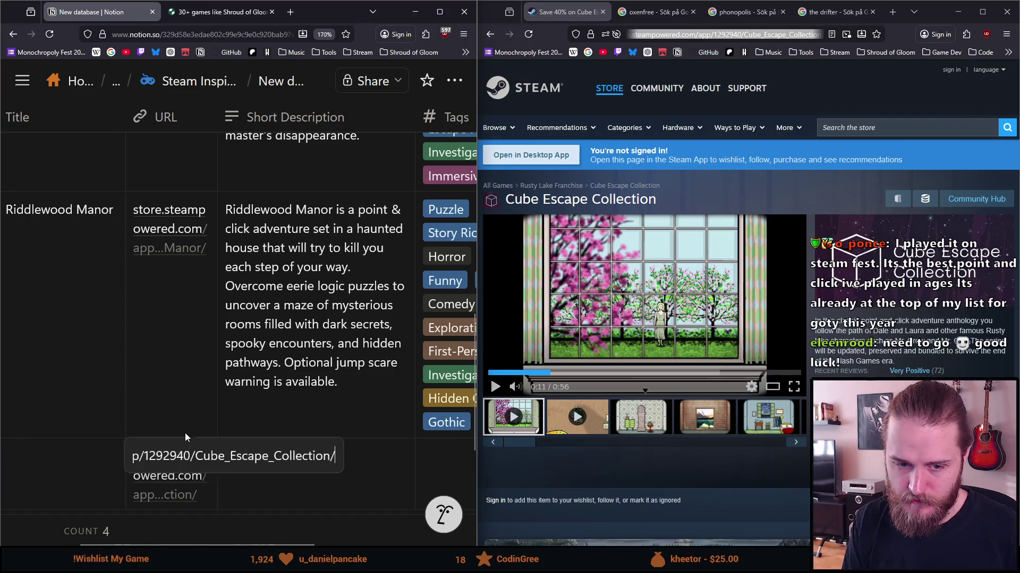
{"action": "key", "text": "Return"}
{"action": "scroll", "coordinate": [104, 335], "scroll_direction": "down", "scroll_amount": 4}
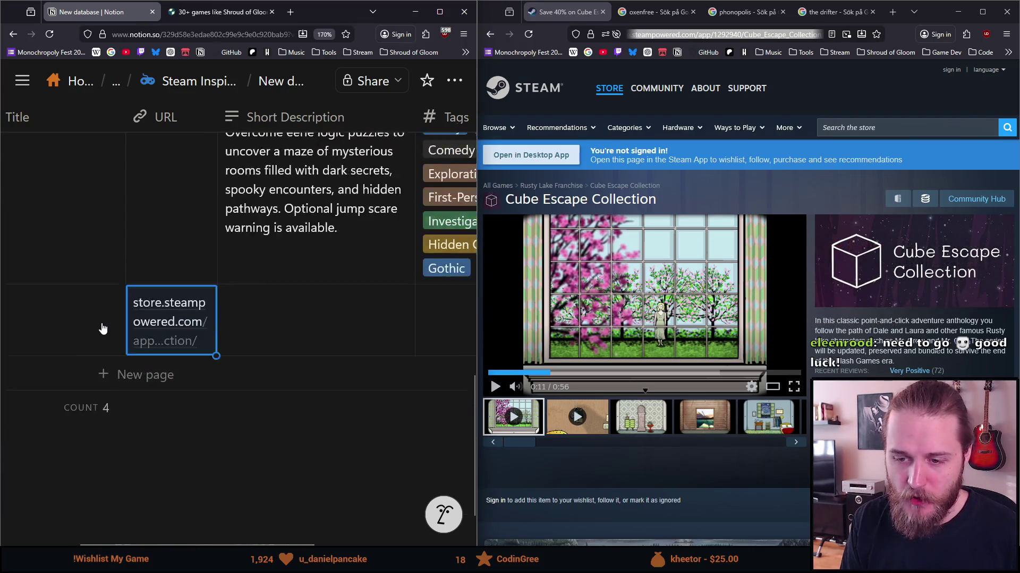
{"action": "scroll", "coordinate": [207, 372], "scroll_direction": "up", "scroll_amount": 2}
{"action": "key", "text": "Escape"}
{"action": "scroll", "coordinate": [265, 318], "scroll_direction": "left", "scroll_amount": 2}
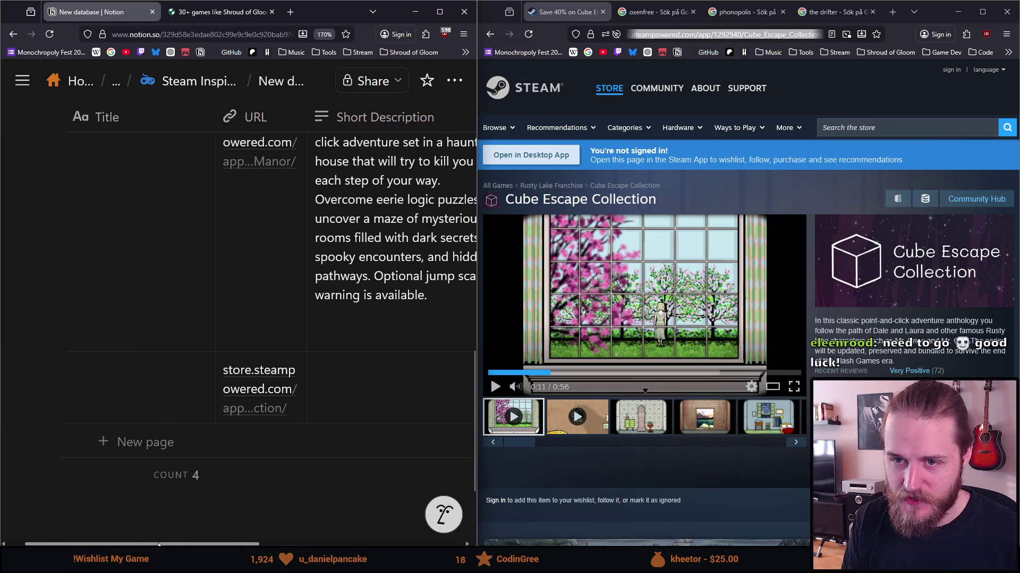
{"action": "scroll", "coordinate": [257, 353], "scroll_direction": "up", "scroll_amount": 1}
{"action": "scroll", "coordinate": [257, 358], "scroll_direction": "down", "scroll_amount": 1}
Step: Title the row 'Cube Escape Collection' and paste the Steam short description into it
{"action": "left_click", "coordinate": [141, 410]}
{"action": "type", "text": "Cube E"}
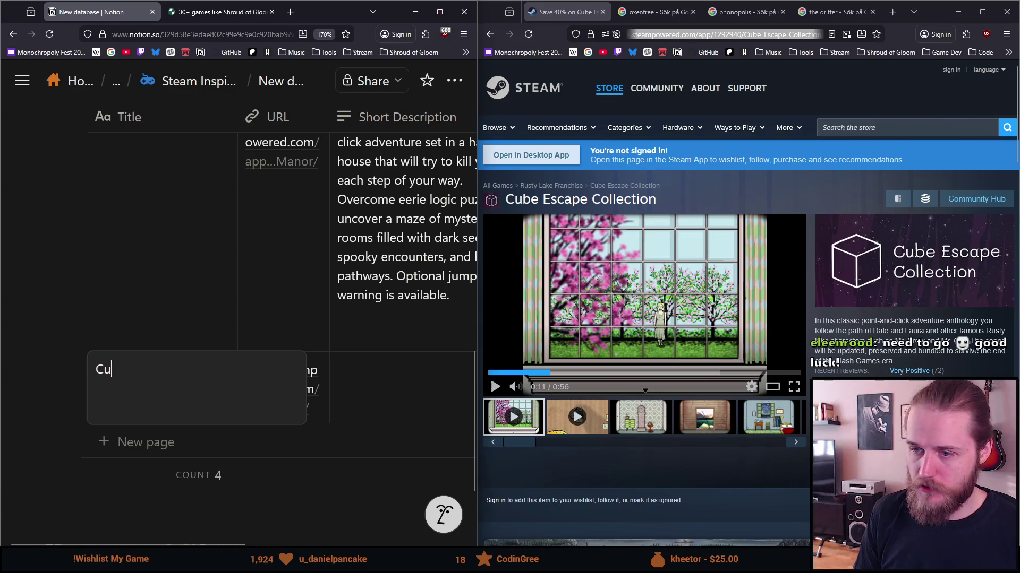
{"action": "type", "text": "scape Collection"}
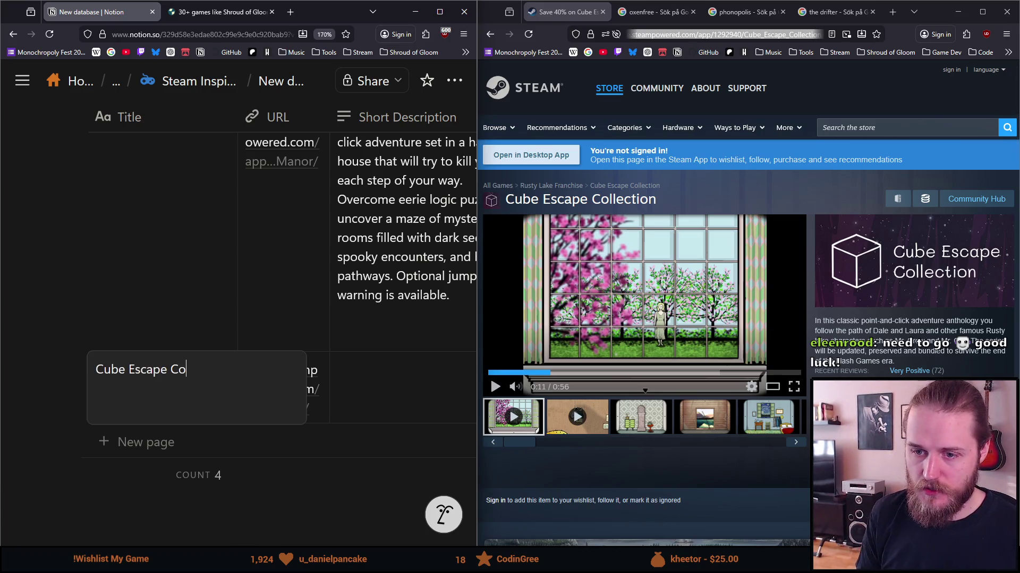
{"action": "key", "text": "Return"}
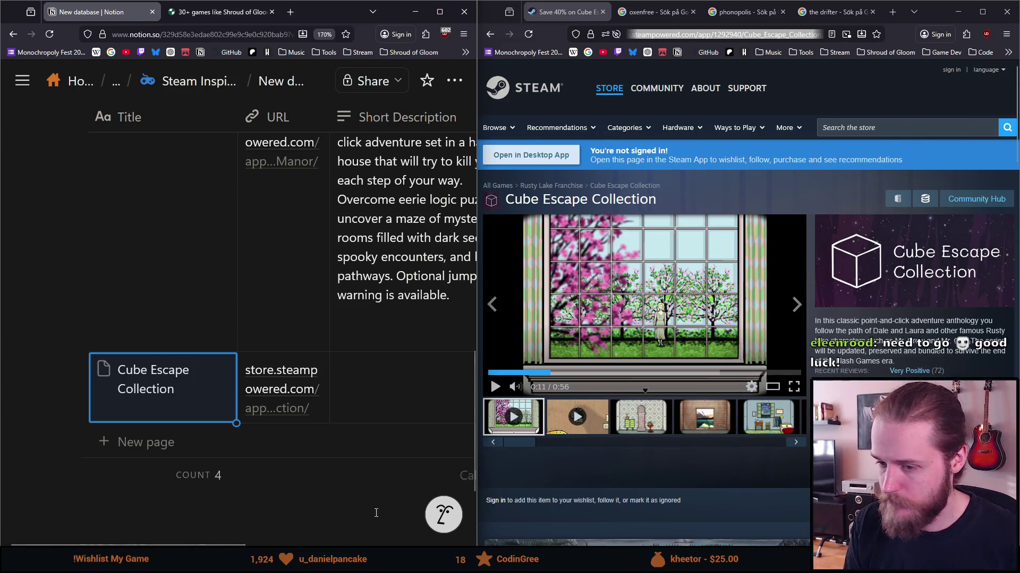
{"action": "left_click_drag", "start_coordinate": [211, 545], "coordinate": [301, 544]}
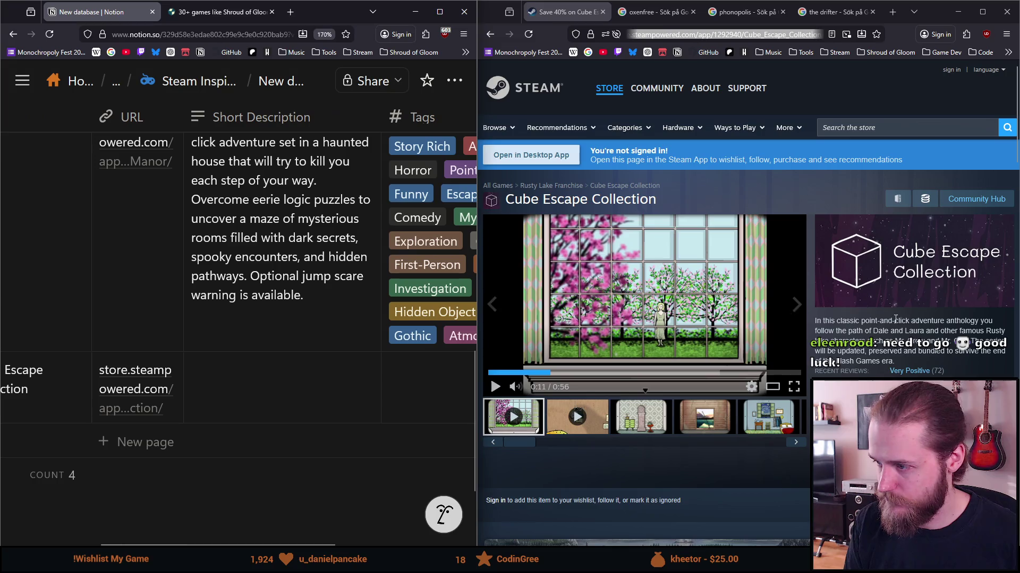
{"action": "left_click_drag", "start_coordinate": [897, 361], "coordinate": [814, 320]}
{"action": "key", "text": "ctrl+c"}
{"action": "left_click", "coordinate": [321, 402]}
{"action": "key", "text": "ctrl+v"}
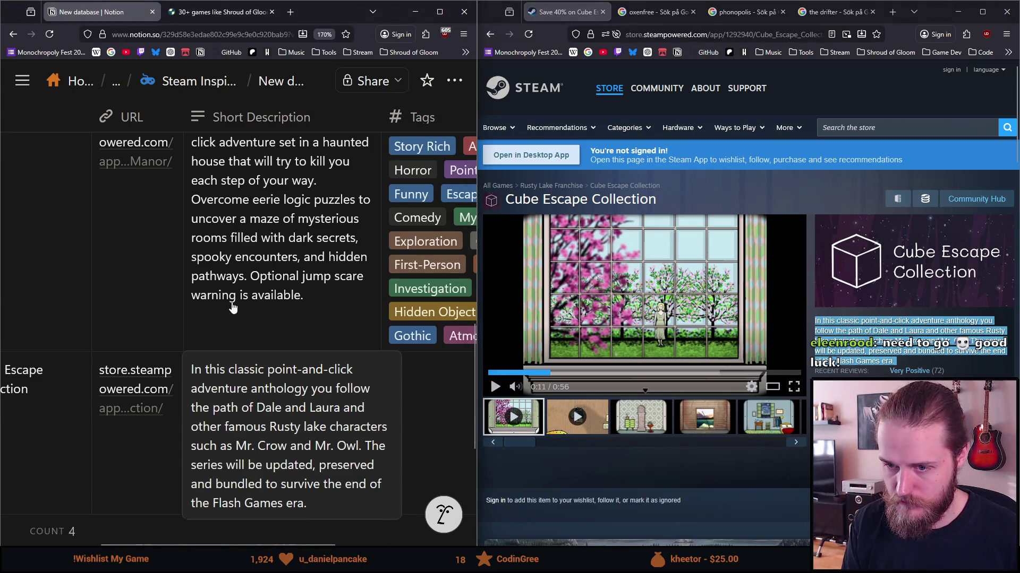
{"action": "key", "text": "Escape"}
{"action": "scroll", "coordinate": [190, 546], "scroll_direction": "right", "scroll_amount": 3}
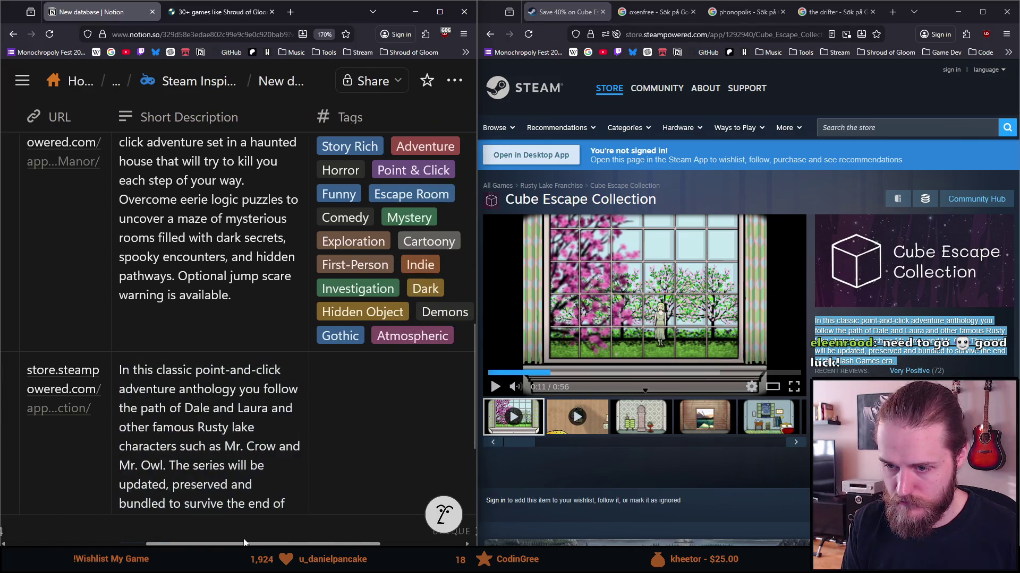
{"action": "scroll", "coordinate": [189, 545], "scroll_direction": "down", "scroll_amount": 3}
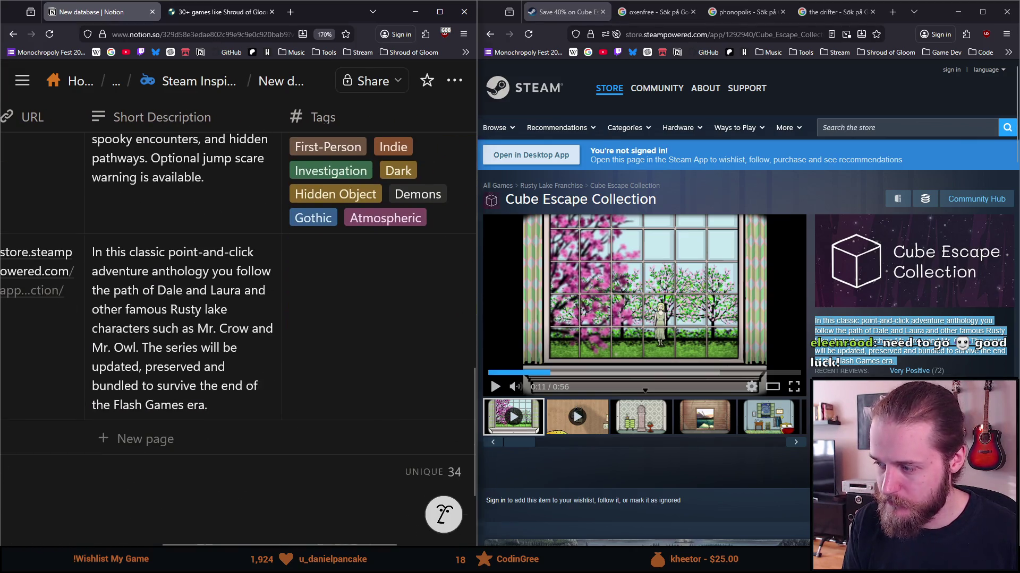
Step: Show the game's full Steam tag list, then add Puzzle, Point & Click, Mystery, Horror and Psychological Horror tags
{"action": "left_click", "coordinate": [956, 467]}
{"action": "left_click", "coordinate": [359, 341]}
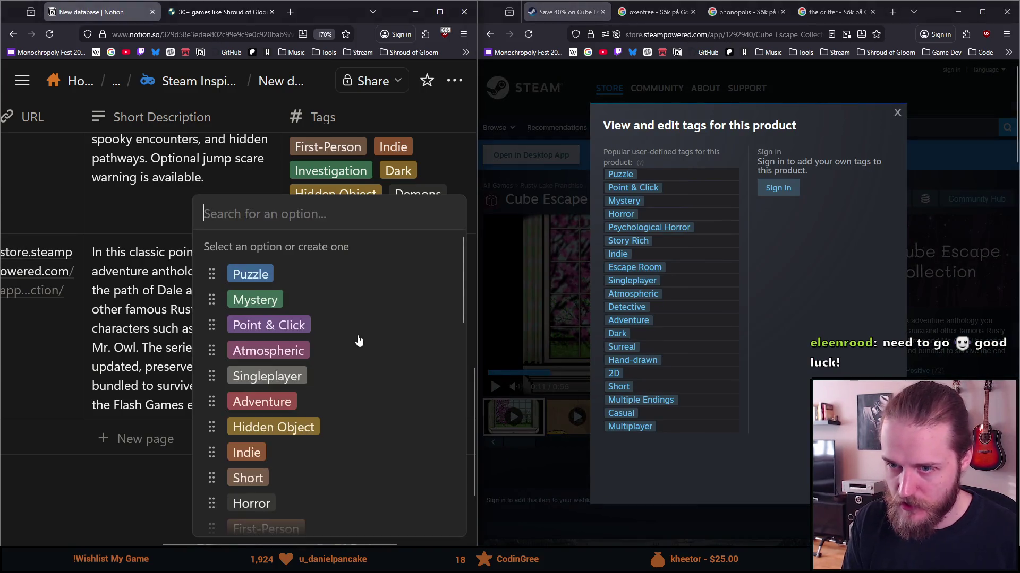
{"action": "type", "text": "Puzzle"}
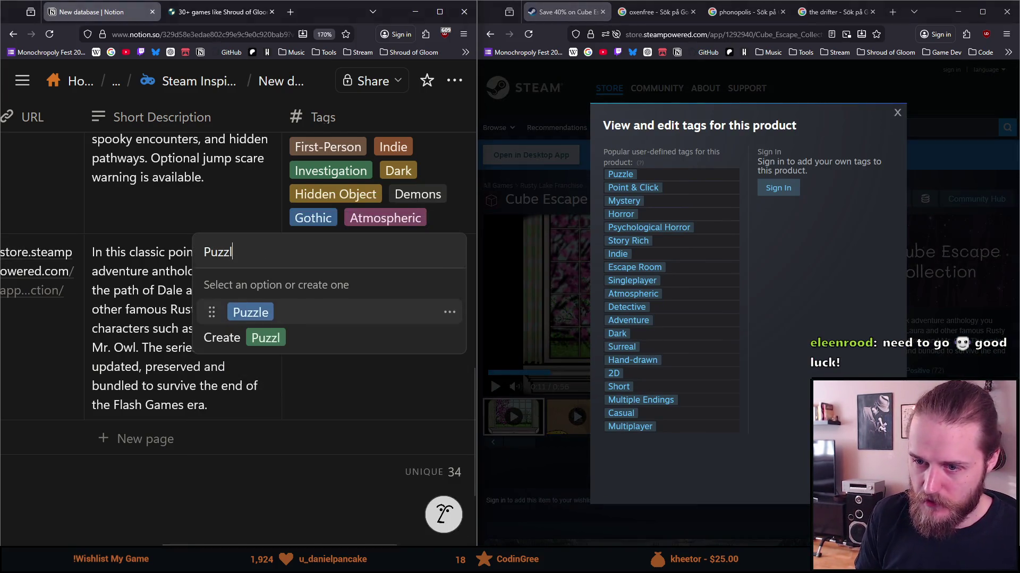
{"action": "key", "text": "Return"}
{"action": "type", "text": "Poi"}
{"action": "key", "text": "Return"}
{"action": "type", "text": "Myst"}
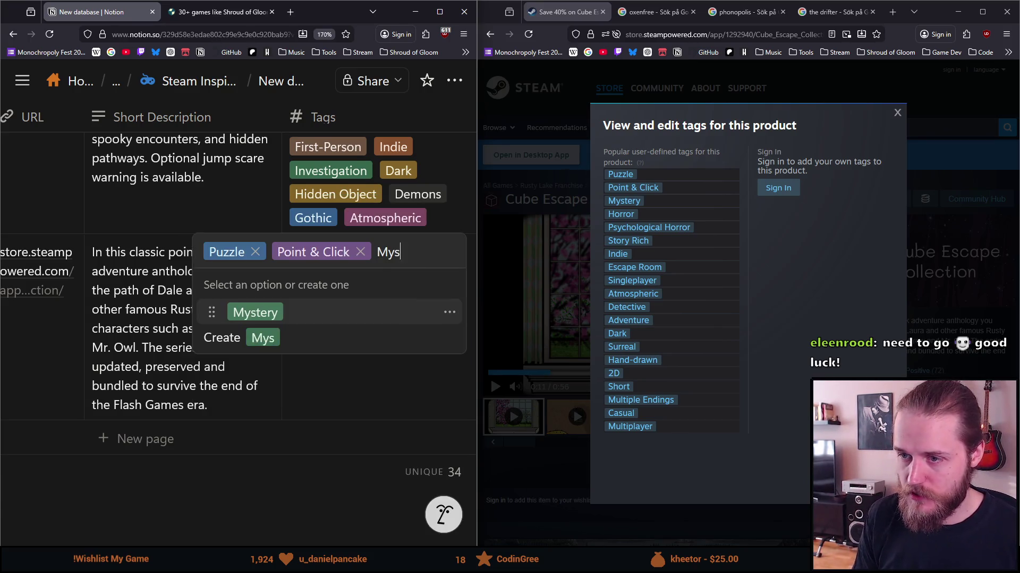
{"action": "key", "text": "Return"}
{"action": "type", "text": "H"}
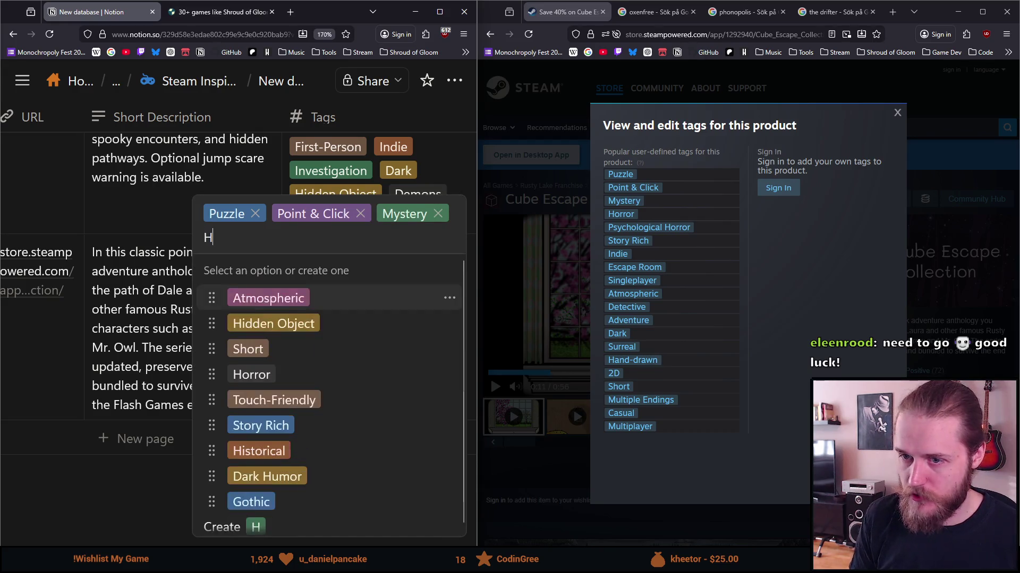
{"action": "type", "text": "orror"}
{"action": "key", "text": "Return"}
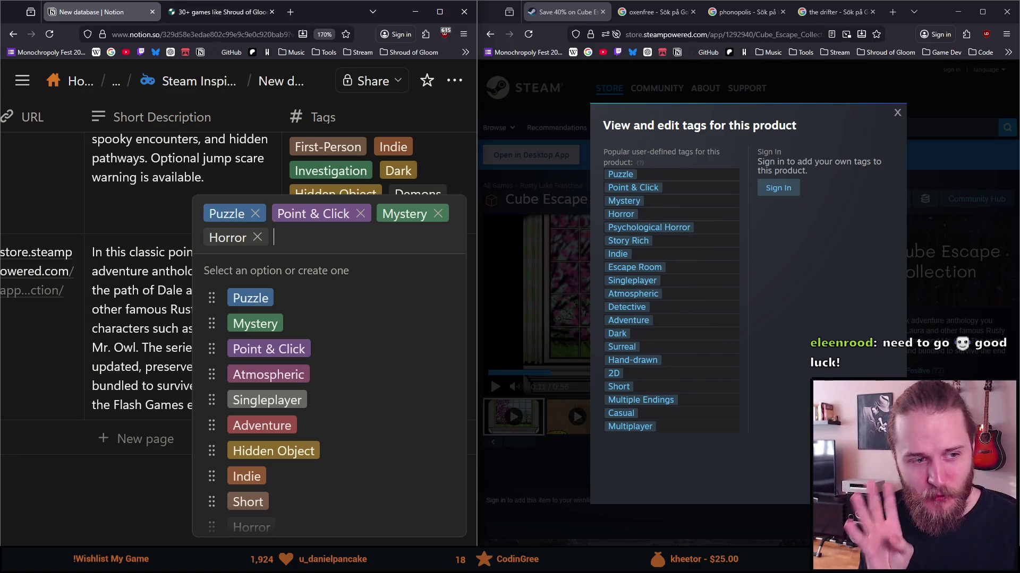
{"action": "type", "text": "Psychological Horror"}
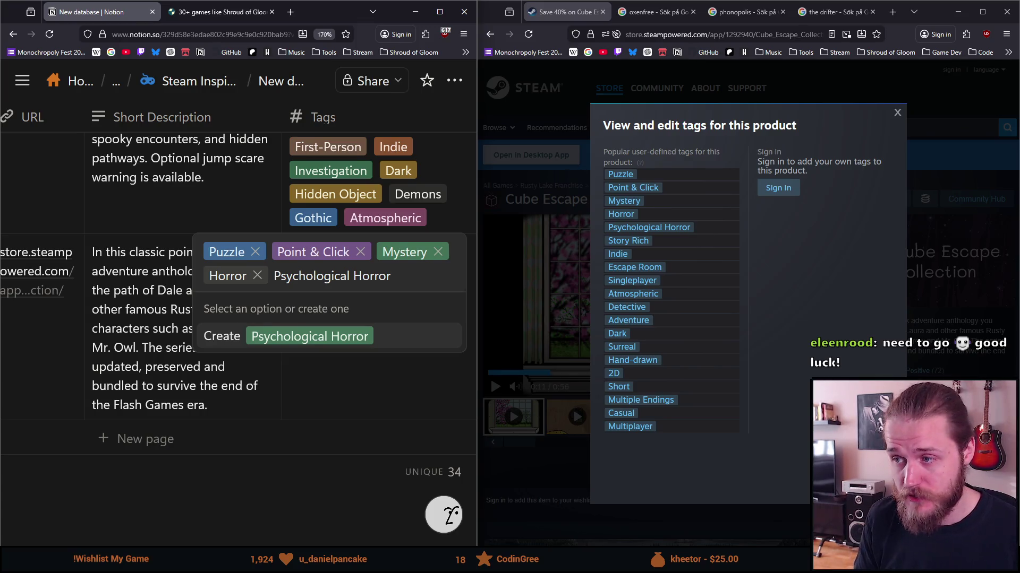
{"action": "key", "text": "Return"}
Step: Add the Story Rich, Indie, Escape Room, Singleplayer and Atmospheric tags
{"action": "type", "text": "Story"}
{"action": "key", "text": "Return"}
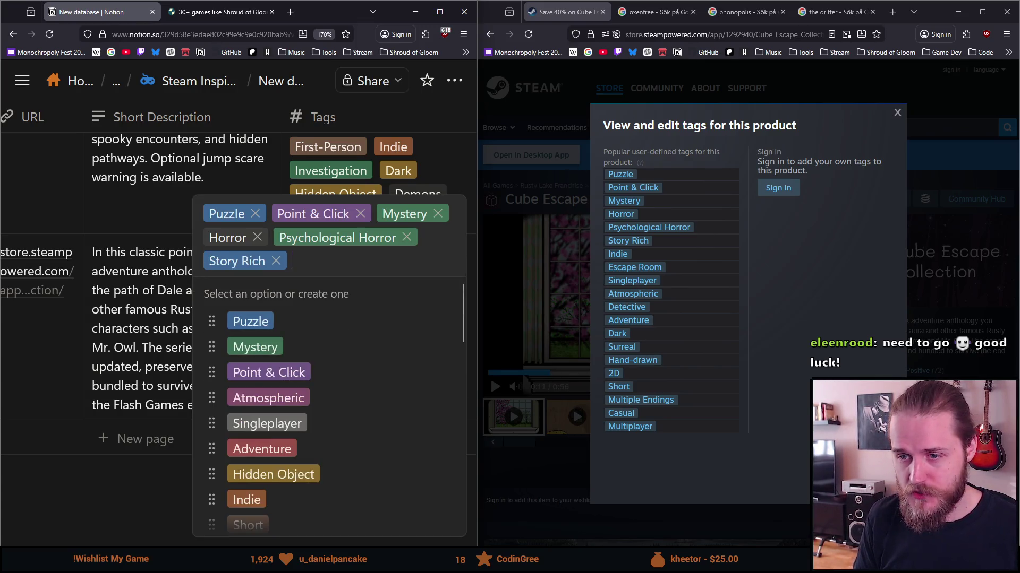
{"action": "type", "text": "Indi"}
{"action": "key", "text": "Return"}
{"action": "type", "text": "Escape"}
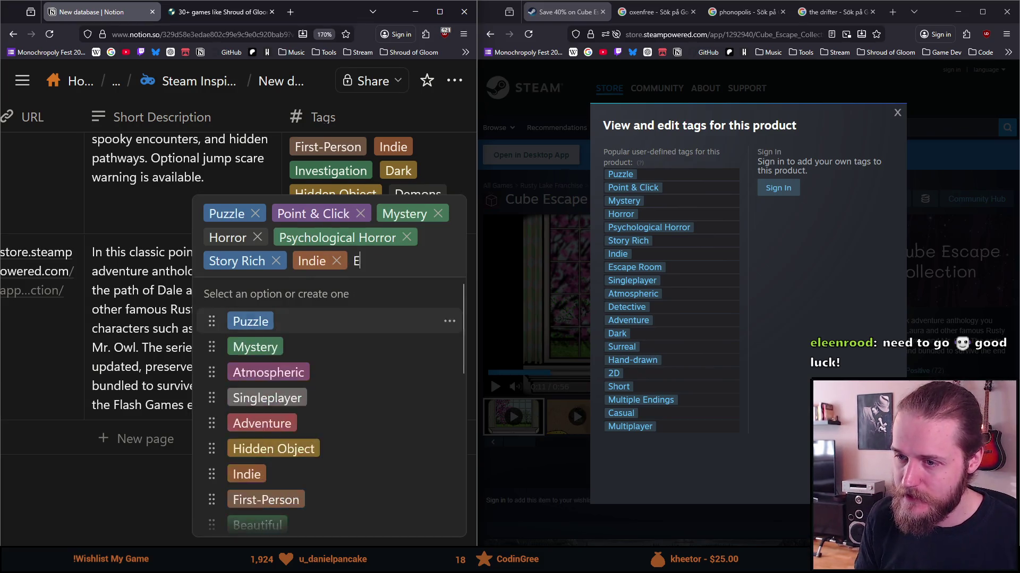
{"action": "key", "text": "Return"}
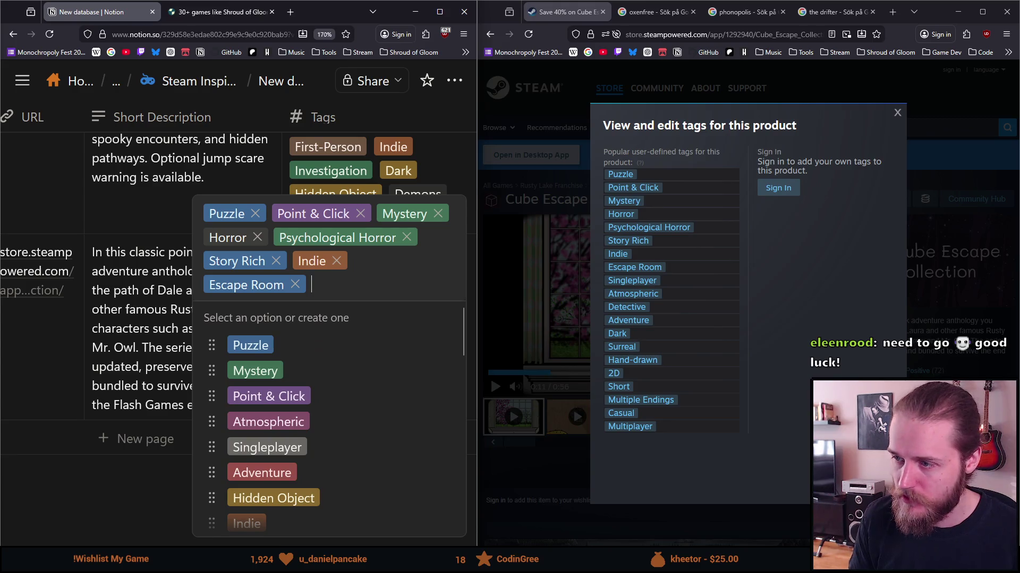
{"action": "type", "text": "Singlepl"}
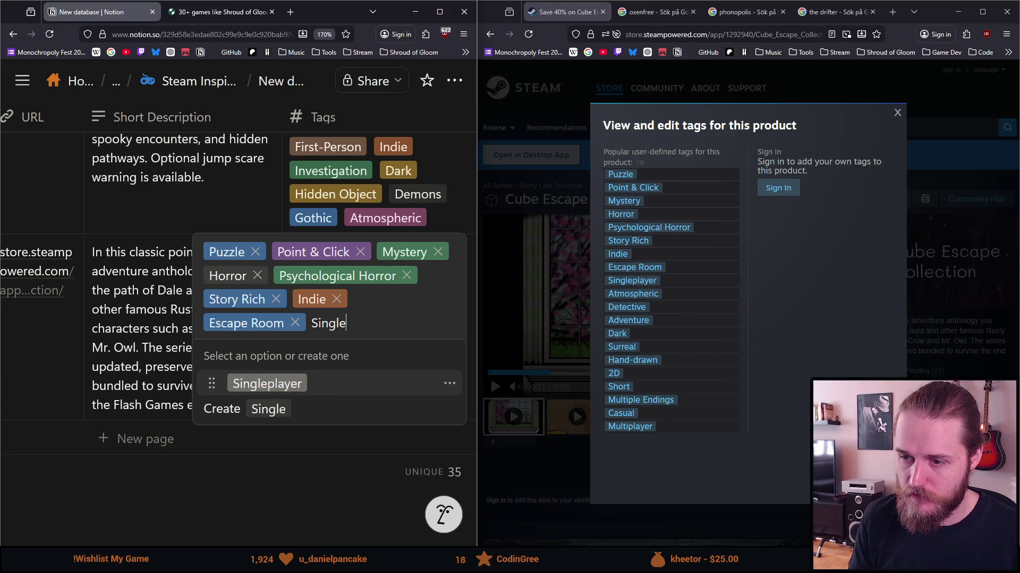
{"action": "key", "text": "Return"}
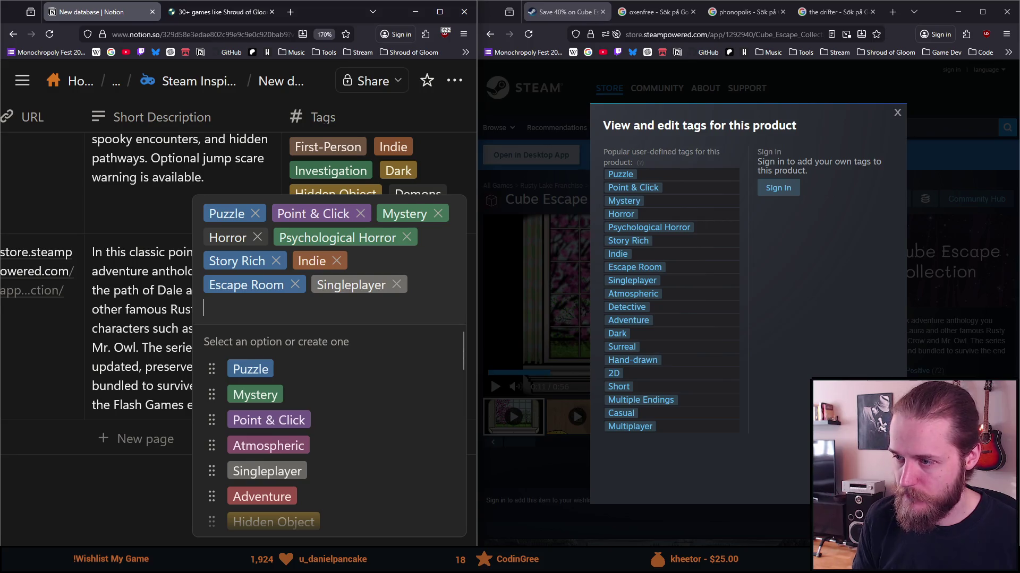
{"action": "type", "text": "Atmost"}
{"action": "key", "text": "BackSpace"}
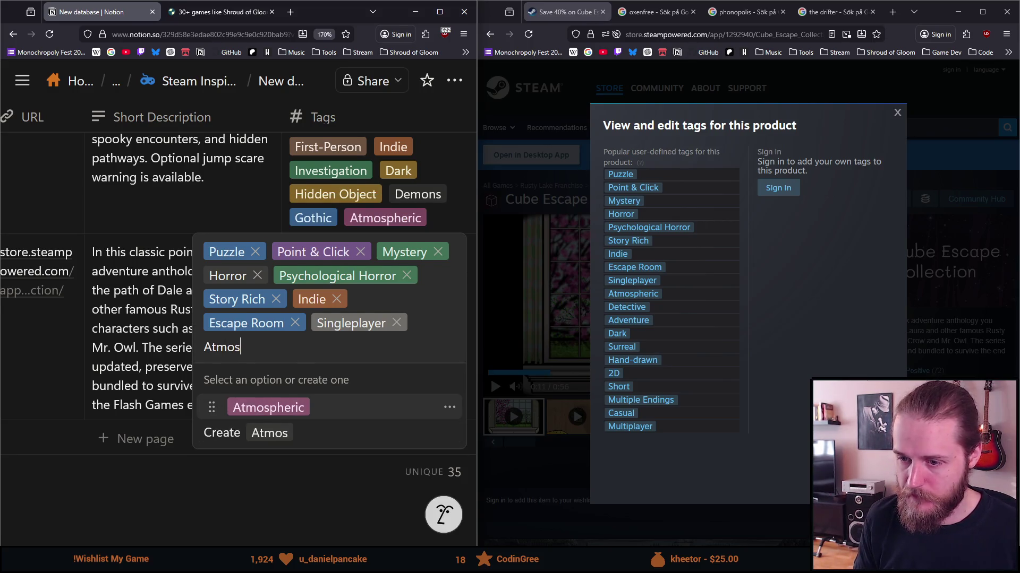
{"action": "key", "text": "Return"}
Step: Add the Detective, Adventure, Dark and Surreal tags, and create the Hand-drawn tag
{"action": "type", "text": "Dete"}
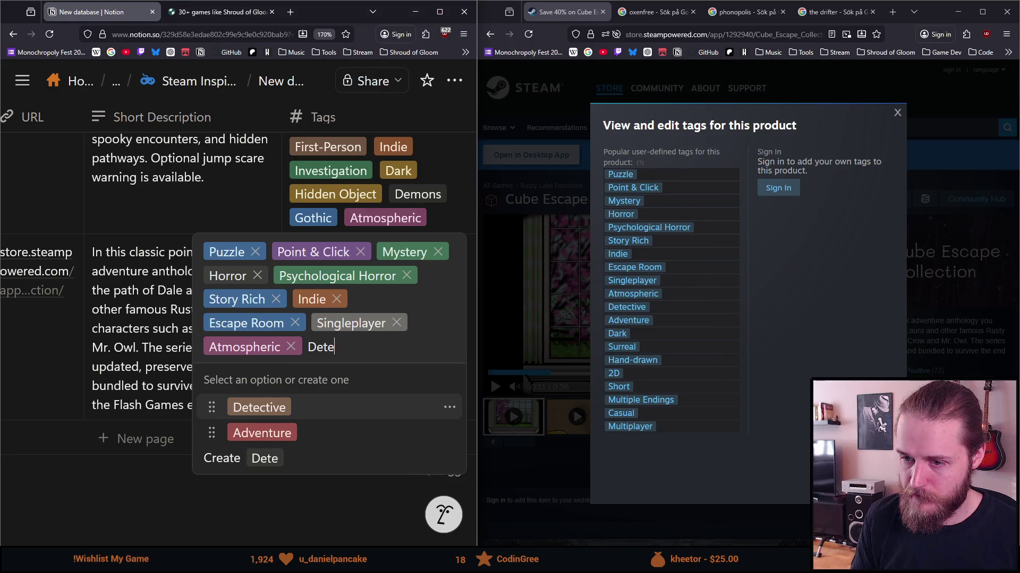
{"action": "key", "text": "Return"}
{"action": "type", "text": "Adve"}
{"action": "key", "text": "Return"}
{"action": "type", "text": "Dark"}
{"action": "key", "text": "Return"}
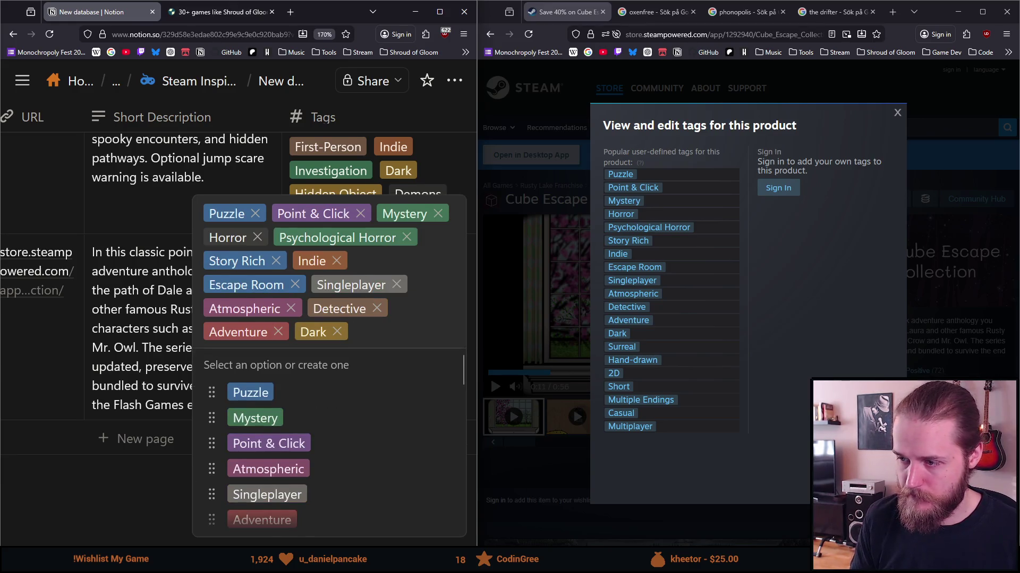
{"action": "type", "text": "Surreal"}
{"action": "key", "text": "Return"}
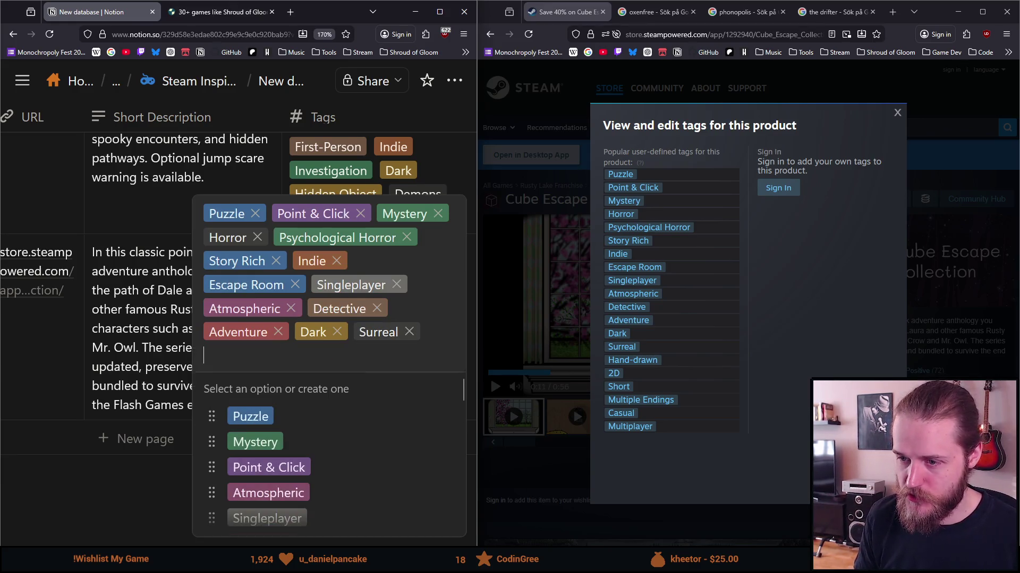
{"action": "type", "text": "Hand"}
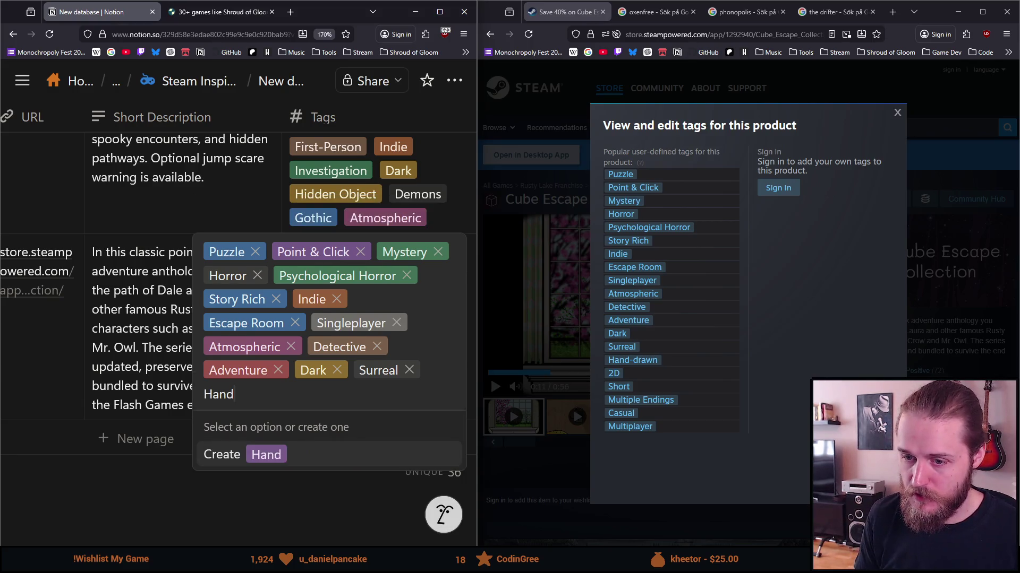
{"action": "type", "text": "-Drawn"}
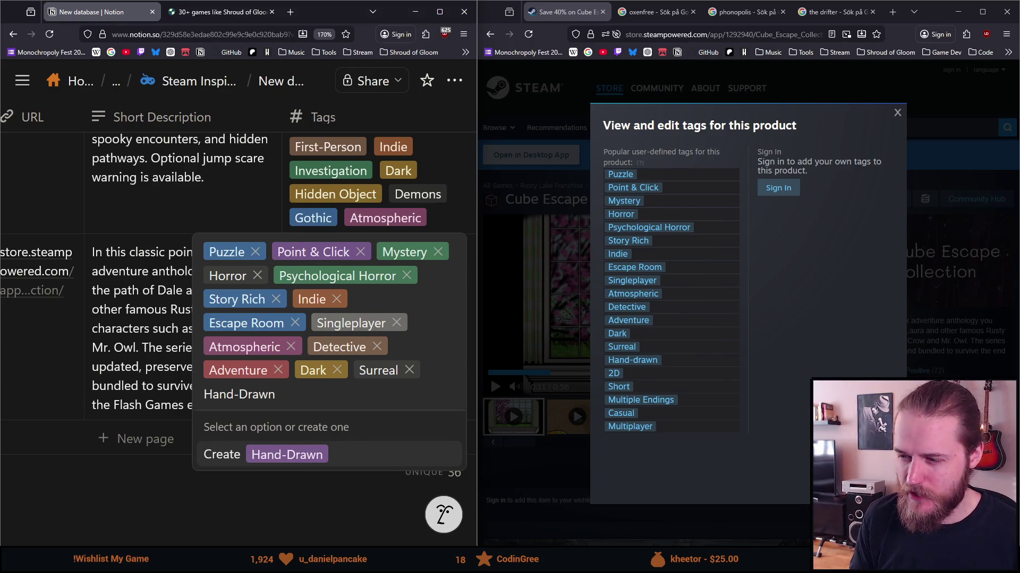
{"action": "key", "text": "Left"}
{"action": "key", "text": "Left"}
{"action": "key", "text": "Left"}
{"action": "key", "text": "BackSpace"}
{"action": "type", "text": "d"}
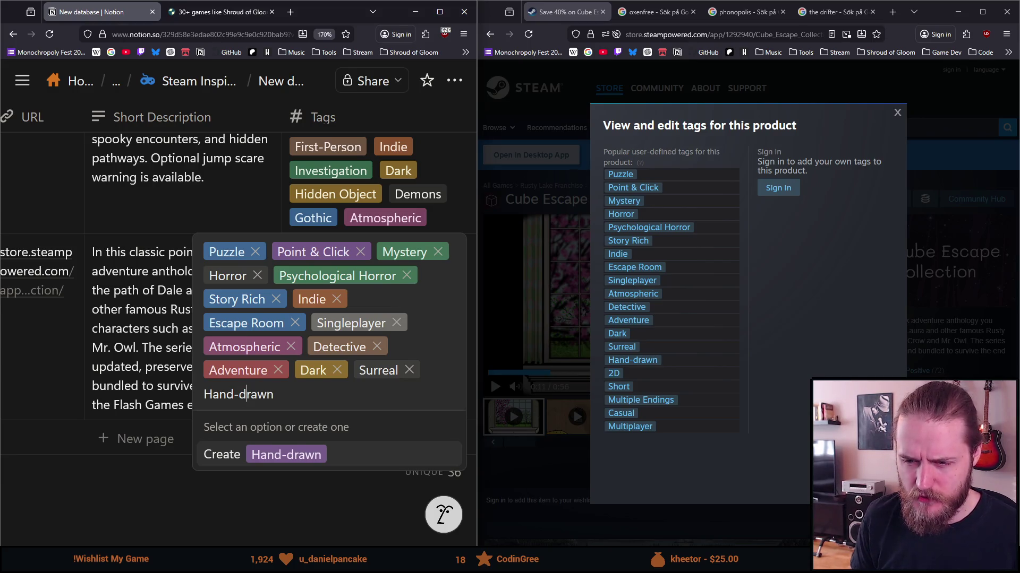
{"action": "key", "text": "Return"}
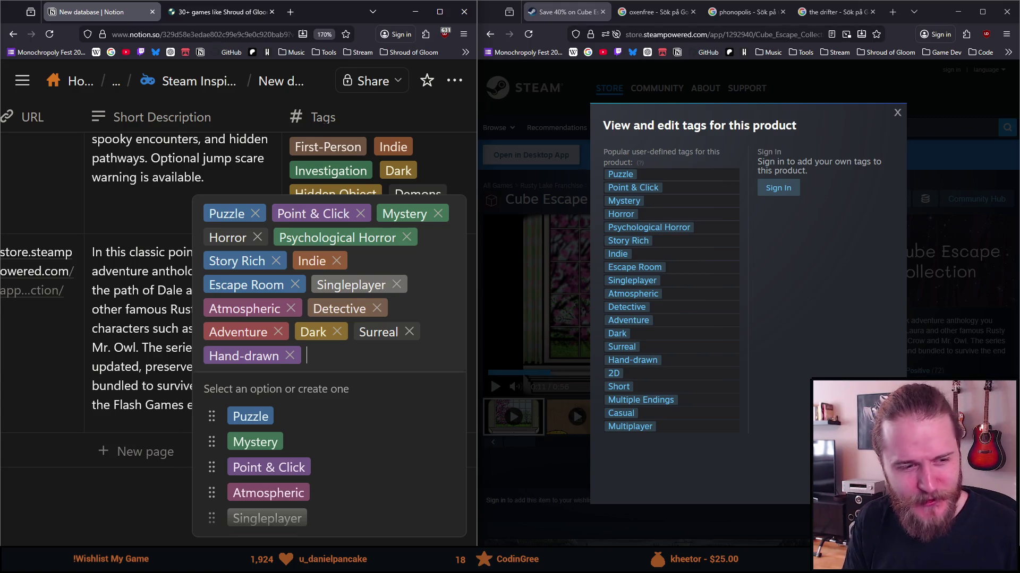
Step: Create the 2D tag, add Short, and create the Multiple Endings tag
{"action": "type", "text": "2D"}
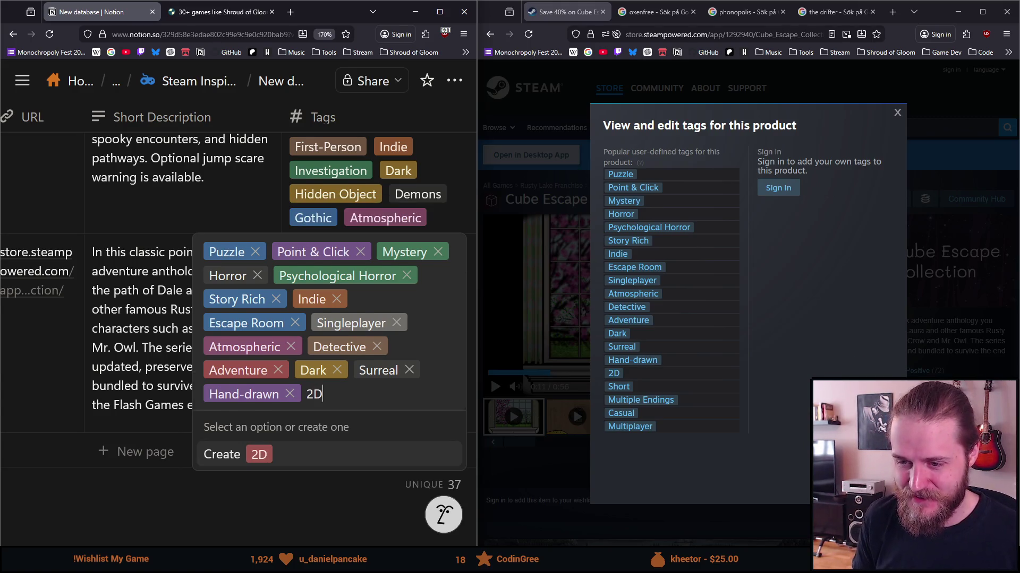
{"action": "key", "text": "Return"}
{"action": "type", "text": "Sho"}
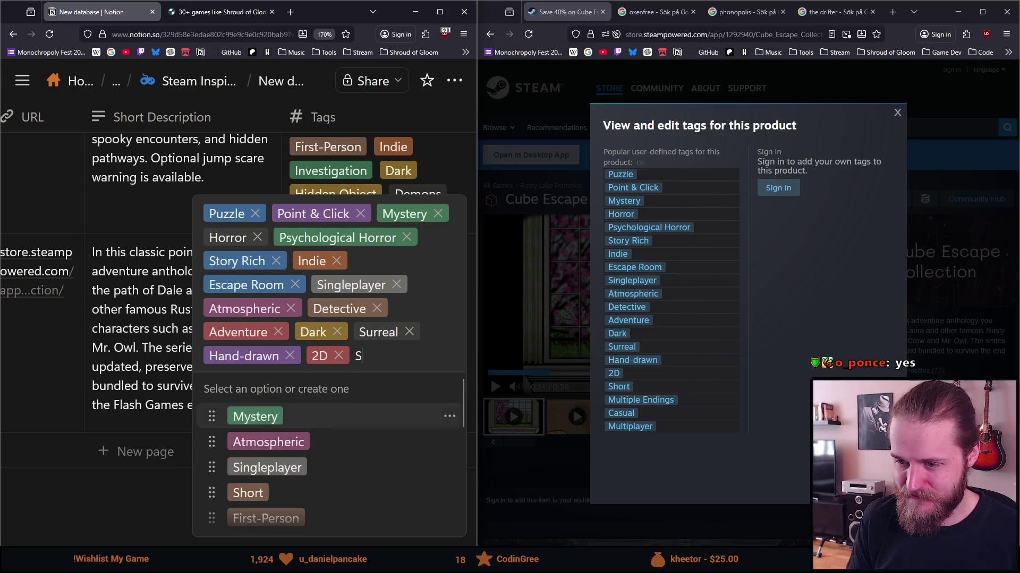
{"action": "key", "text": "Return"}
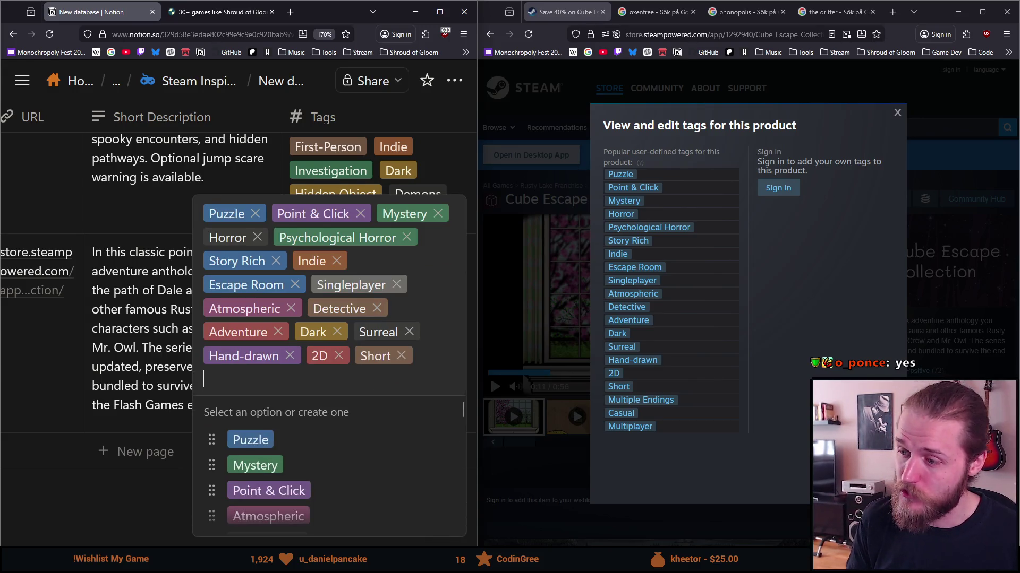
{"action": "type", "text": "Multiple"}
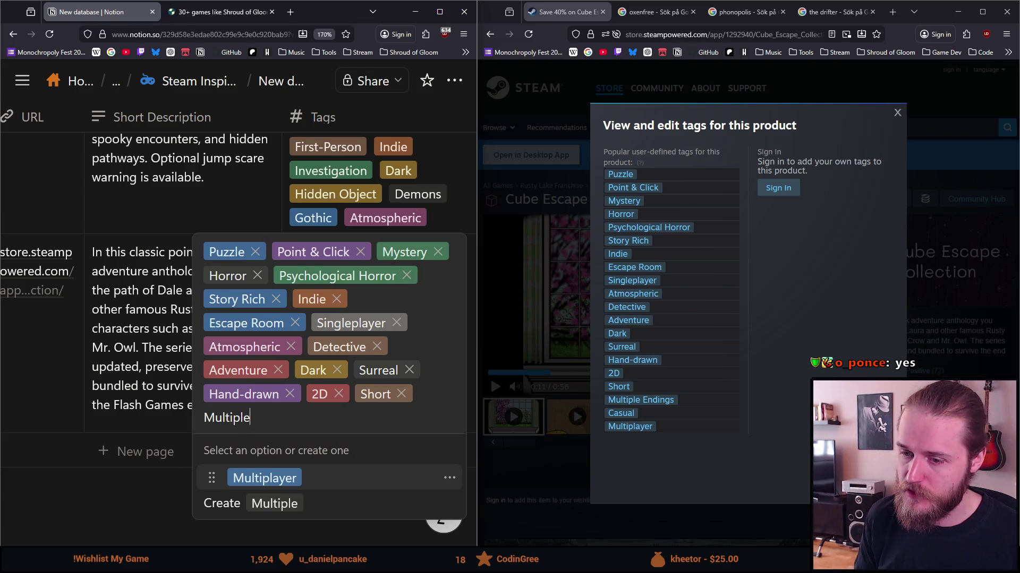
{"action": "type", "text": " Ending"}
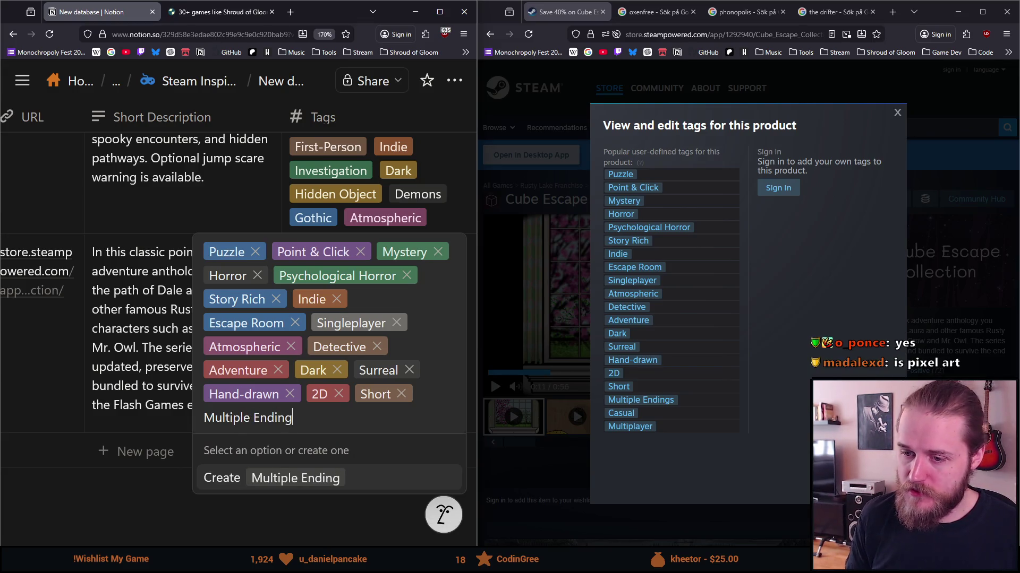
{"action": "type", "text": "s"}
{"action": "key", "text": "Return"}
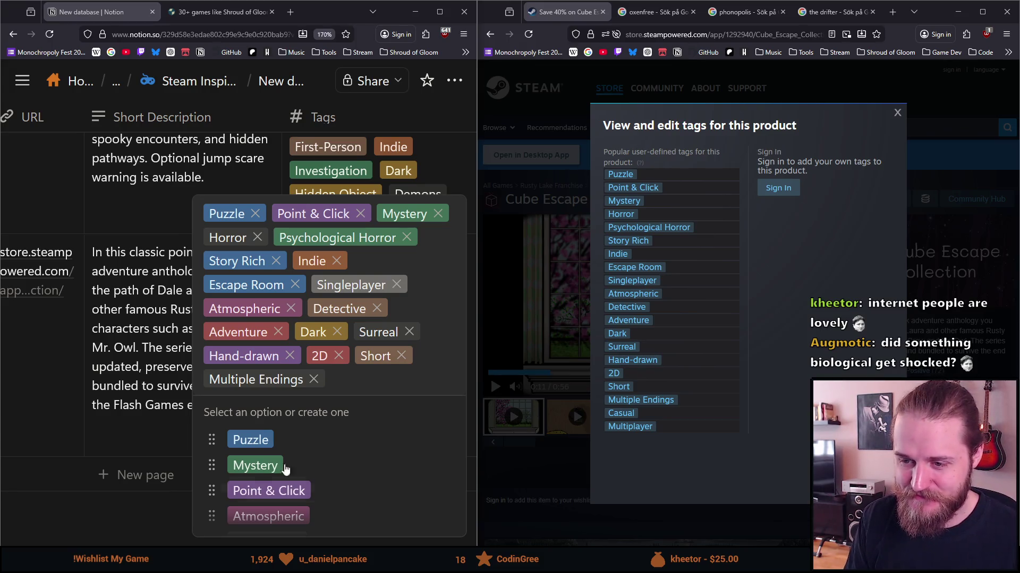
Step: Add the Casual and Multiplayer tags to Cube Escape Collection and finish the Tags cell
{"action": "type", "text": "Casual"}
{"action": "key", "text": "Return"}
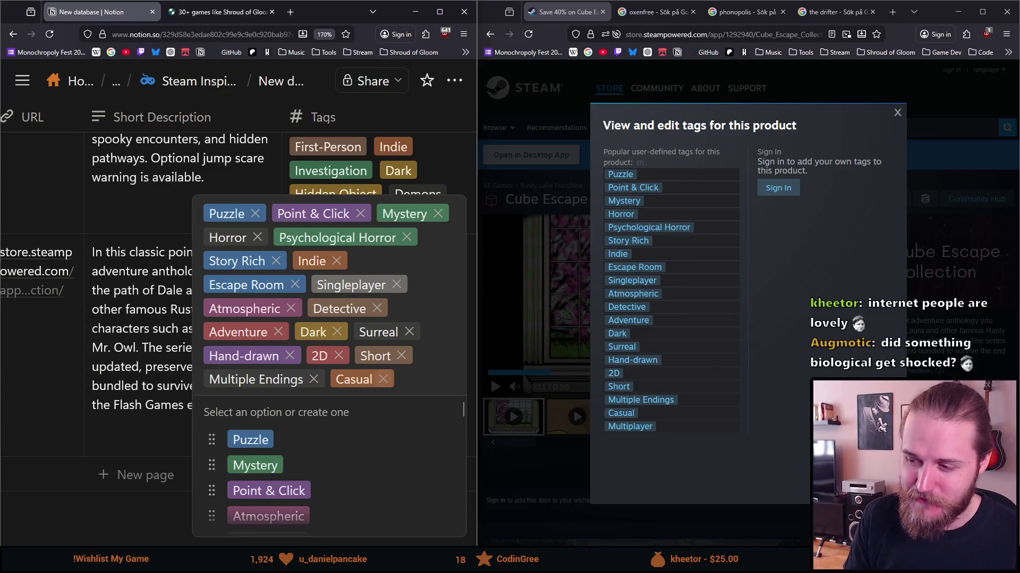
{"action": "type", "text": "Multi"}
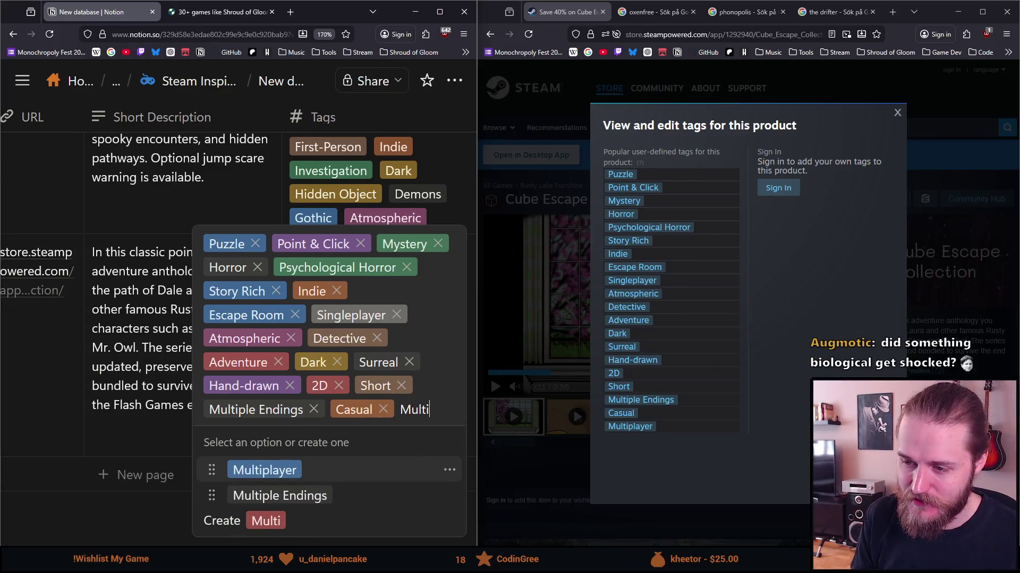
{"action": "key", "text": "Return"}
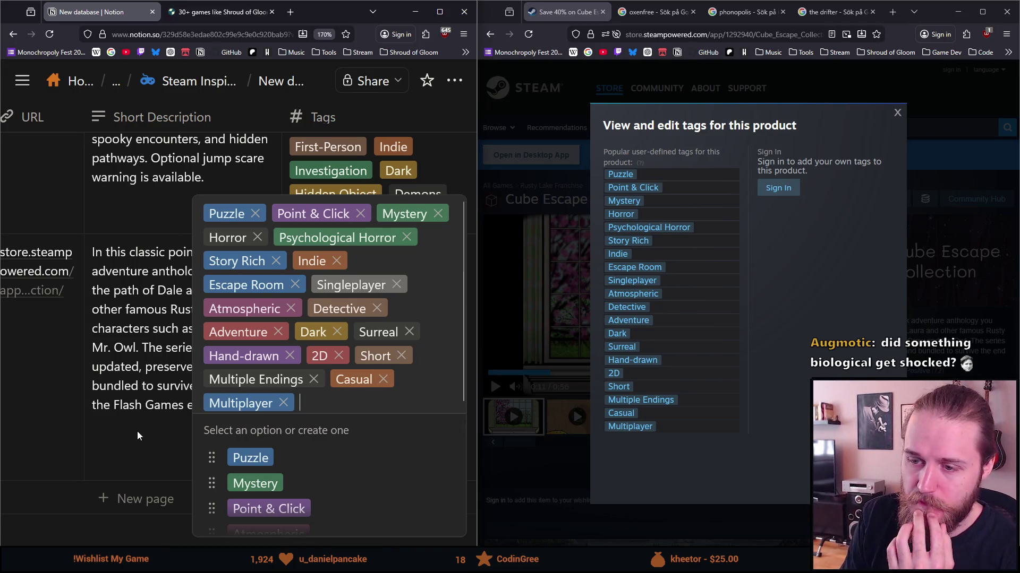
{"action": "key", "text": "Escape"}
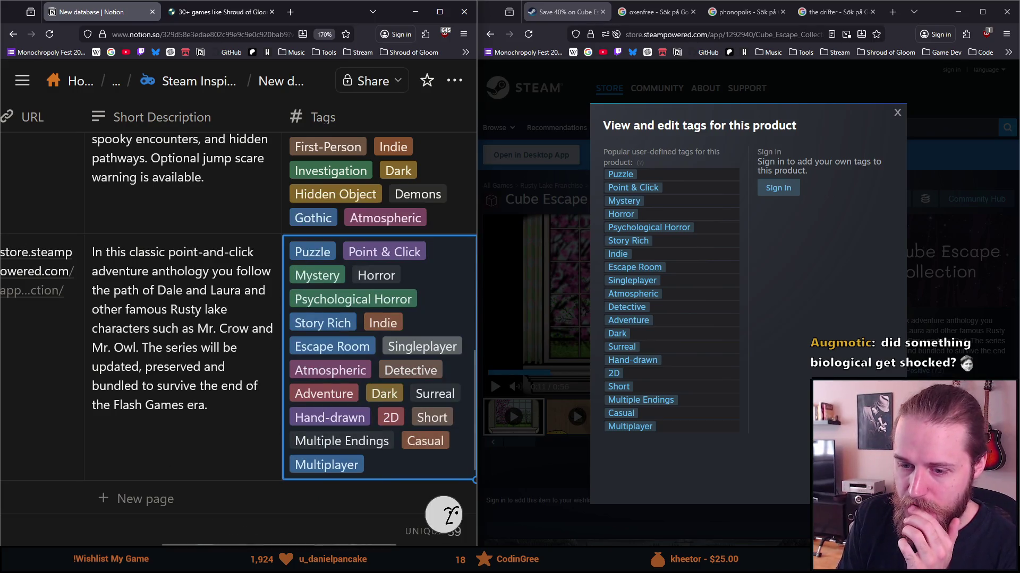
Step: Scroll the table back left, close the Steam tag list, and return to the Oxenfree search results
{"action": "left_click_drag", "start_coordinate": [218, 544], "coordinate": [86, 544]}
{"action": "left_click", "coordinate": [536, 170]}
{"action": "left_click", "coordinate": [659, 12]}
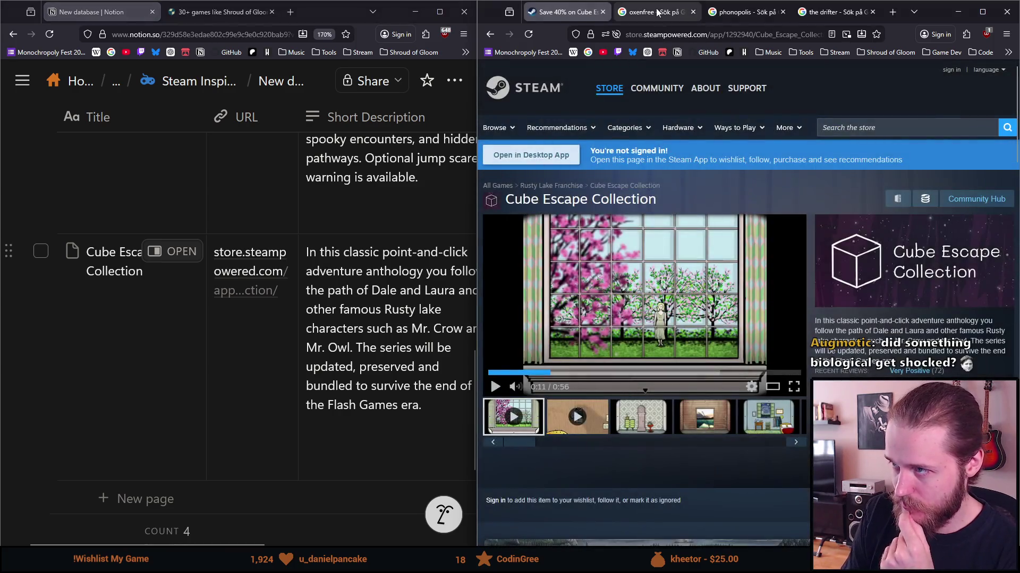
Step: Open the Oxenfree Steam store page in a full-screen window and scroll to its gallery
{"action": "left_click", "coordinate": [584, 415]}
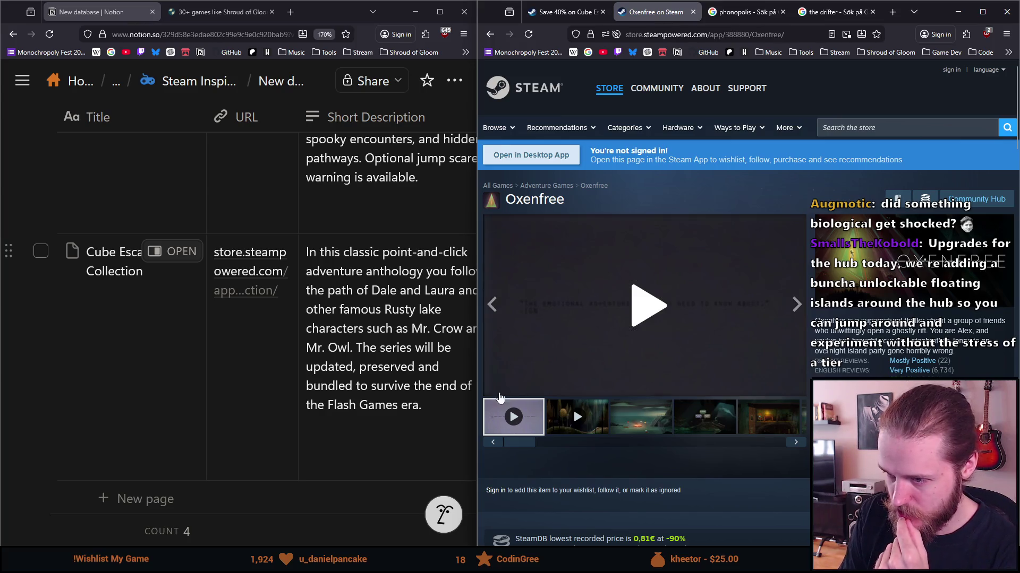
{"action": "left_click", "coordinate": [982, 11]}
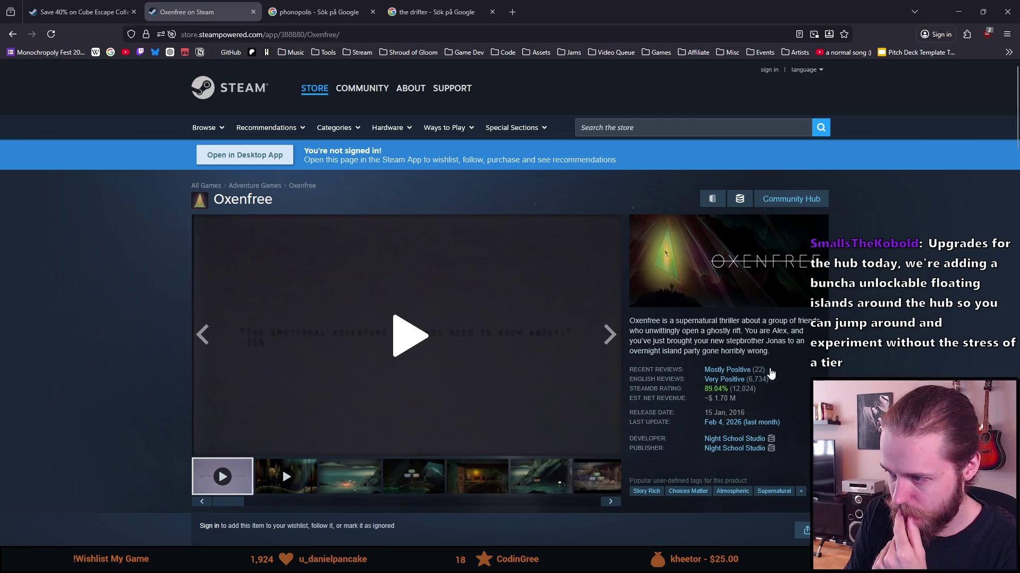
{"action": "mouse_move", "coordinate": [716, 383]}
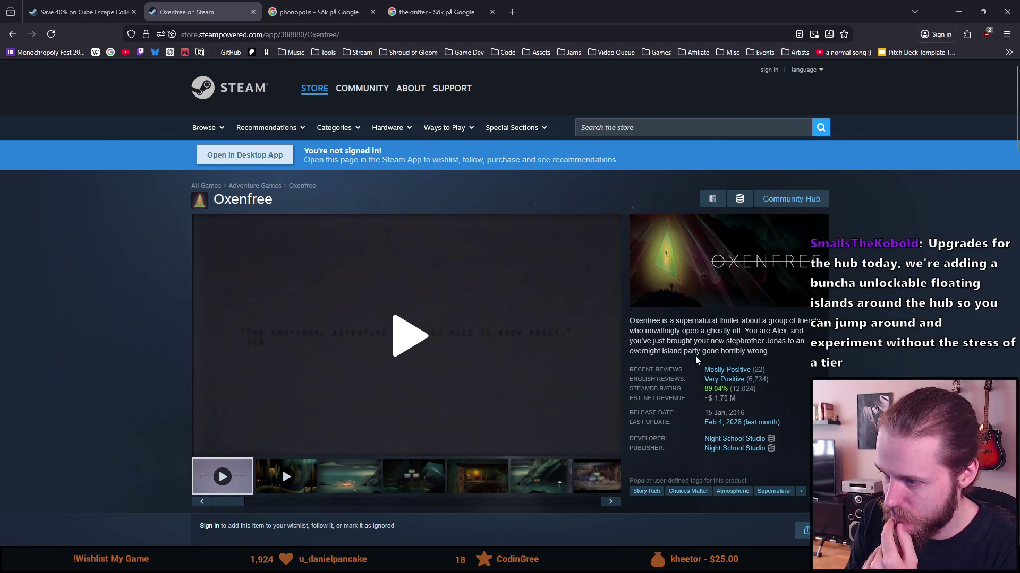
{"action": "scroll", "coordinate": [692, 357], "scroll_direction": "down", "scroll_amount": 1}
Step: Step through the Oxenfree screenshot thumbnails up to the boat screenshot
{"action": "left_click", "coordinate": [366, 425]}
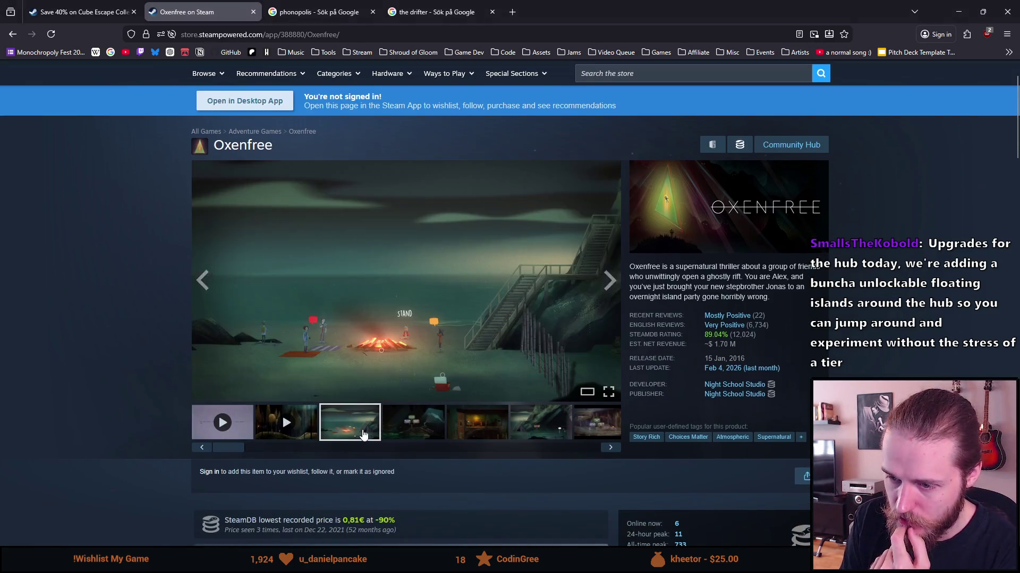
{"action": "left_click", "coordinate": [413, 430]}
{"action": "left_click", "coordinate": [474, 429]}
{"action": "left_click", "coordinate": [516, 429]}
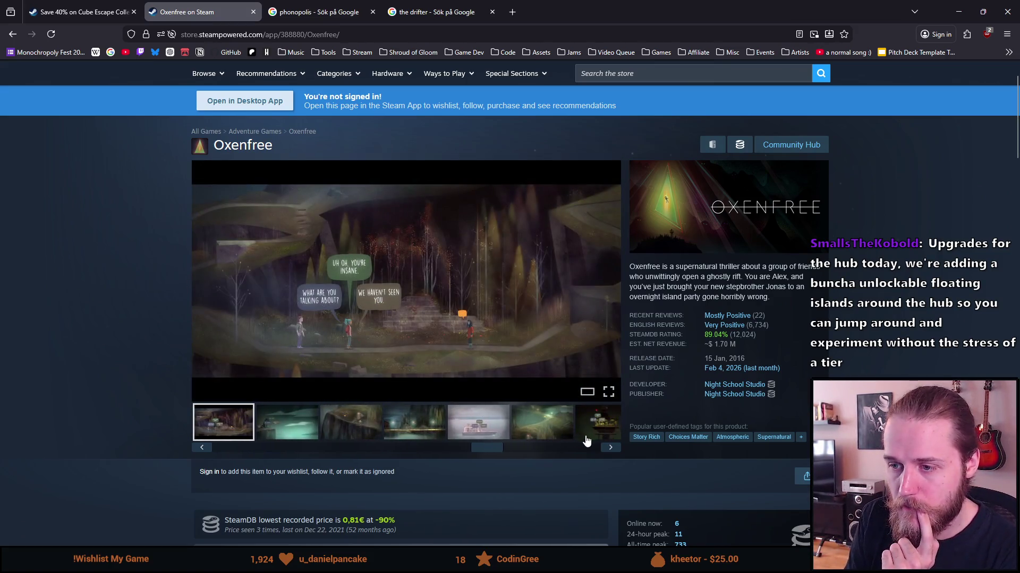
{"action": "left_click", "coordinate": [315, 436]}
{"action": "left_click", "coordinate": [348, 428]}
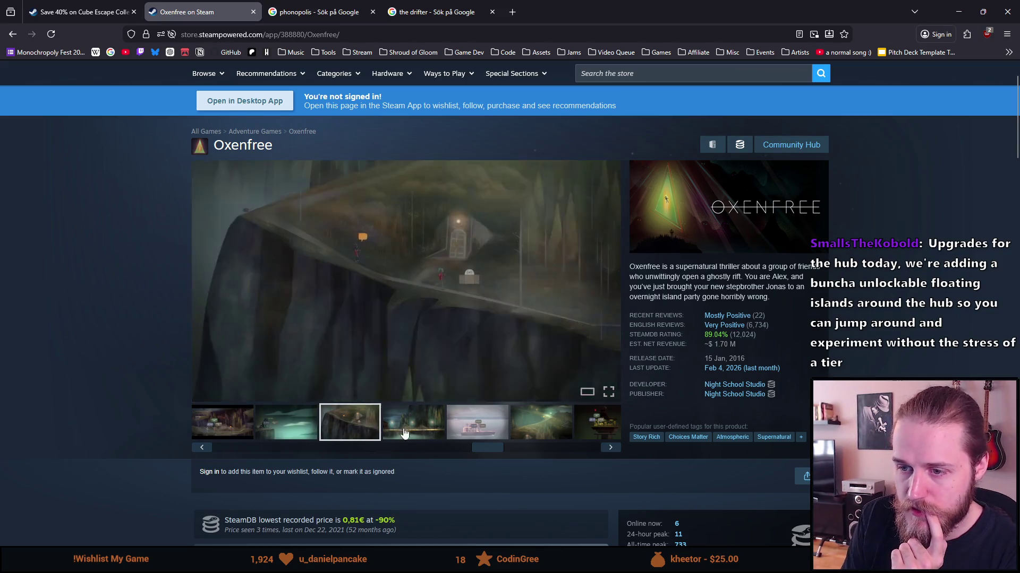
{"action": "left_click", "coordinate": [415, 428]}
{"action": "left_click", "coordinate": [477, 425]}
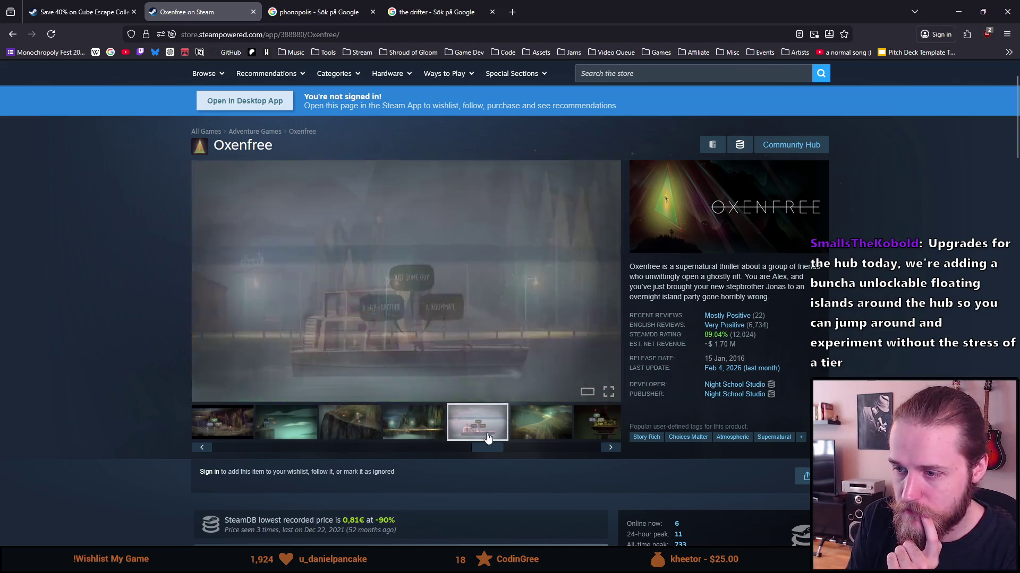
Step: View the boat screenshot full size and advance to the last of the 15 items
{"action": "left_click", "coordinate": [364, 342]}
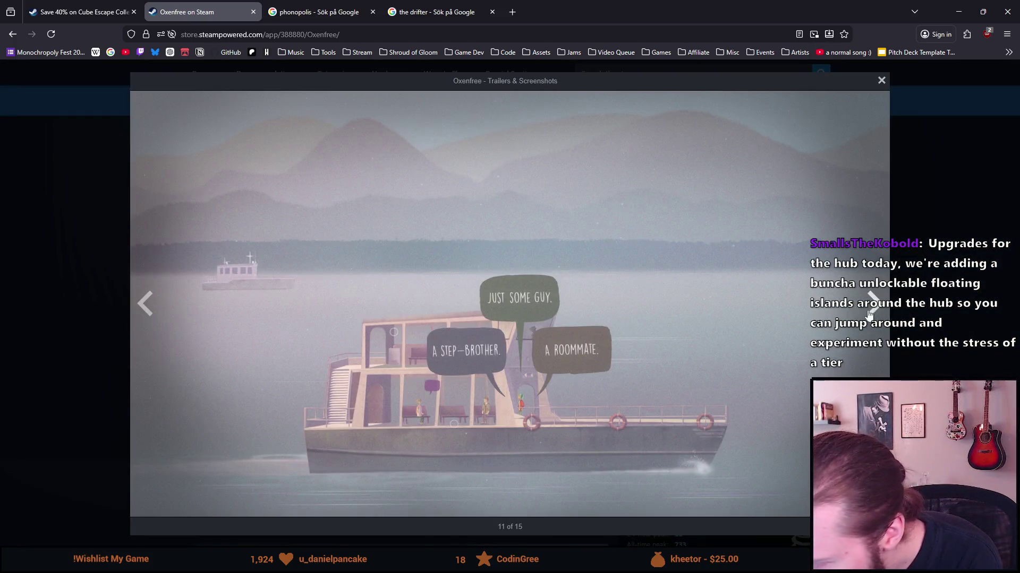
{"action": "left_click", "coordinate": [870, 310]}
{"action": "left_click", "coordinate": [872, 303]}
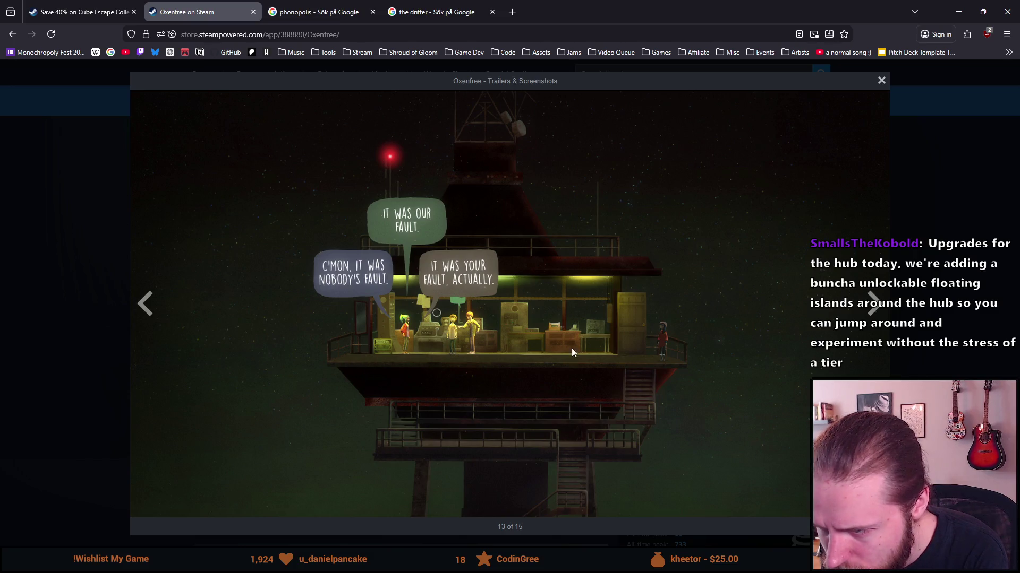
{"action": "left_click", "coordinate": [871, 308]}
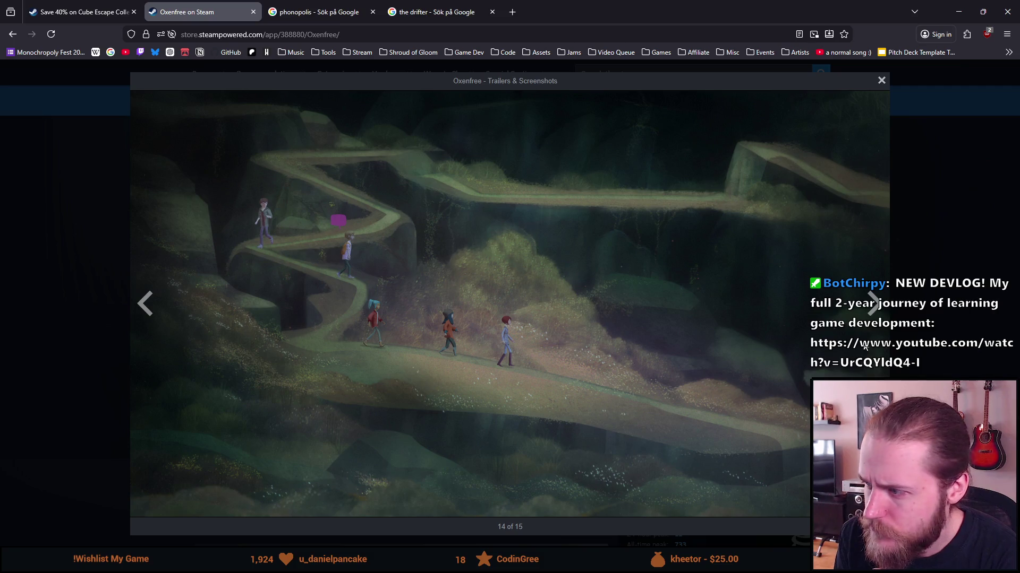
{"action": "left_click", "coordinate": [872, 308]}
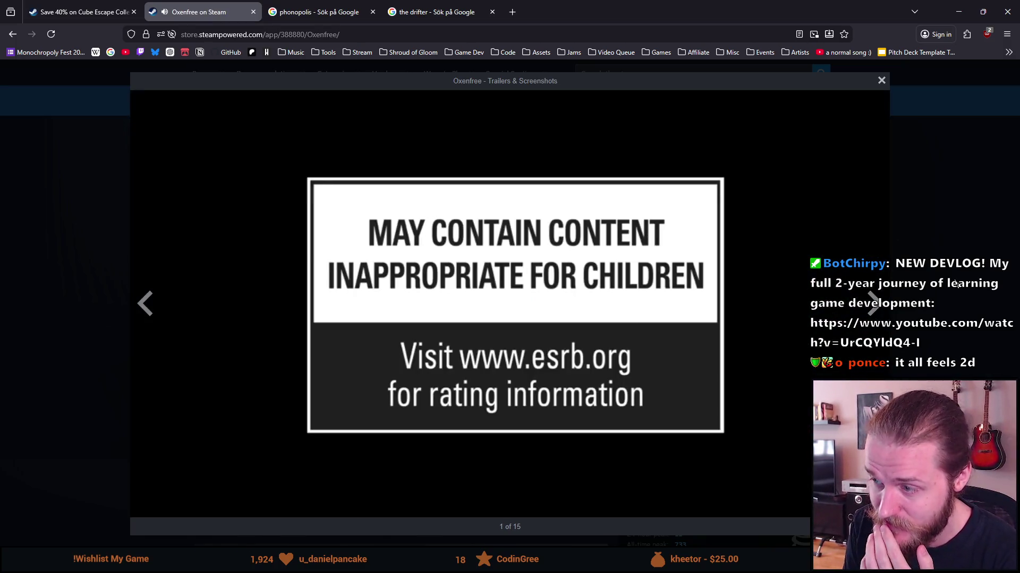
Step: Close the Oxenfree screenshot lightbox and play the trailer in full screen
{"action": "left_click", "coordinate": [954, 283]}
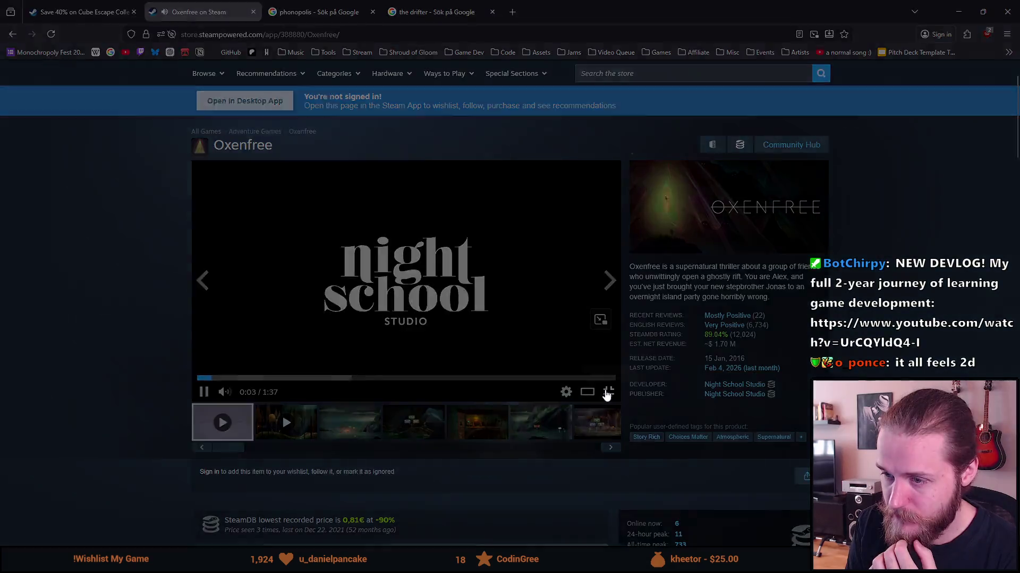
{"action": "left_click", "coordinate": [608, 392]}
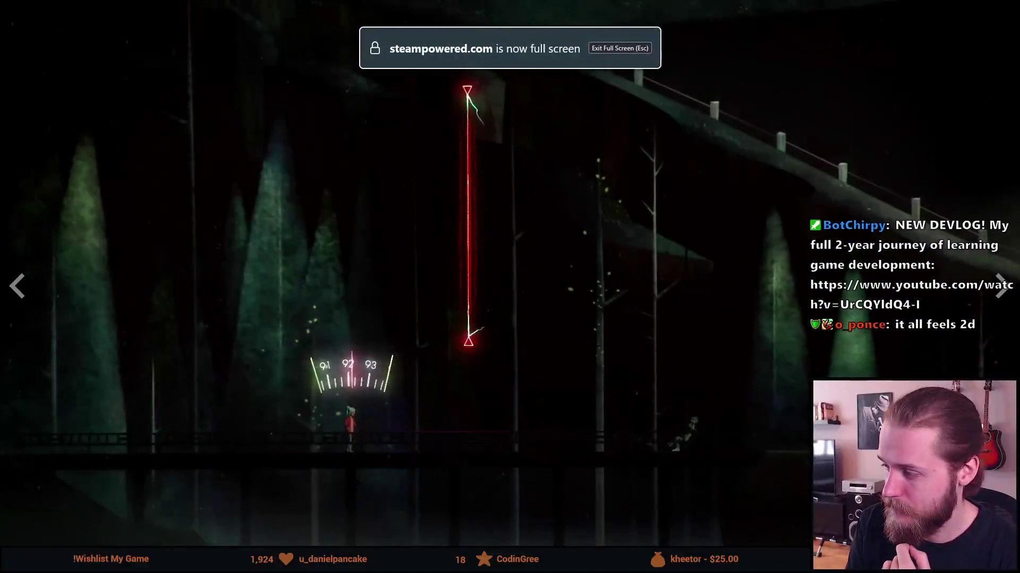
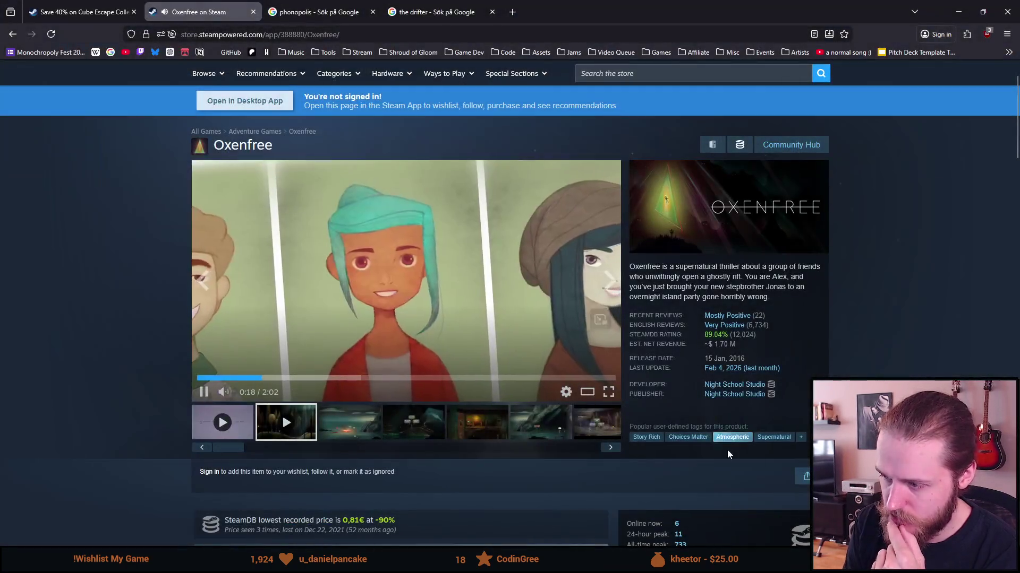
Step: Glance at Oxenfree's full tag list, then watch the trailer full screen and pause it at 0:37
{"action": "left_click", "coordinate": [800, 437]}
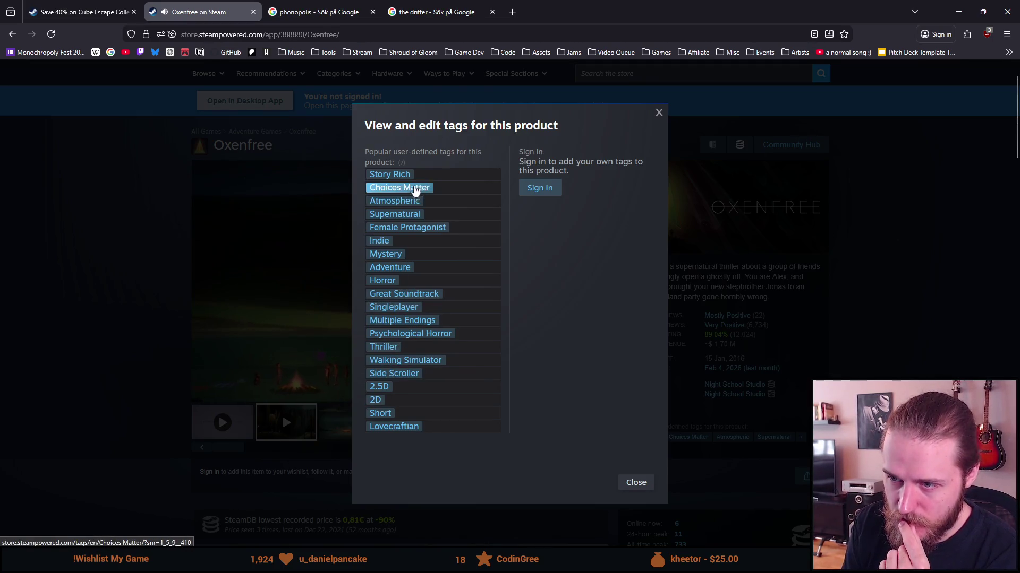
{"action": "key", "text": "Escape"}
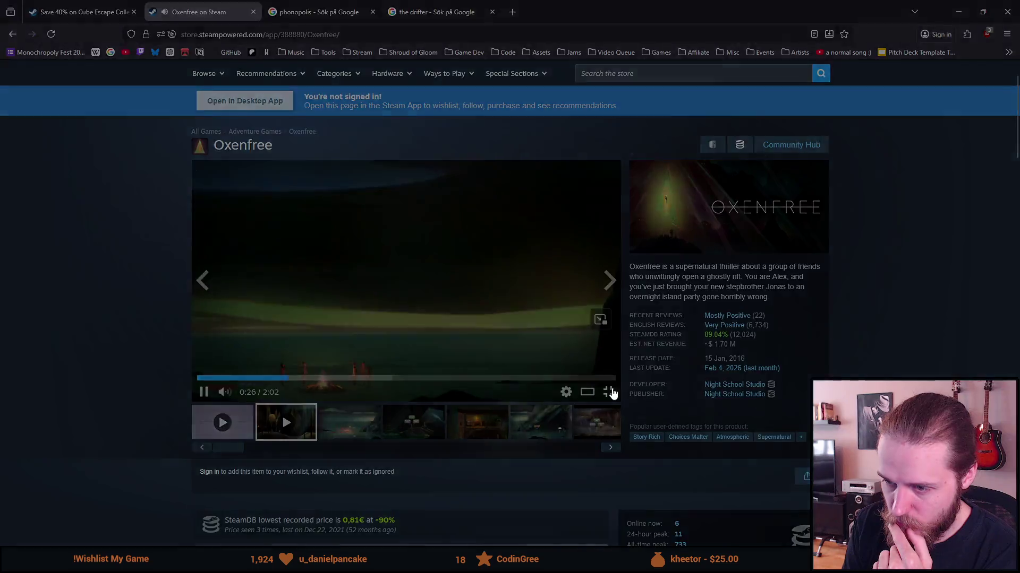
{"action": "left_click", "coordinate": [609, 392]}
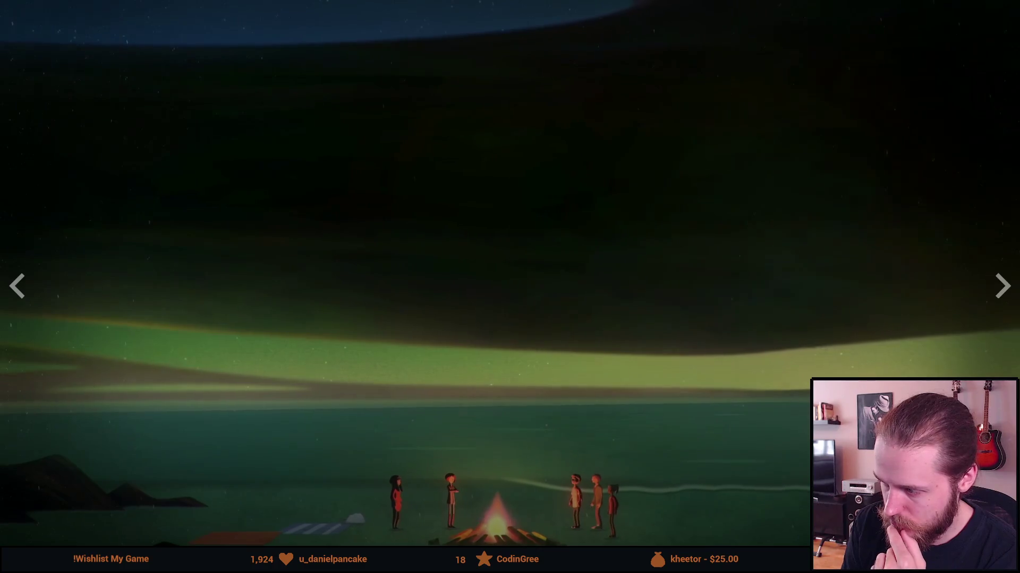
{"action": "left_click", "coordinate": [583, 391]}
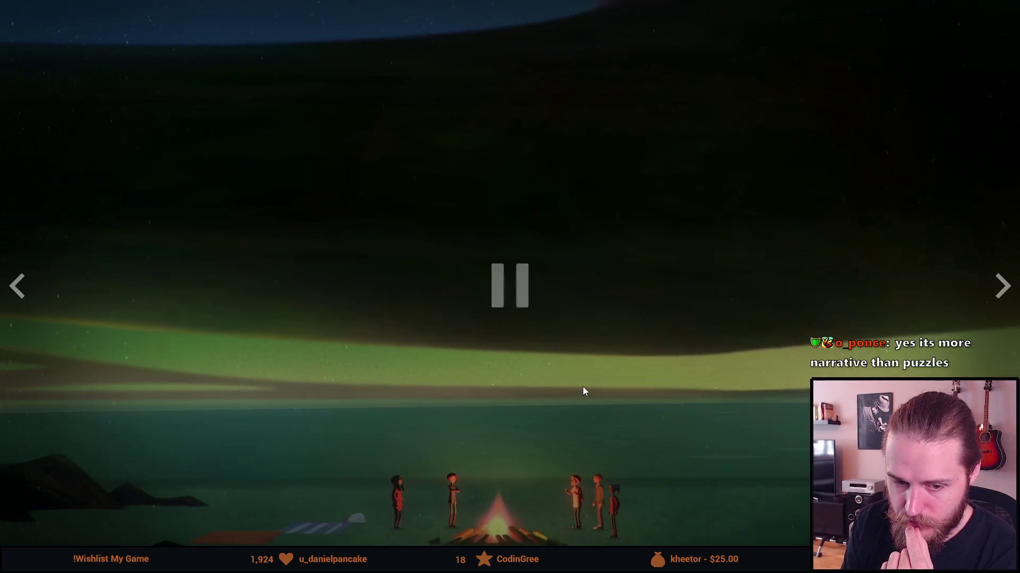
{"action": "key", "text": "Escape"}
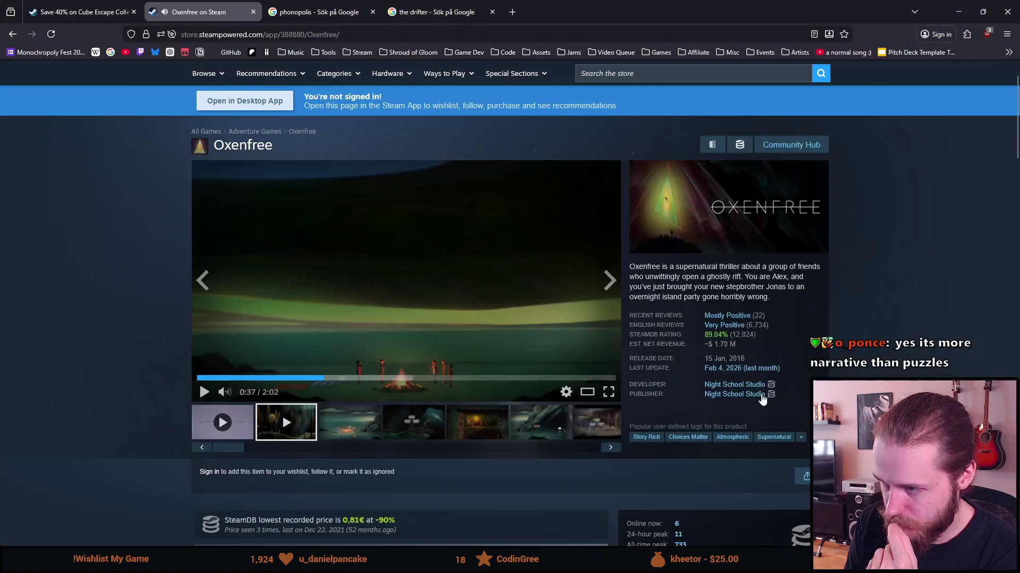
{"action": "scroll", "coordinate": [747, 390], "scroll_direction": "down", "scroll_amount": 1}
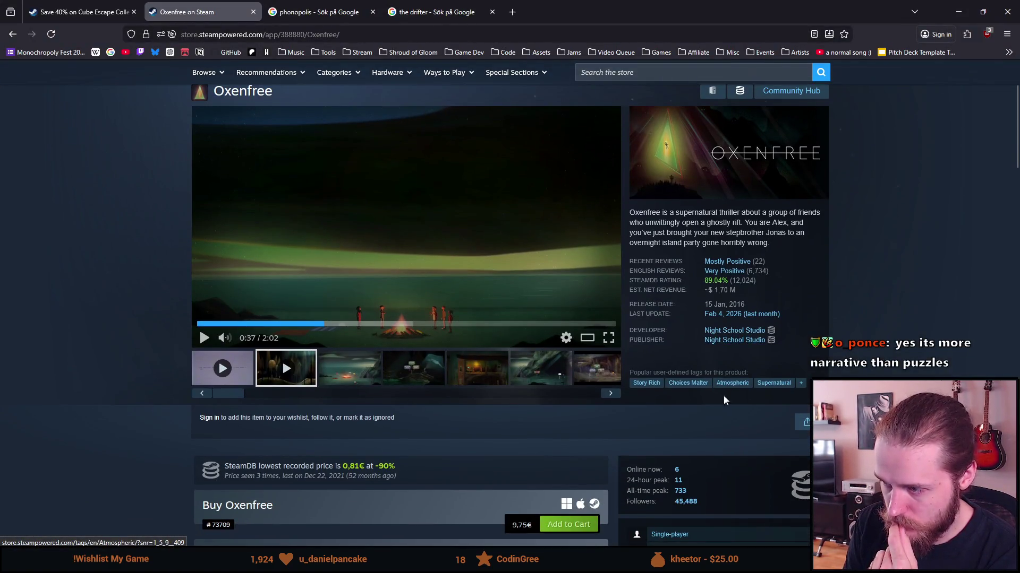
{"action": "left_click", "coordinate": [801, 384]}
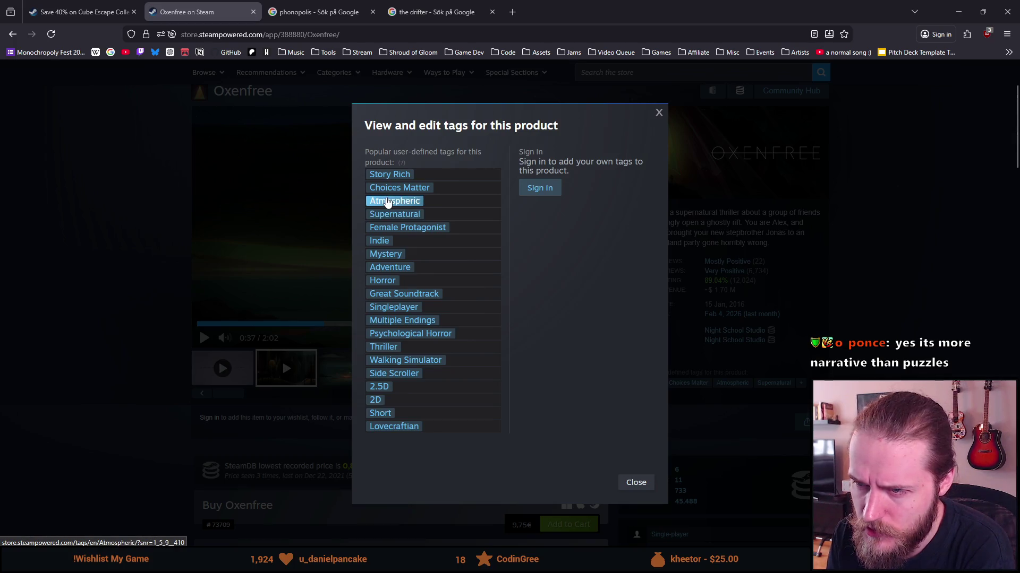
{"action": "left_click", "coordinate": [659, 113]}
{"action": "scroll", "coordinate": [200, 307], "scroll_direction": "down", "scroll_amount": 10}
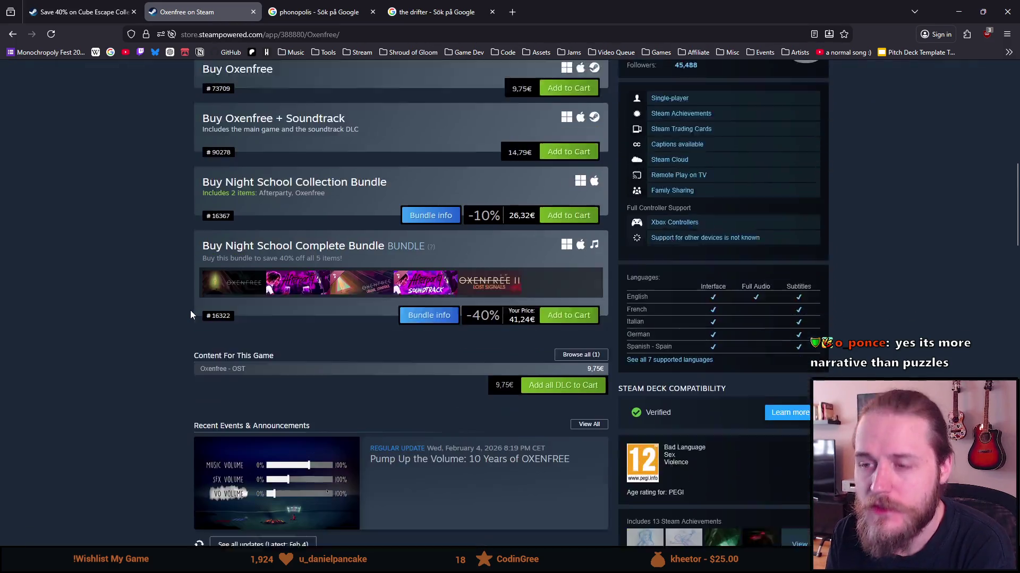
{"action": "scroll", "coordinate": [187, 319], "scroll_direction": "down", "scroll_amount": 15}
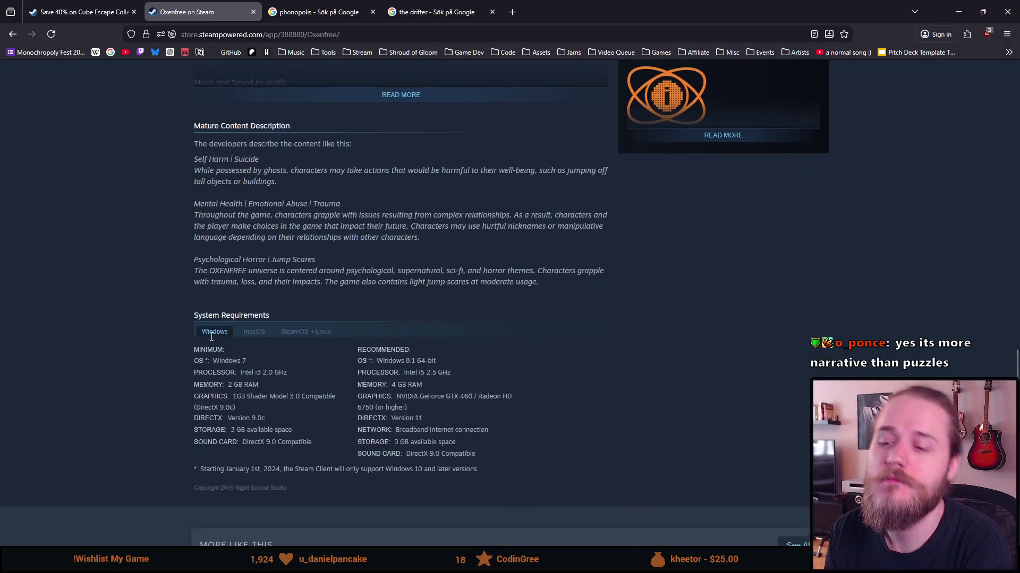
{"action": "scroll", "coordinate": [74, 355], "scroll_direction": "down", "scroll_amount": 8}
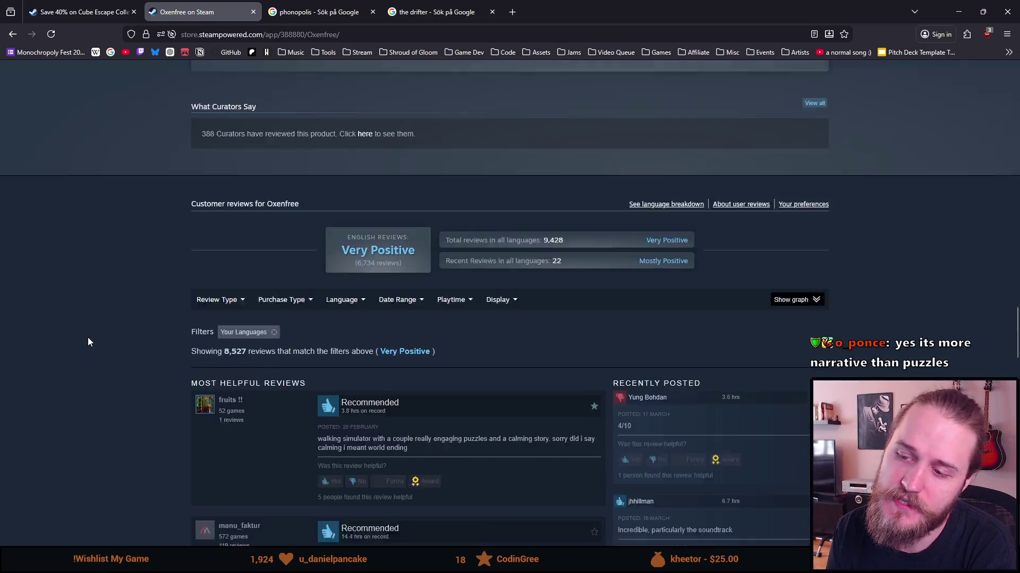
{"action": "scroll", "coordinate": [88, 342], "scroll_direction": "up", "scroll_amount": 10}
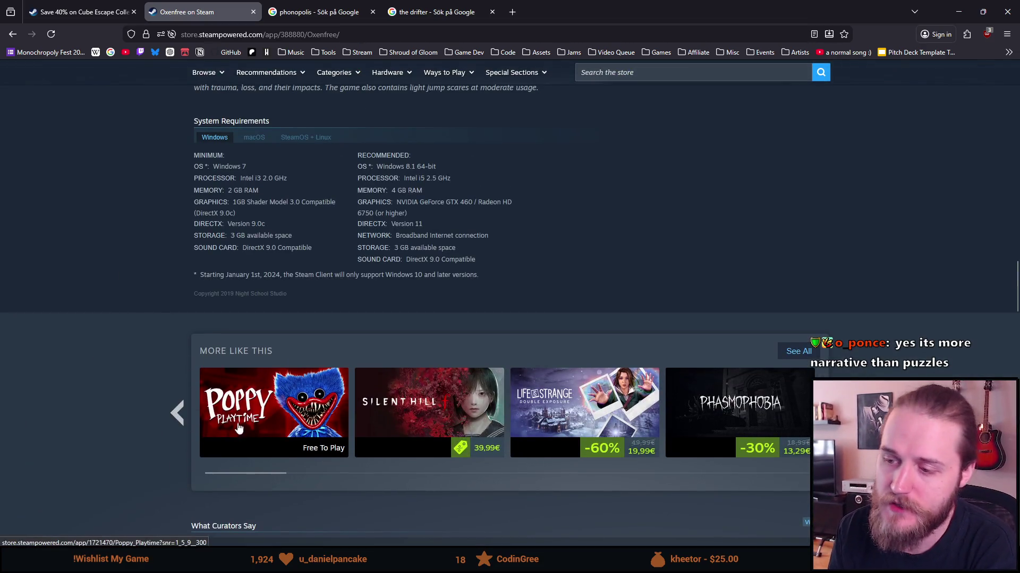
{"action": "scroll", "coordinate": [76, 439], "scroll_direction": "down", "scroll_amount": 2}
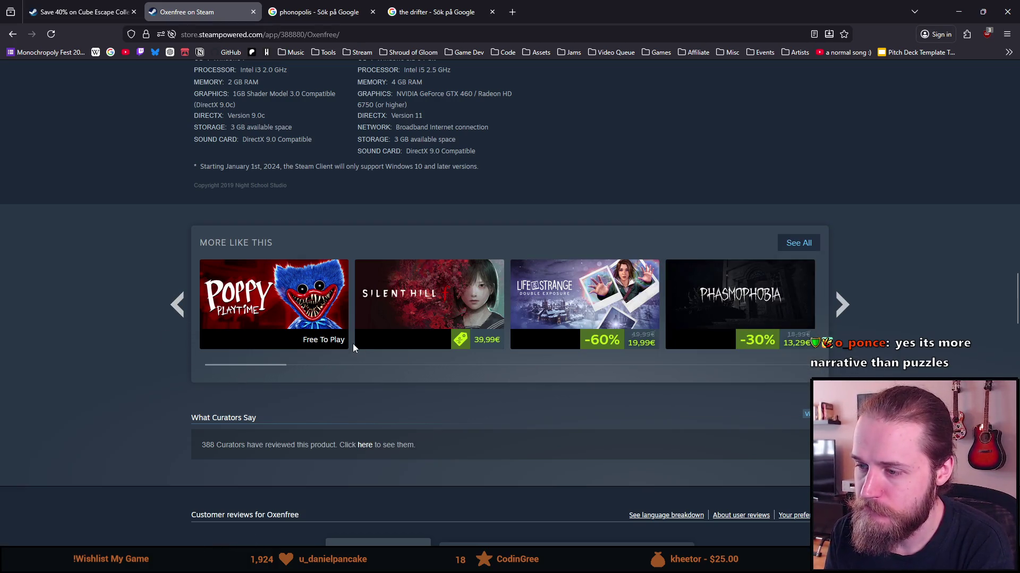
{"action": "scroll", "coordinate": [96, 398], "scroll_direction": "down", "scroll_amount": 15}
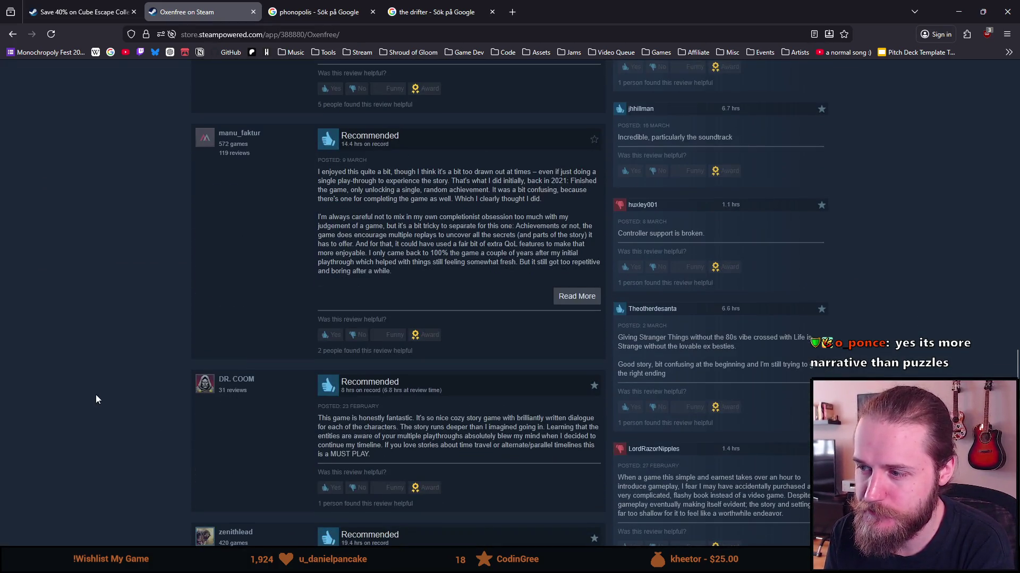
{"action": "scroll", "coordinate": [96, 399], "scroll_direction": "down", "scroll_amount": 5}
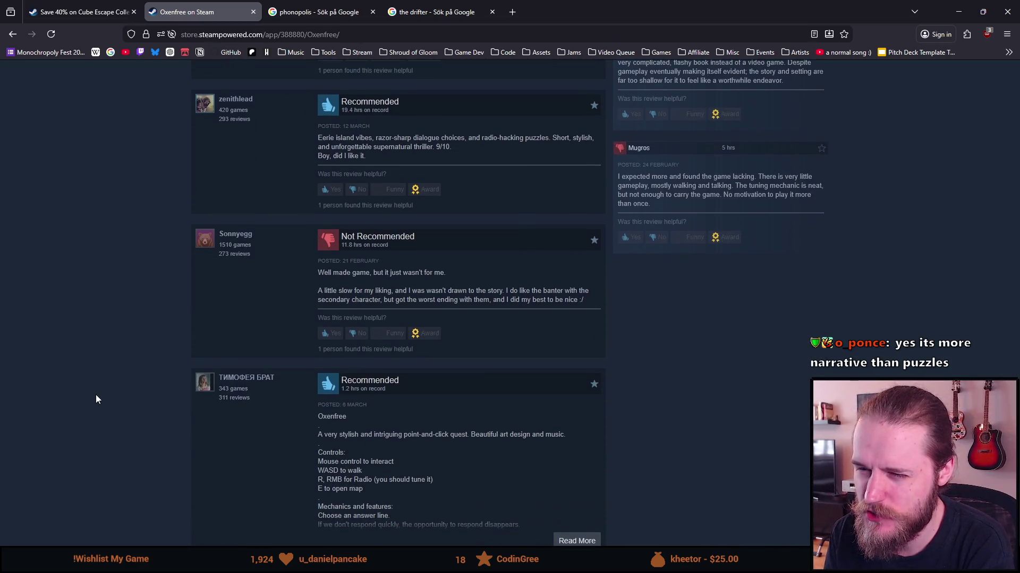
{"action": "scroll", "coordinate": [96, 399], "scroll_direction": "down", "scroll_amount": 12}
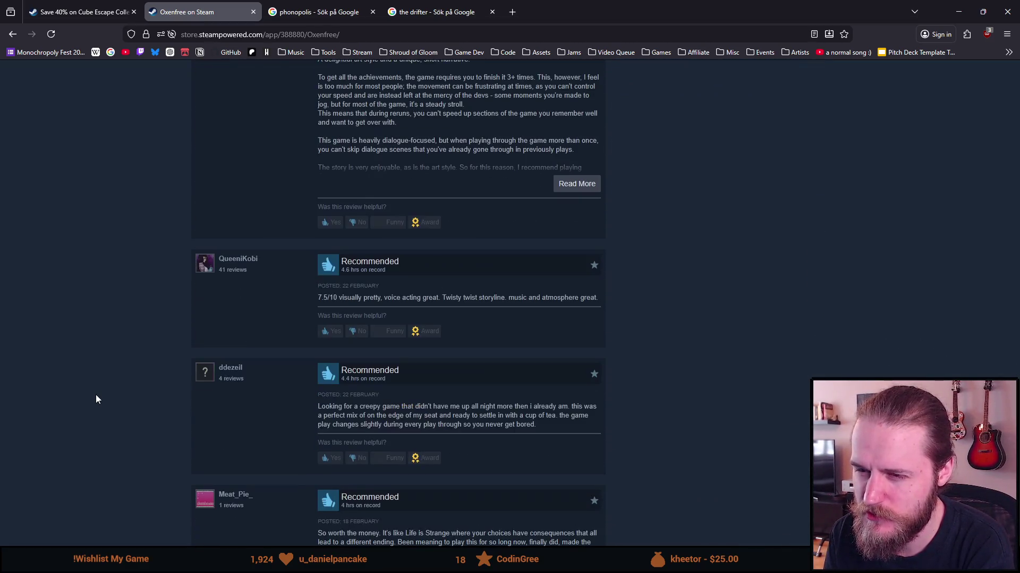
{"action": "scroll", "coordinate": [96, 400], "scroll_direction": "down", "scroll_amount": 4}
{"action": "scroll", "coordinate": [95, 399], "scroll_direction": "up", "scroll_amount": 20}
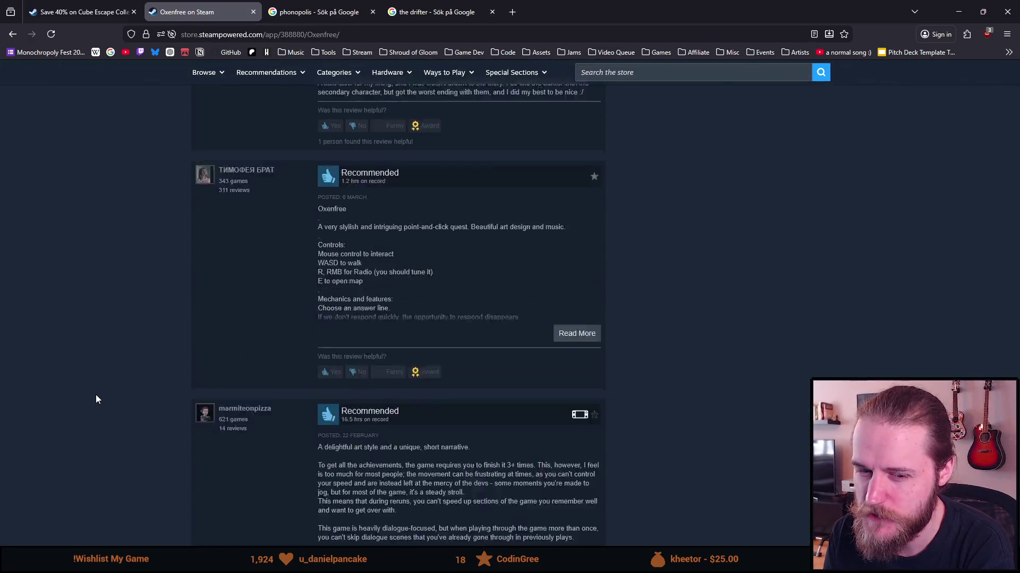
{"action": "scroll", "coordinate": [95, 399], "scroll_direction": "up", "scroll_amount": 20}
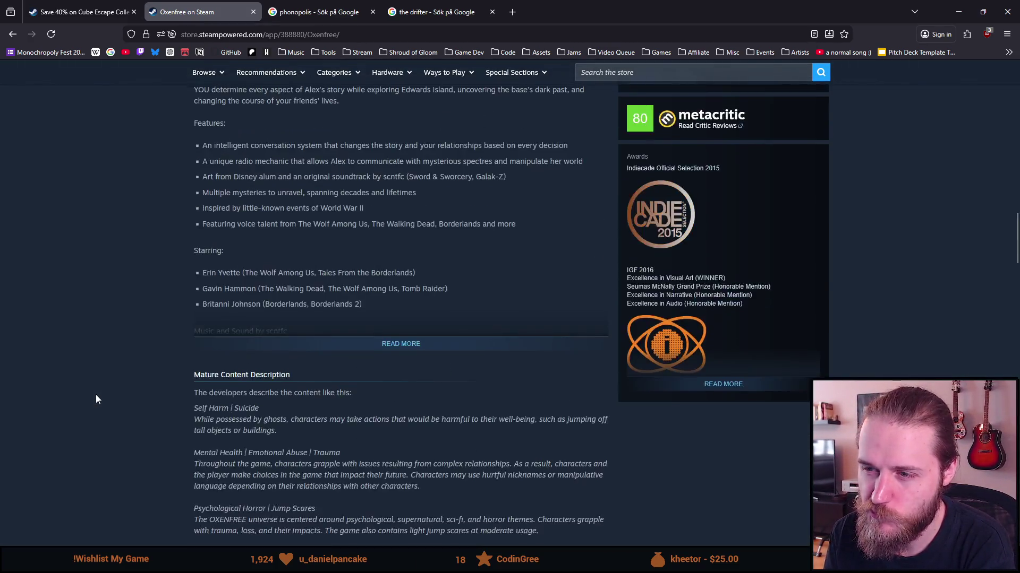
{"action": "scroll", "coordinate": [96, 399], "scroll_direction": "up", "scroll_amount": 10}
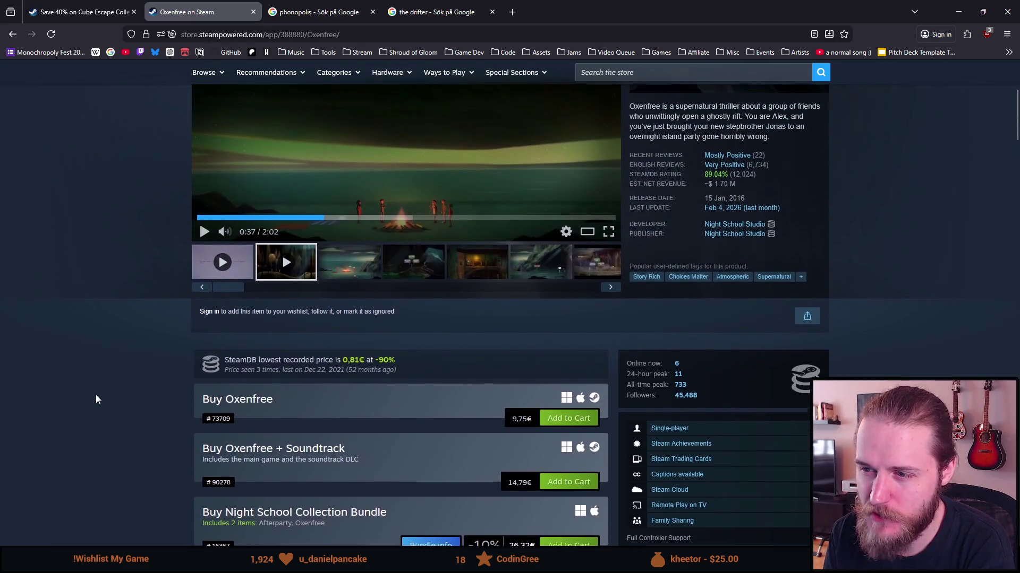
{"action": "scroll", "coordinate": [710, 387], "scroll_direction": "up", "scroll_amount": 3}
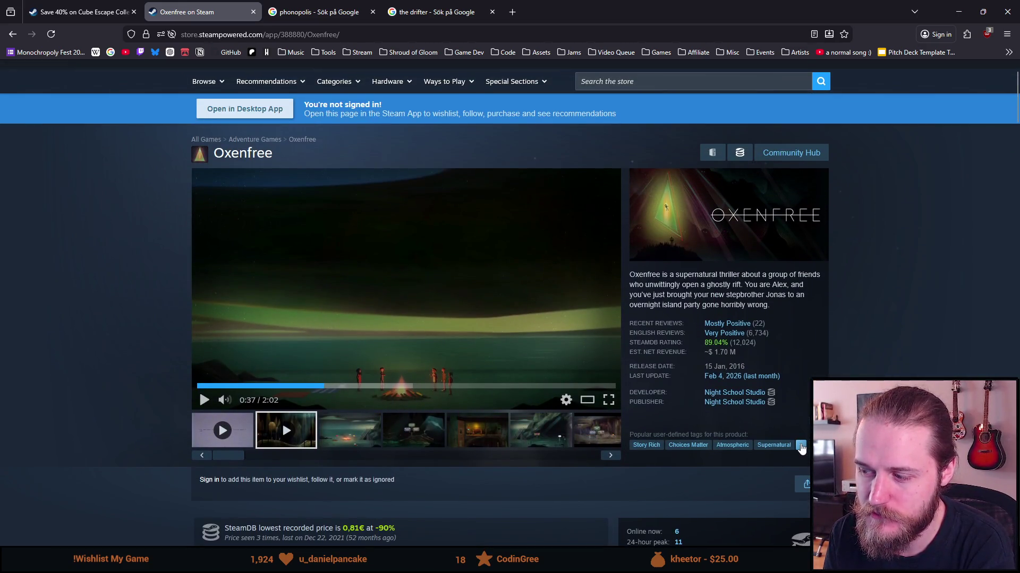
Step: Reopen Oxenfree's full tag list, then seek the trailer ahead to about 0:55
{"action": "left_click", "coordinate": [800, 445]}
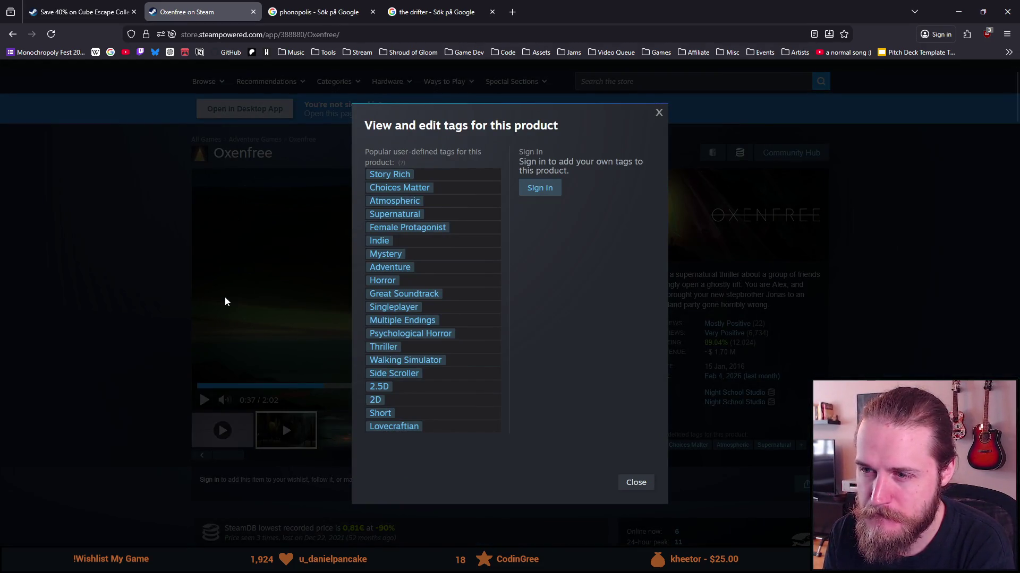
{"action": "left_click", "coordinate": [269, 343]}
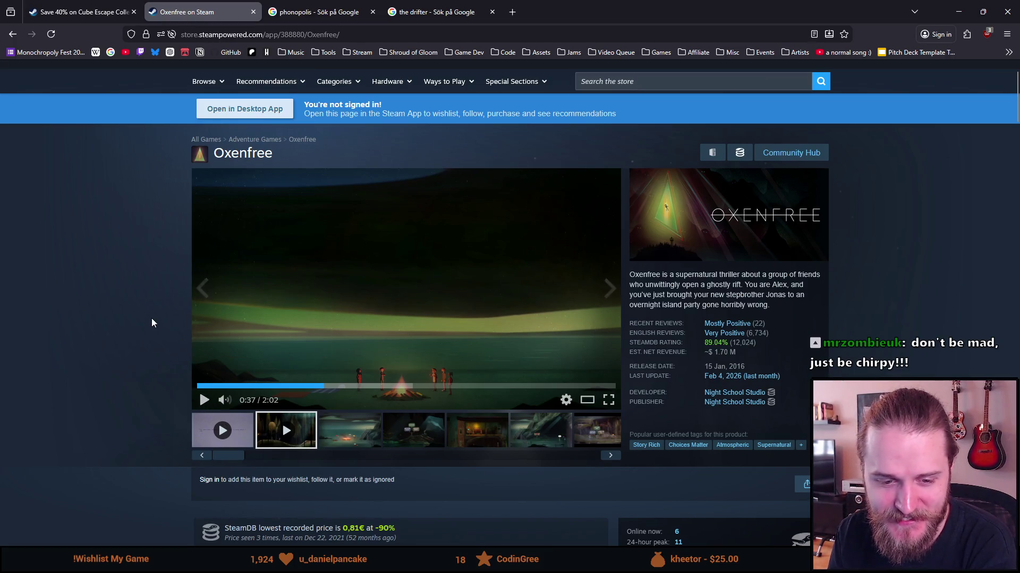
{"action": "left_click", "coordinate": [390, 386]}
Step: Move the trailer to 1:11, then browse screenshots through the lamplit street and boat images
{"action": "left_click_drag", "start_coordinate": [396, 387], "coordinate": [444, 387]}
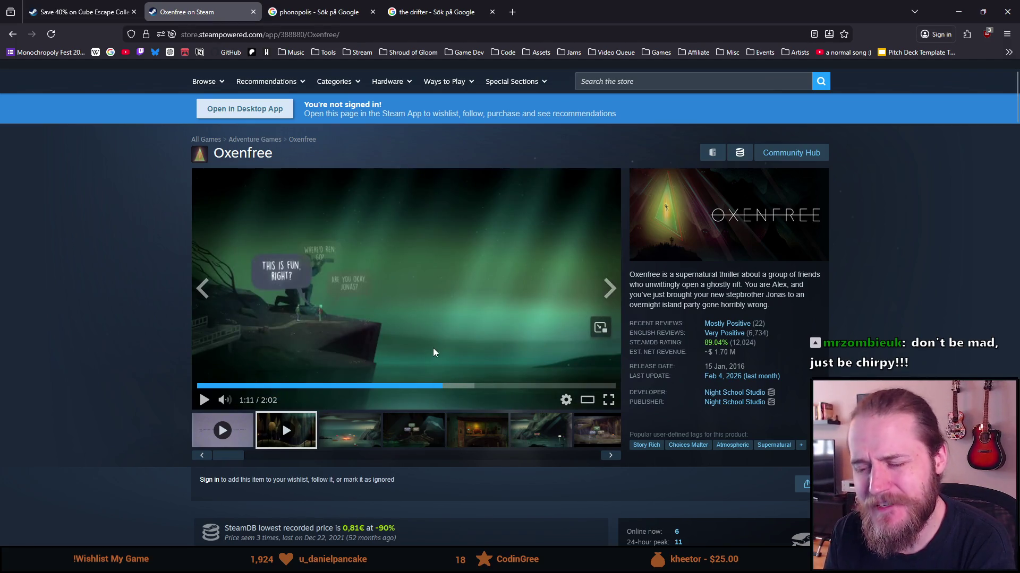
{"action": "left_click", "coordinate": [358, 440]}
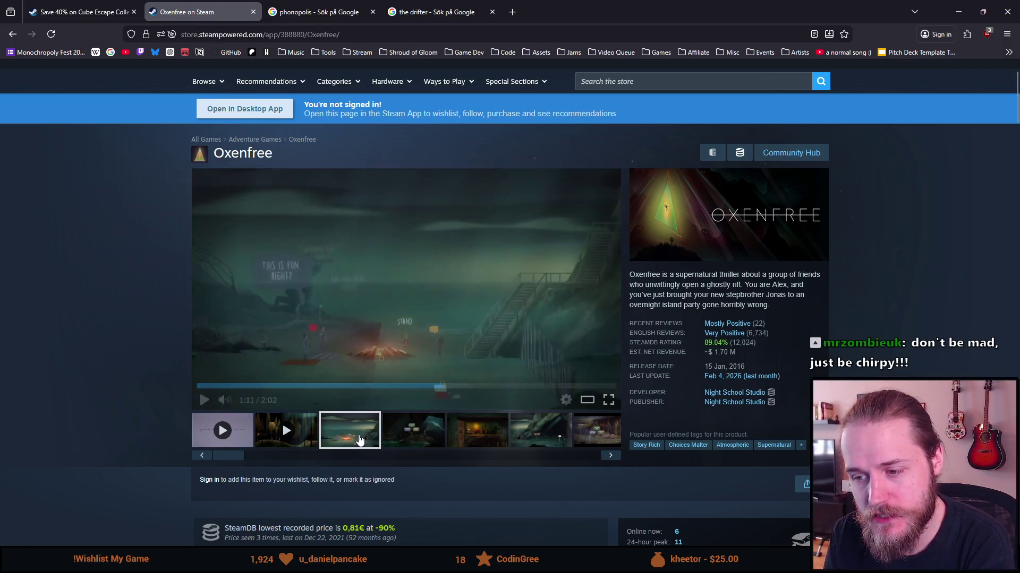
{"action": "left_click", "coordinate": [414, 441]}
{"action": "left_click", "coordinate": [466, 440]}
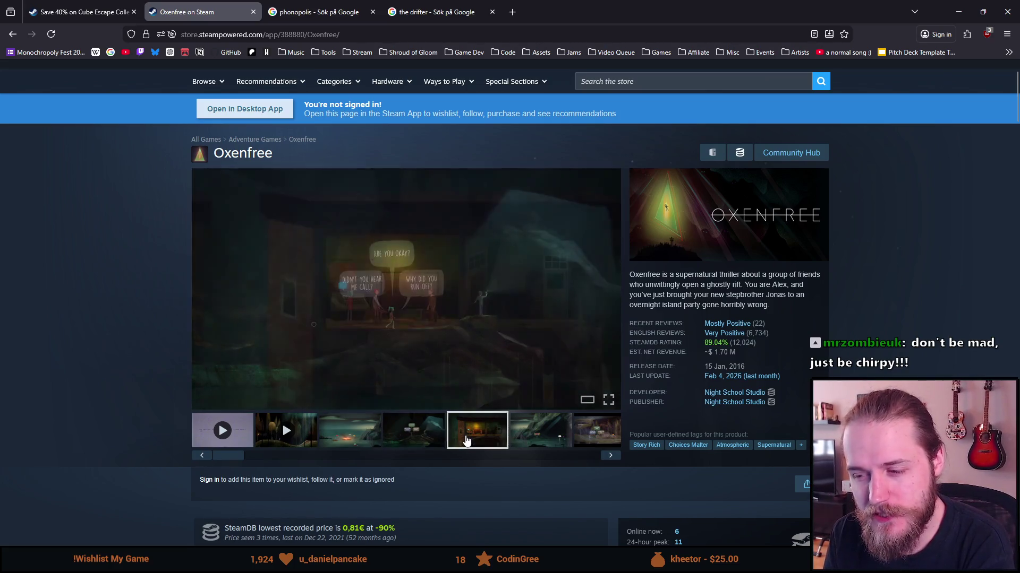
{"action": "left_click", "coordinate": [559, 442]}
{"action": "left_click", "coordinate": [608, 446]}
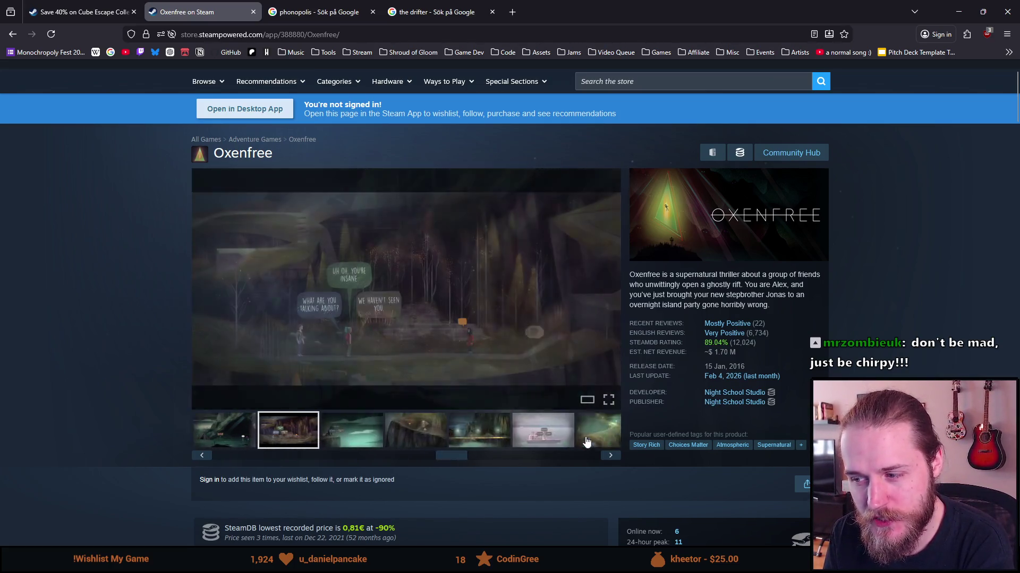
{"action": "left_click", "coordinate": [297, 431]}
{"action": "left_click", "coordinate": [308, 431]}
{"action": "left_click", "coordinate": [350, 432]}
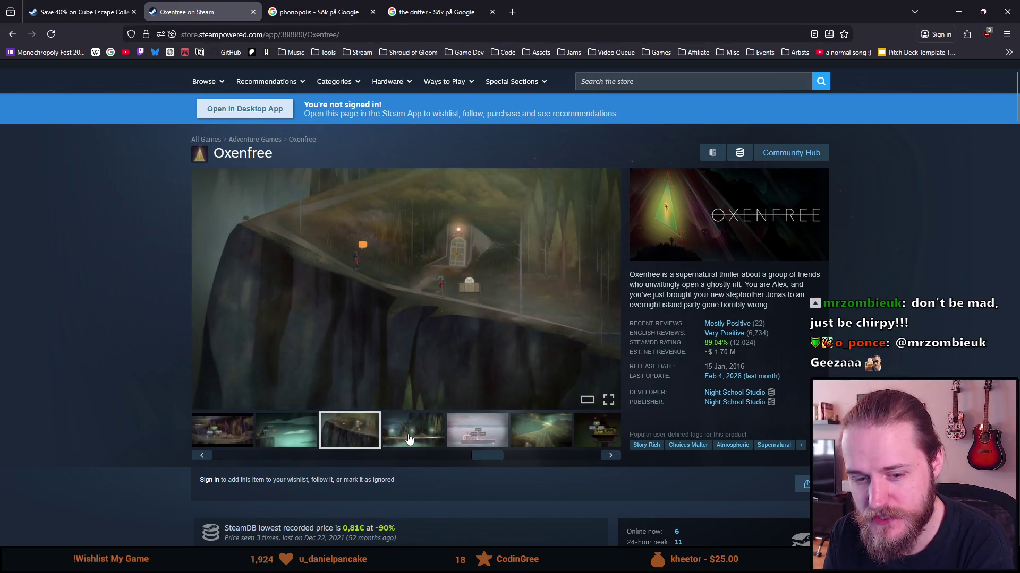
{"action": "left_click", "coordinate": [409, 439]}
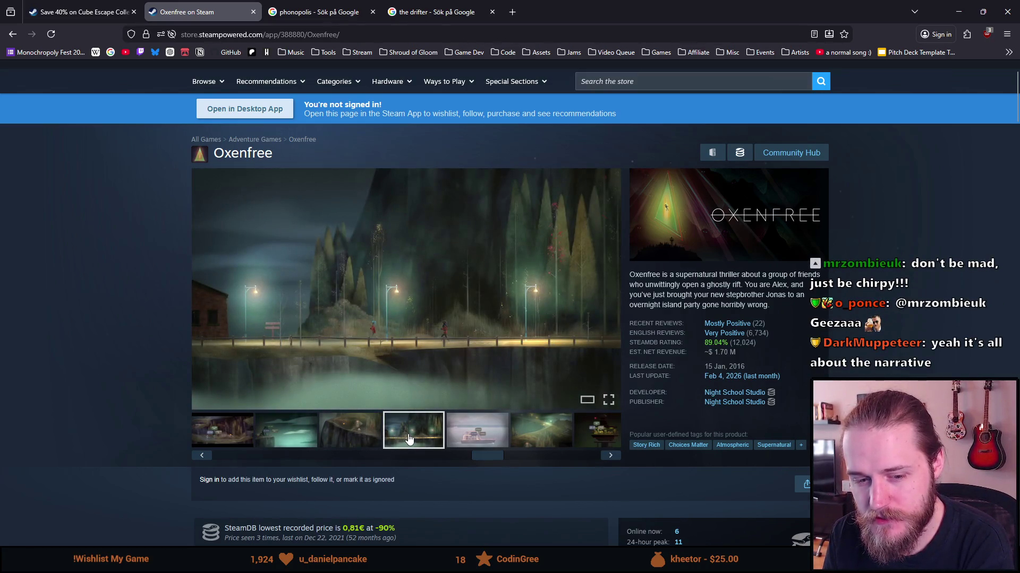
{"action": "left_click", "coordinate": [478, 441]}
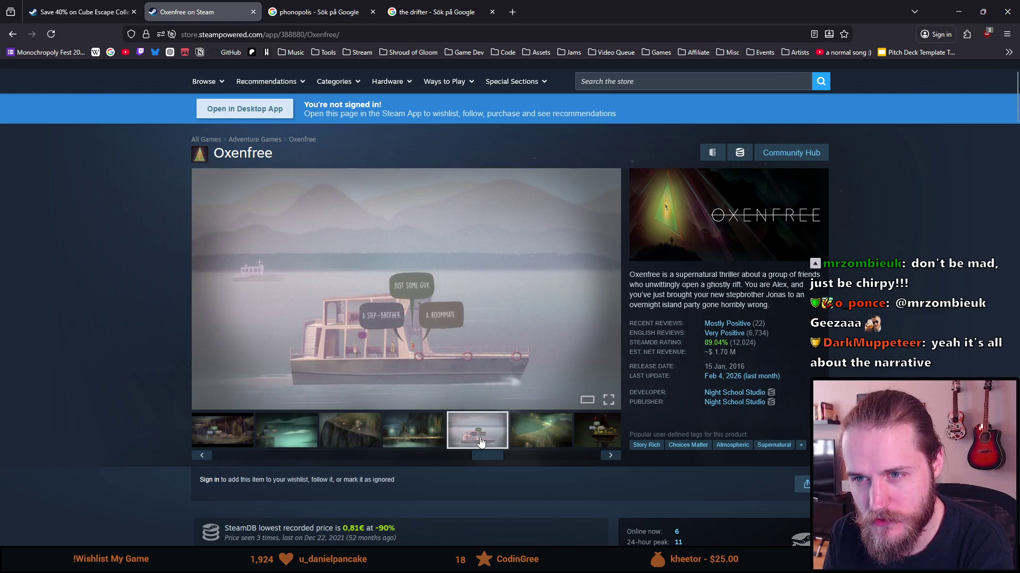
Step: Advance the gallery past the tower image, wrapping back to the trailer, then on to the cave scene
{"action": "left_click", "coordinate": [559, 430]}
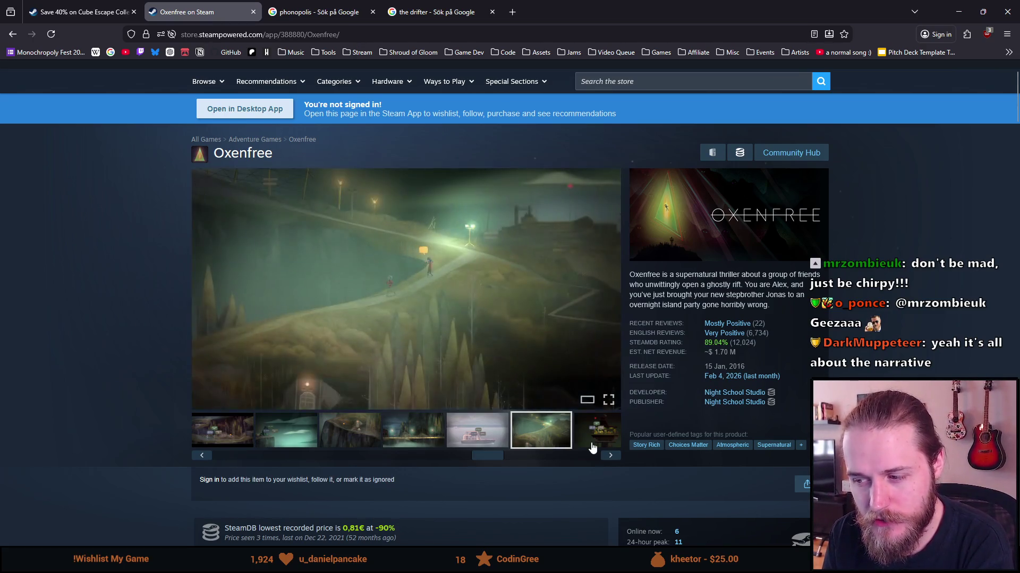
{"action": "left_click", "coordinate": [595, 443]}
{"action": "left_click", "coordinate": [540, 448]}
{"action": "left_click", "coordinate": [607, 455]}
{"action": "left_click", "coordinate": [607, 457]}
{"action": "left_click", "coordinate": [607, 458]}
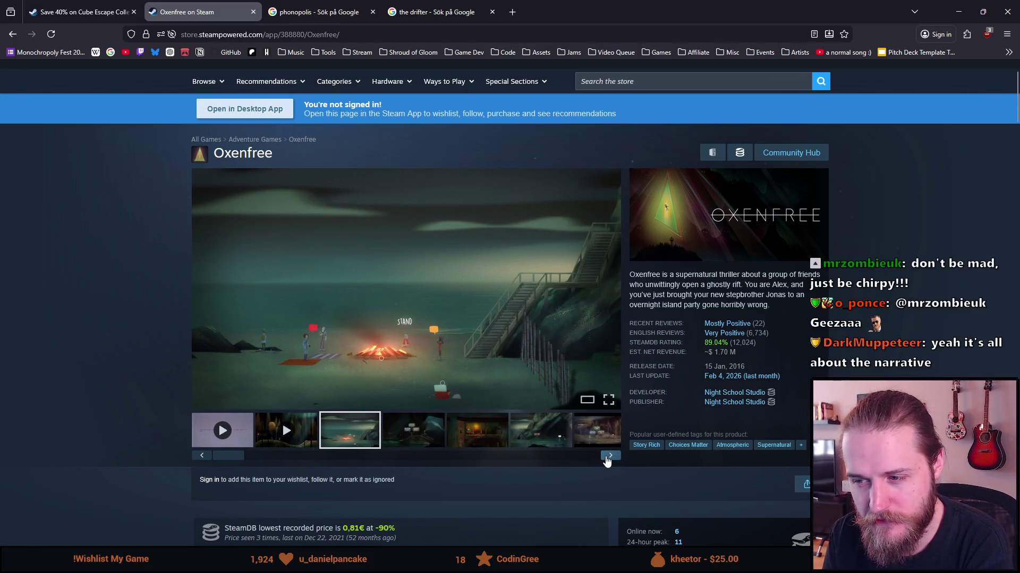
{"action": "left_click", "coordinate": [607, 460]}
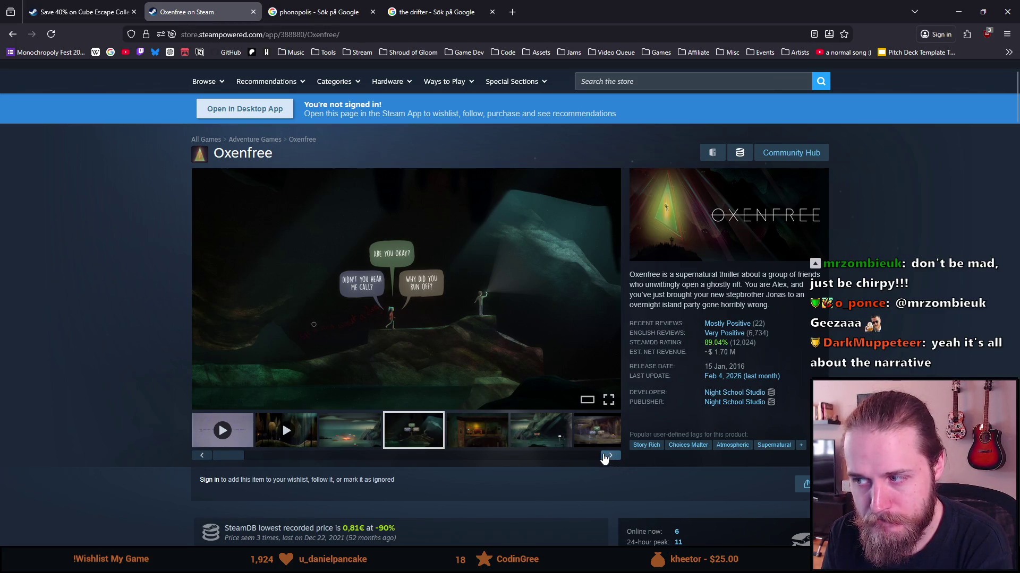
{"action": "mouse_move", "coordinate": [412, 363]}
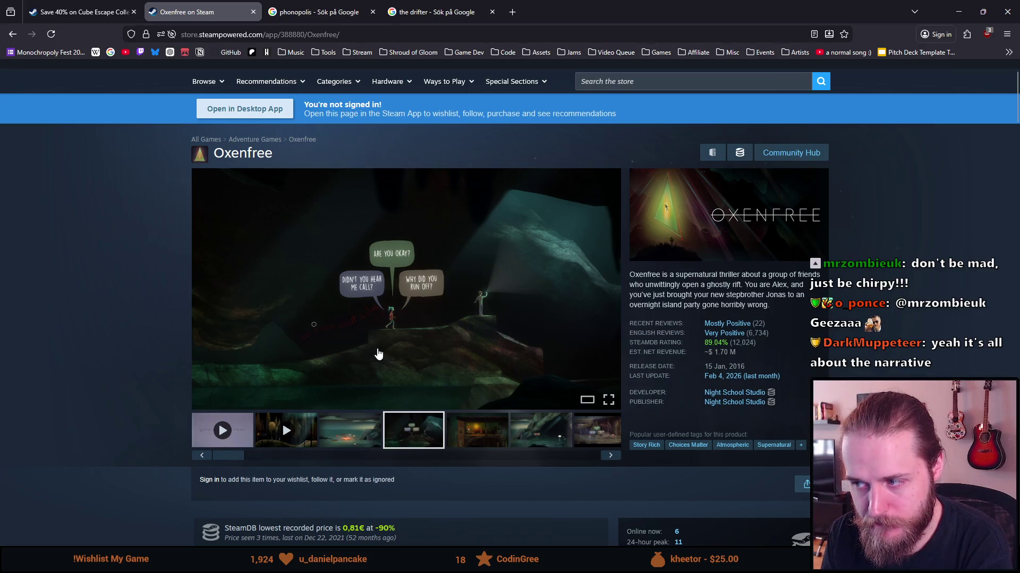
{"action": "scroll", "coordinate": [378, 355], "scroll_direction": "down", "scroll_amount": 5}
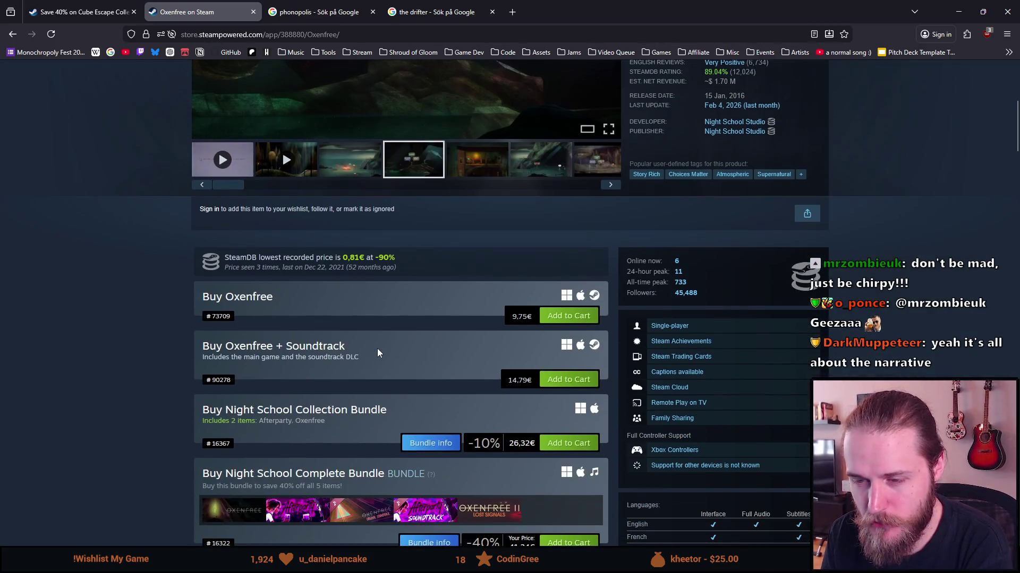
{"action": "scroll", "coordinate": [378, 355], "scroll_direction": "up", "scroll_amount": 6}
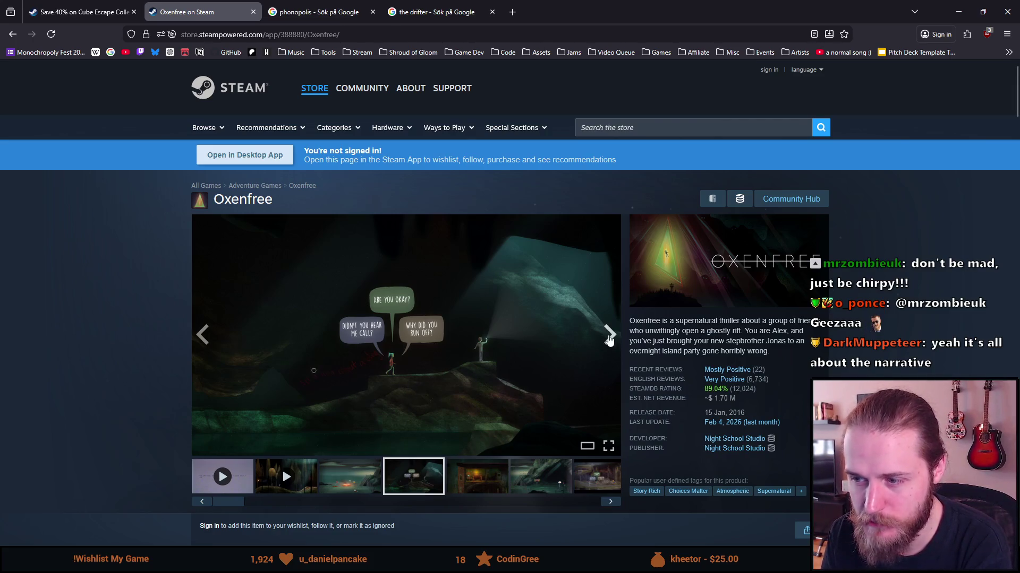
Step: Skip ahead through more screenshots to the misty hillside path with lamps
{"action": "left_click", "coordinate": [611, 336]}
{"action": "left_click", "coordinate": [610, 337]}
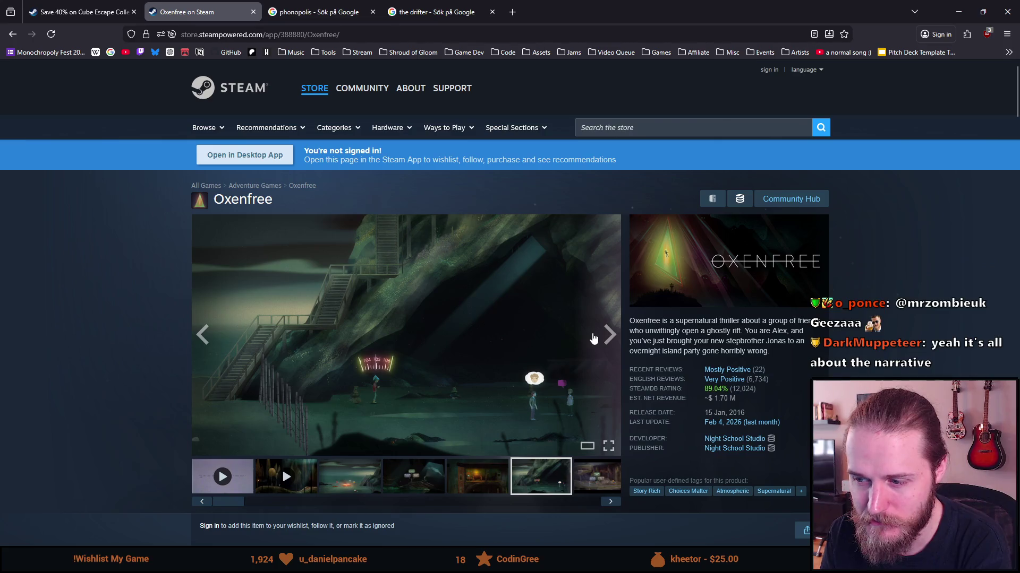
{"action": "left_click", "coordinate": [609, 345]}
{"action": "left_click", "coordinate": [609, 343]}
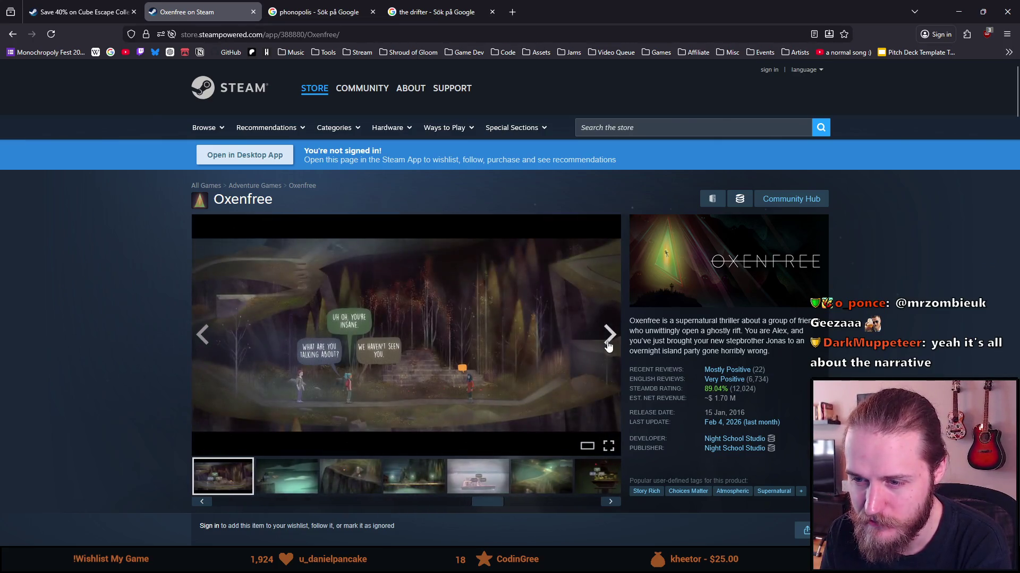
{"action": "left_click", "coordinate": [607, 341]}
{"action": "left_click", "coordinate": [607, 341]}
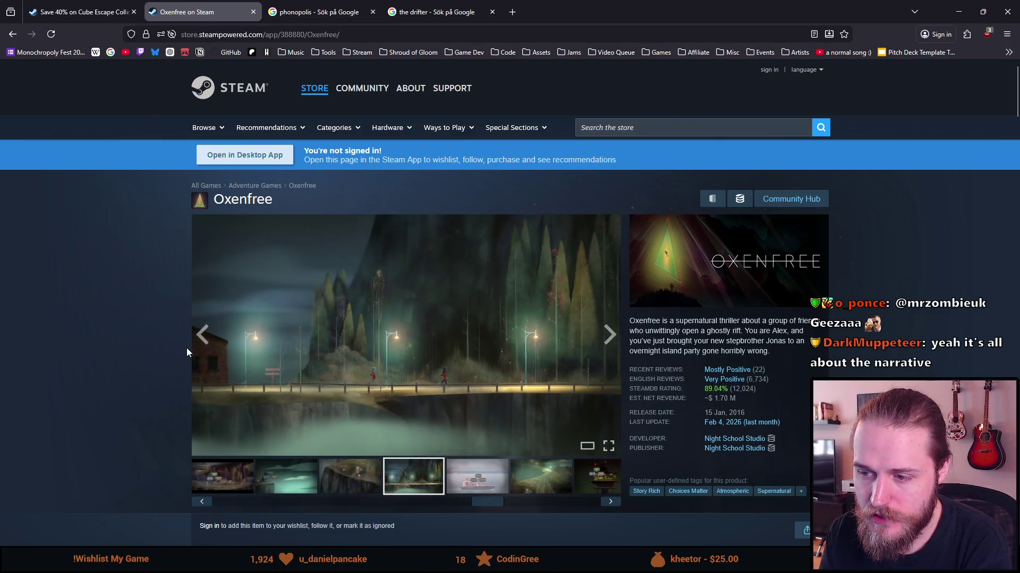
{"action": "scroll", "coordinate": [184, 255], "scroll_direction": "down", "scroll_amount": 2}
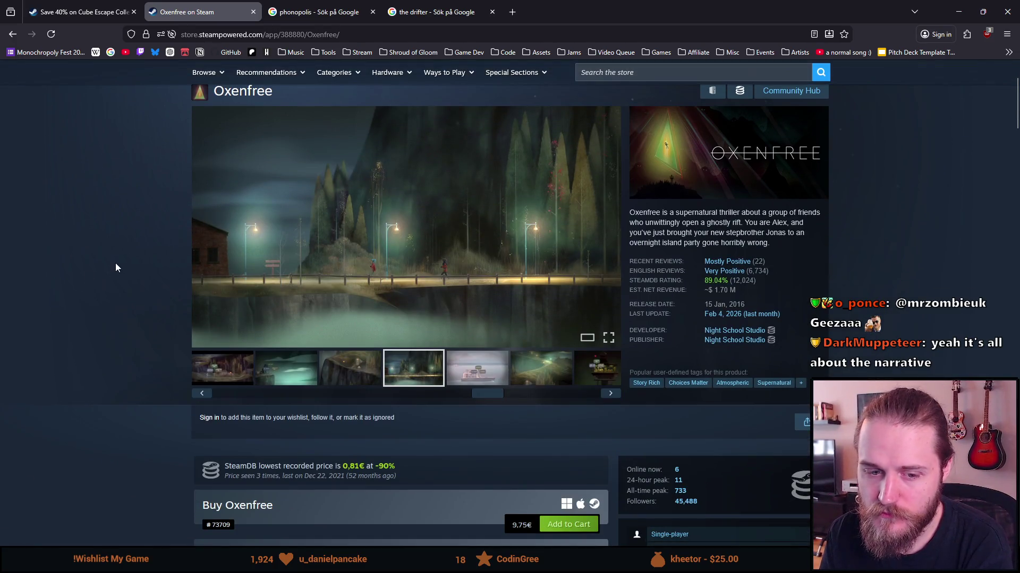
{"action": "scroll", "coordinate": [115, 263], "scroll_direction": "up", "scroll_amount": 2}
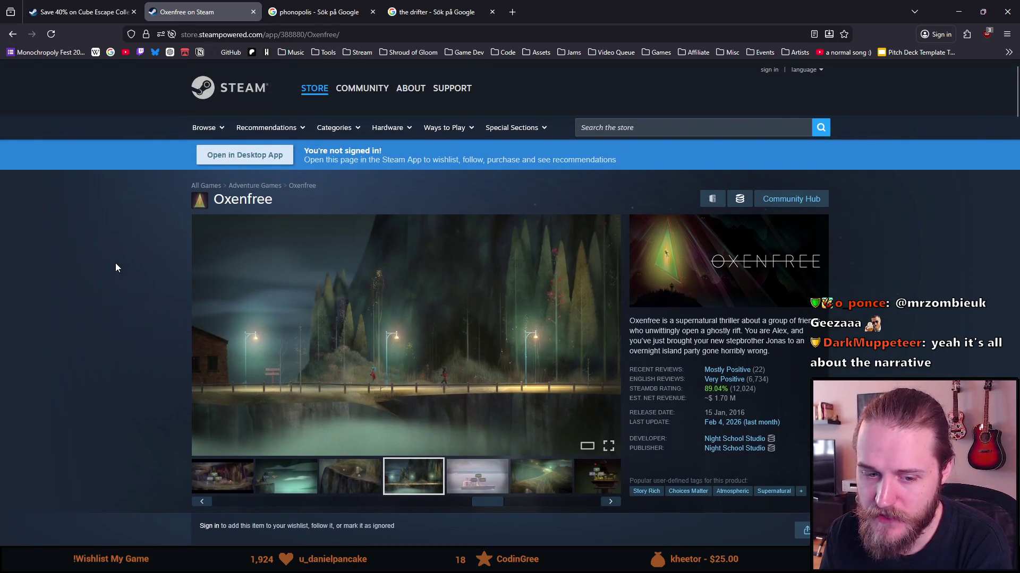
{"action": "scroll", "coordinate": [116, 263], "scroll_direction": "down", "scroll_amount": 6}
{"action": "scroll", "coordinate": [116, 263], "scroll_direction": "up", "scroll_amount": 6}
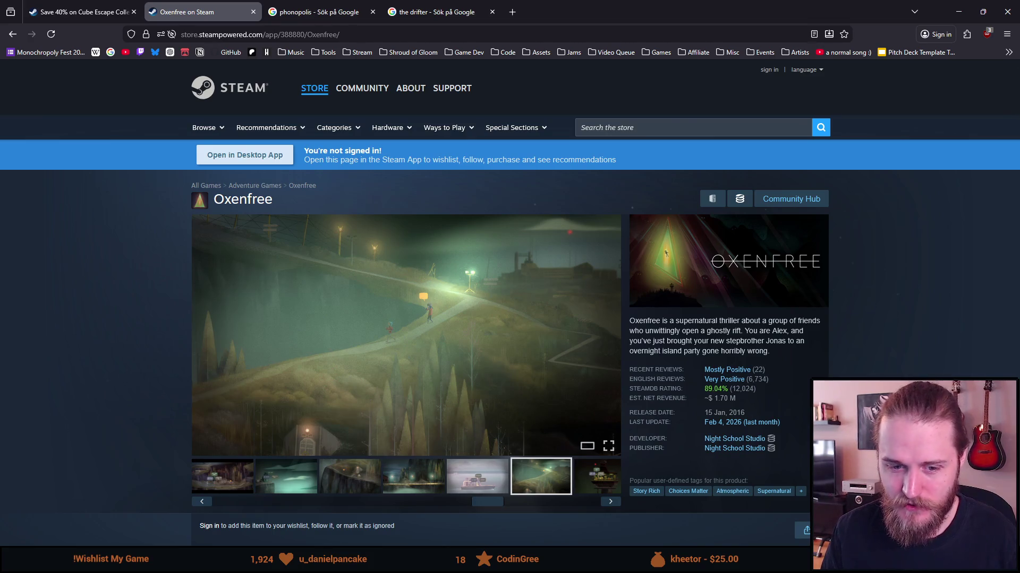
Step: Scroll to the Mature Content notes and highlight the Self Harm and Psychological Horror warnings
{"action": "scroll", "coordinate": [141, 361], "scroll_direction": "down", "scroll_amount": 15}
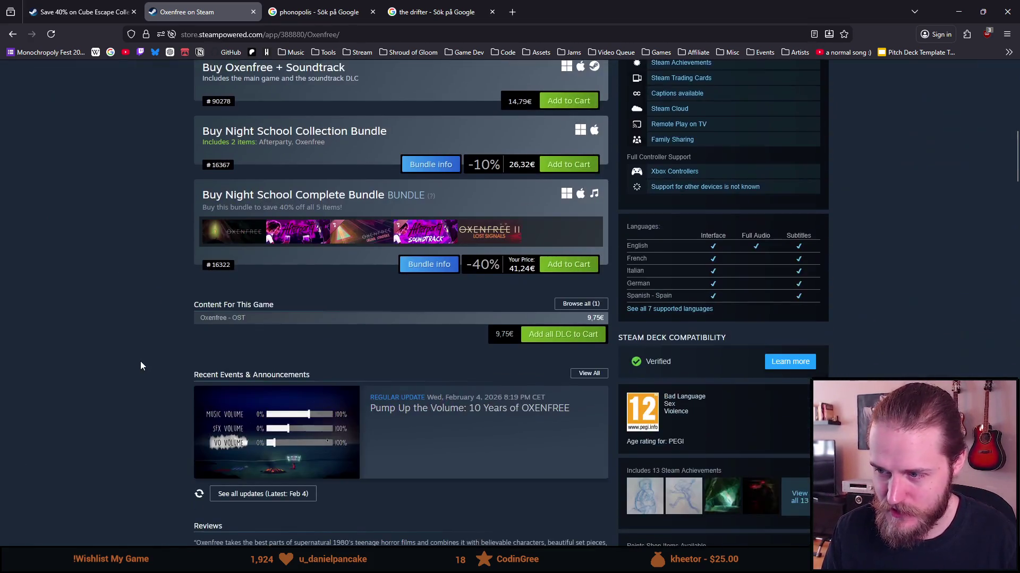
{"action": "scroll", "coordinate": [140, 365], "scroll_direction": "down", "scroll_amount": 10}
{"action": "scroll", "coordinate": [145, 390], "scroll_direction": "up", "scroll_amount": 20}
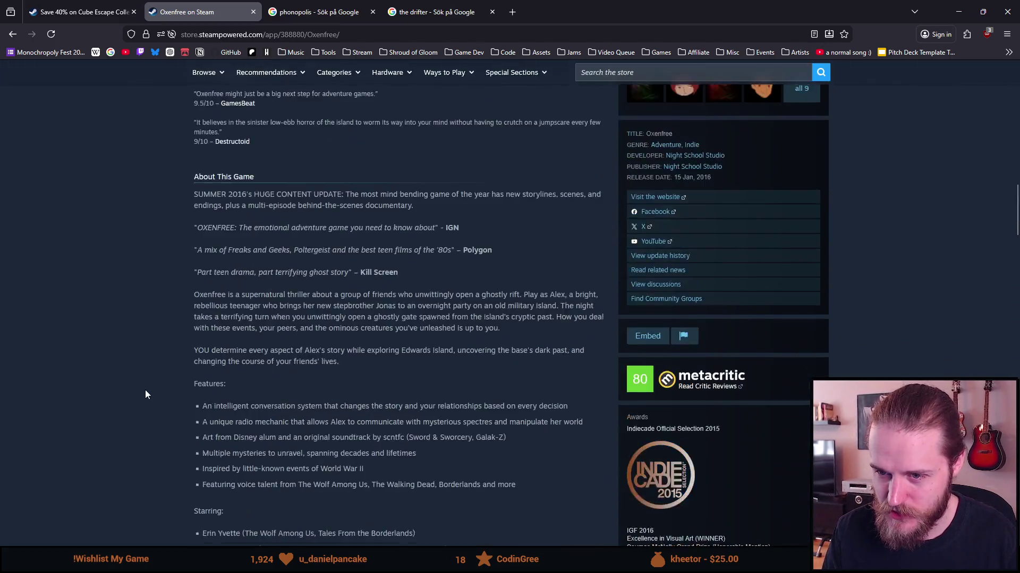
{"action": "scroll", "coordinate": [148, 388], "scroll_direction": "down", "scroll_amount": 15}
{"action": "scroll", "coordinate": [151, 384], "scroll_direction": "up", "scroll_amount": 4}
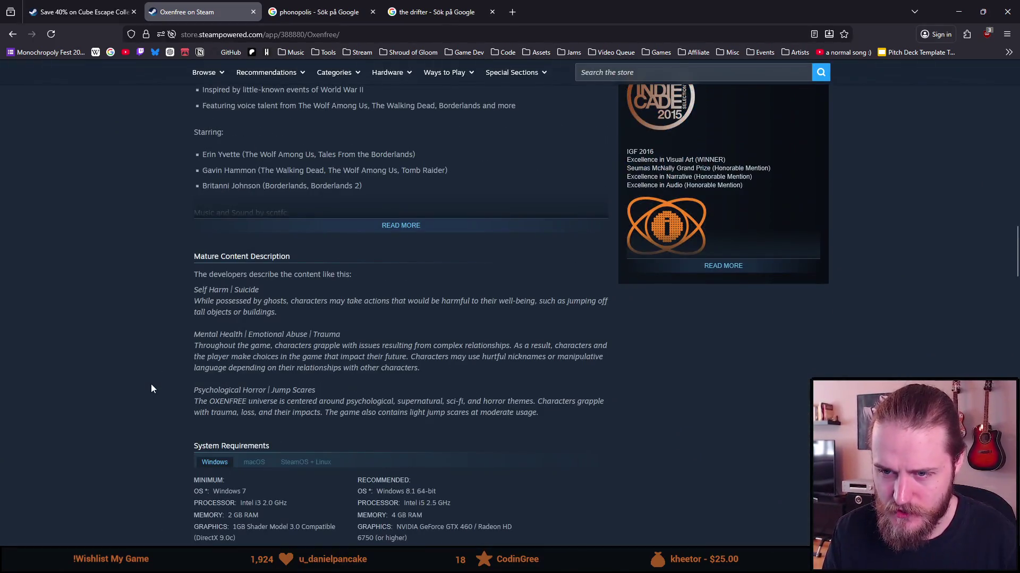
{"action": "left_click_drag", "start_coordinate": [197, 300], "coordinate": [535, 305]}
{"action": "left_click", "coordinate": [535, 305]}
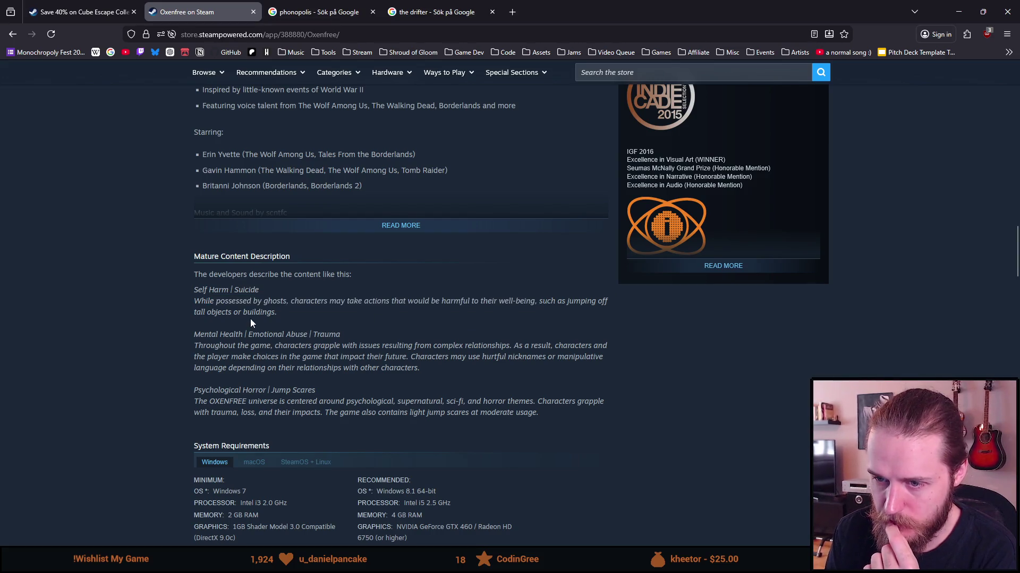
{"action": "scroll", "coordinate": [250, 319], "scroll_direction": "down", "scroll_amount": 1}
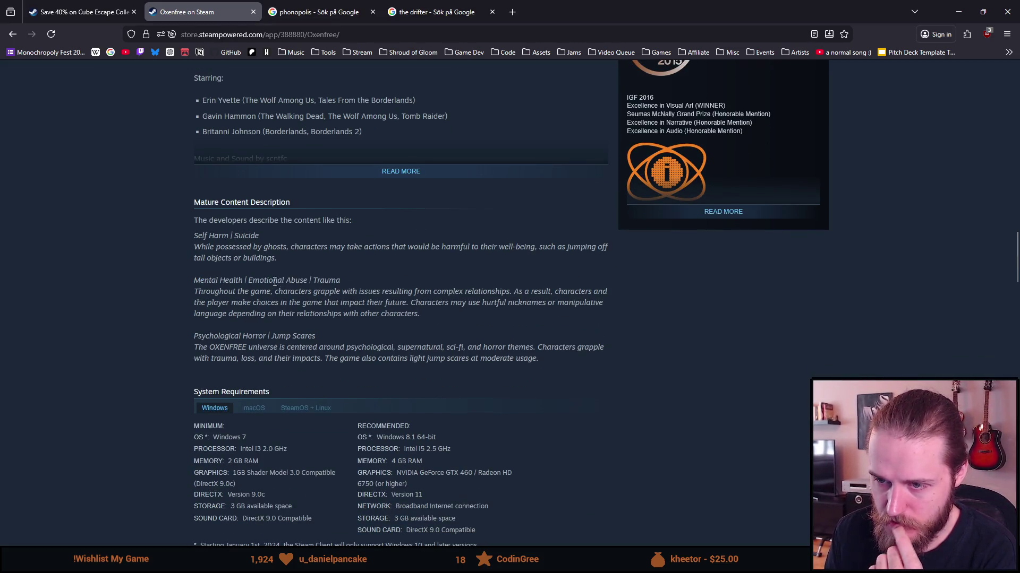
{"action": "left_click_drag", "start_coordinate": [224, 333], "coordinate": [272, 347]}
{"action": "left_click", "coordinate": [346, 333]}
{"action": "mouse_move", "coordinate": [597, 360]}
{"action": "left_mouse_down"}
{"action": "mouse_move", "coordinate": [212, 202]}
{"action": "mouse_move", "coordinate": [189, 218]}
{"action": "left_mouse_up"}
Step: Scroll back through the Oxenfree description and close its tab, returning to the phonopolis results
{"action": "scroll", "coordinate": [123, 369], "scroll_direction": "up", "scroll_amount": 4}
{"action": "scroll", "coordinate": [123, 370], "scroll_direction": "up", "scroll_amount": 15}
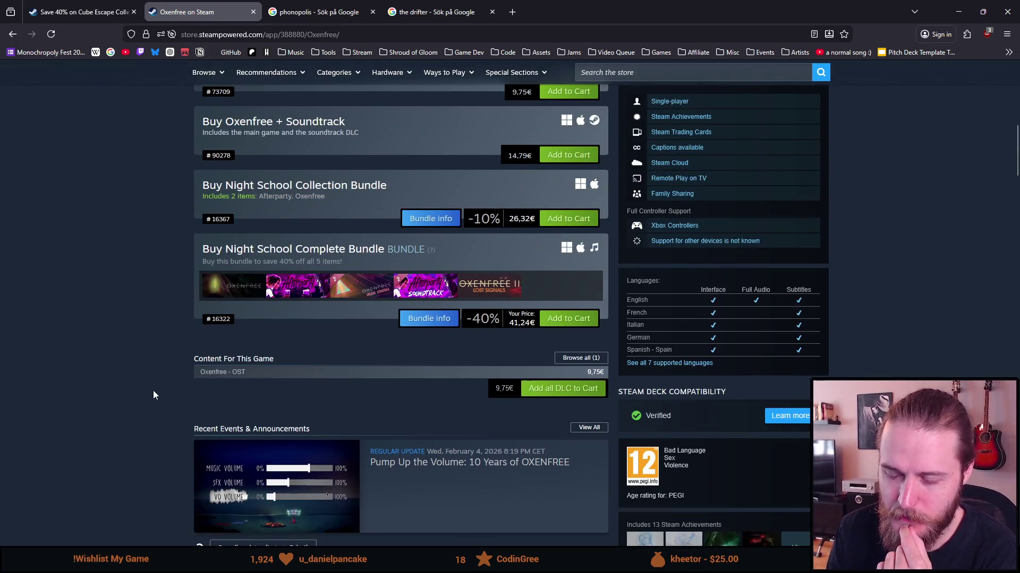
{"action": "scroll", "coordinate": [136, 333], "scroll_direction": "up", "scroll_amount": 10}
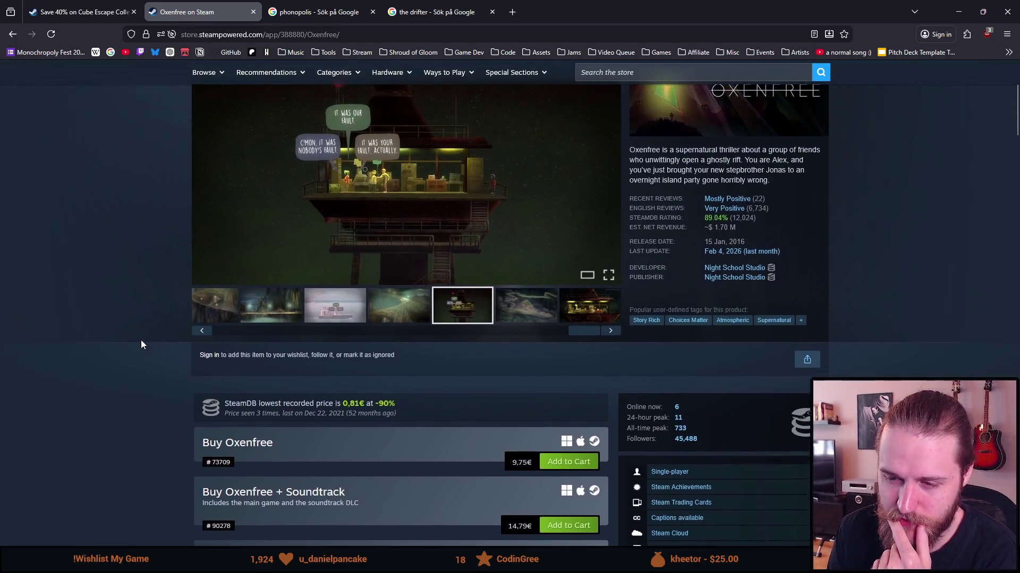
{"action": "scroll", "coordinate": [135, 344], "scroll_direction": "up", "scroll_amount": 1}
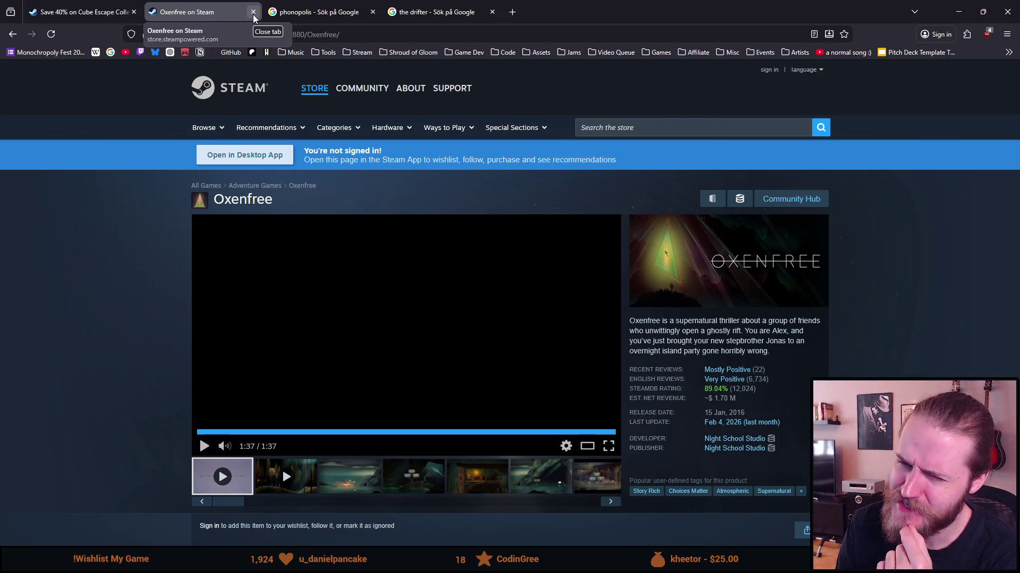
{"action": "scroll", "coordinate": [94, 305], "scroll_direction": "down", "scroll_amount": 15}
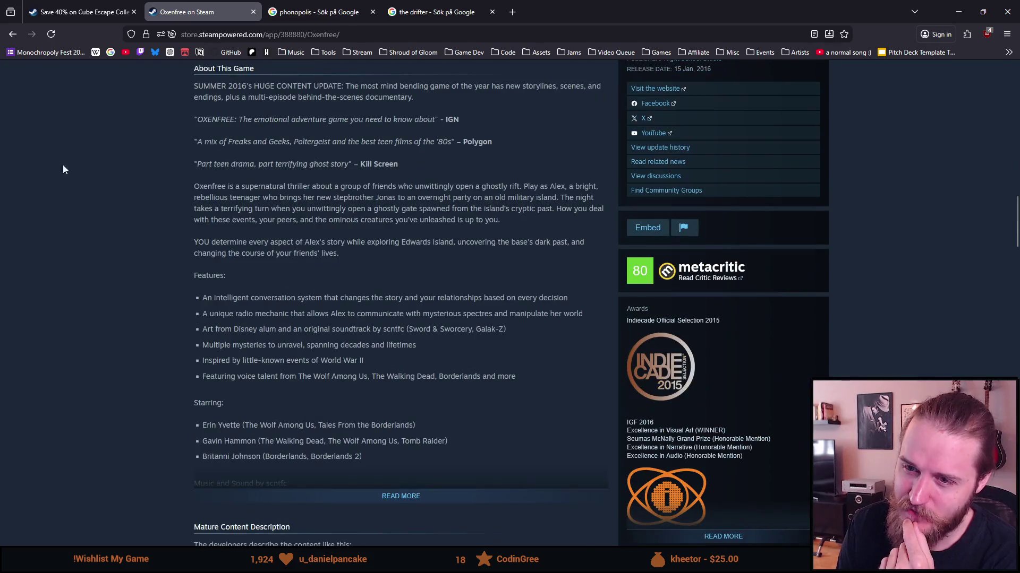
{"action": "scroll", "coordinate": [174, 350], "scroll_direction": "down", "scroll_amount": 3}
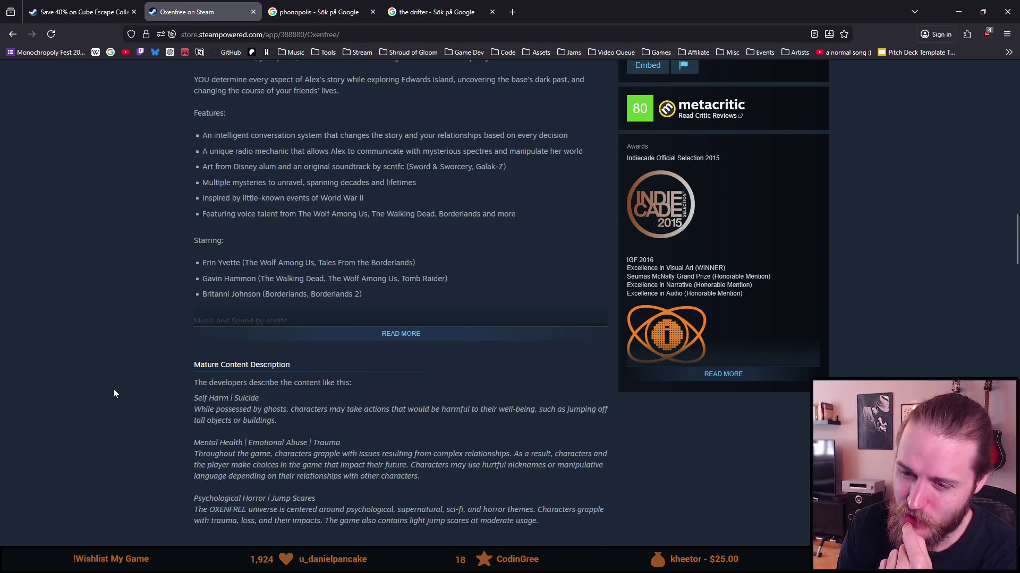
{"action": "scroll", "coordinate": [132, 377], "scroll_direction": "up", "scroll_amount": 18}
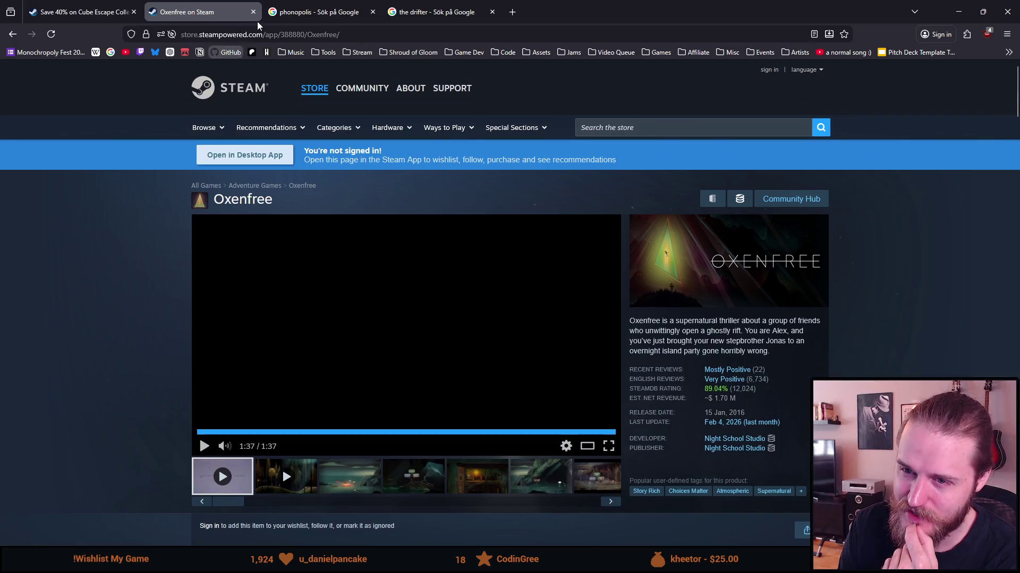
{"action": "left_click", "coordinate": [252, 17]}
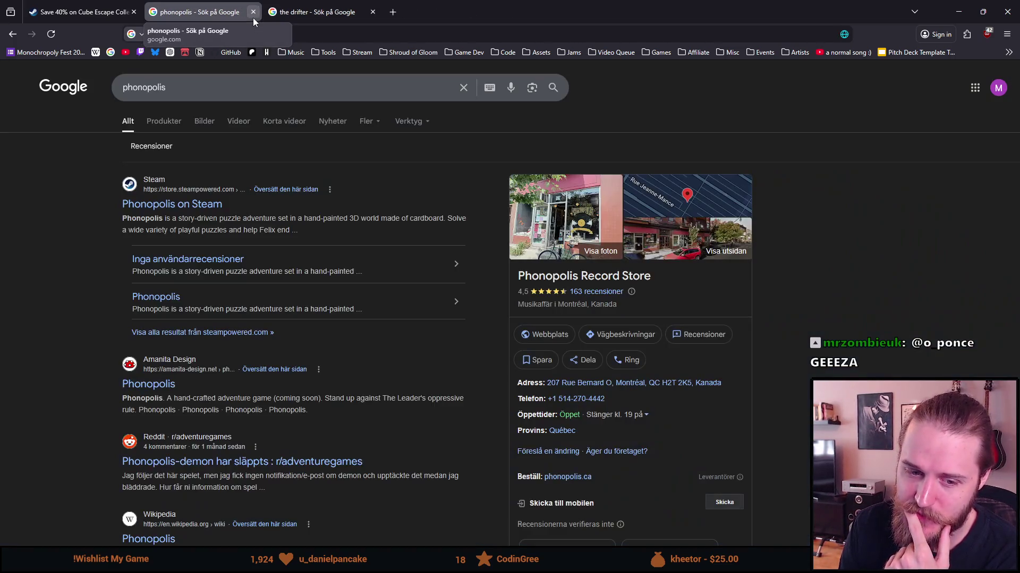
Step: Open the 'Phonopolis on Steam' result at the top of the Google search
{"action": "left_click", "coordinate": [192, 205]}
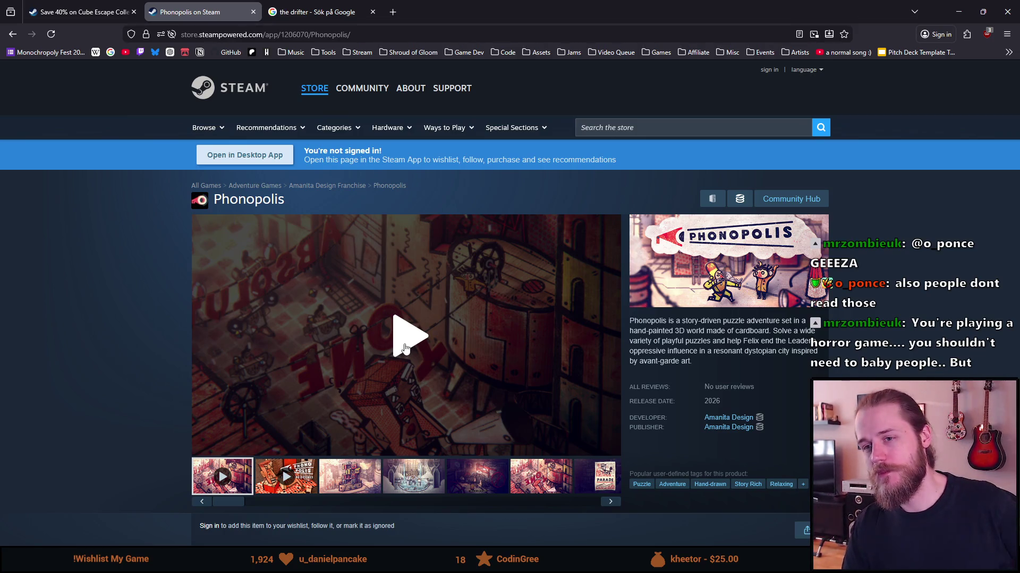
Step: Step through the Phonopolis screenshots to the last one, then back to the AVANTGARDE passport image
{"action": "scroll", "coordinate": [152, 346], "scroll_direction": "down", "scroll_amount": 10}
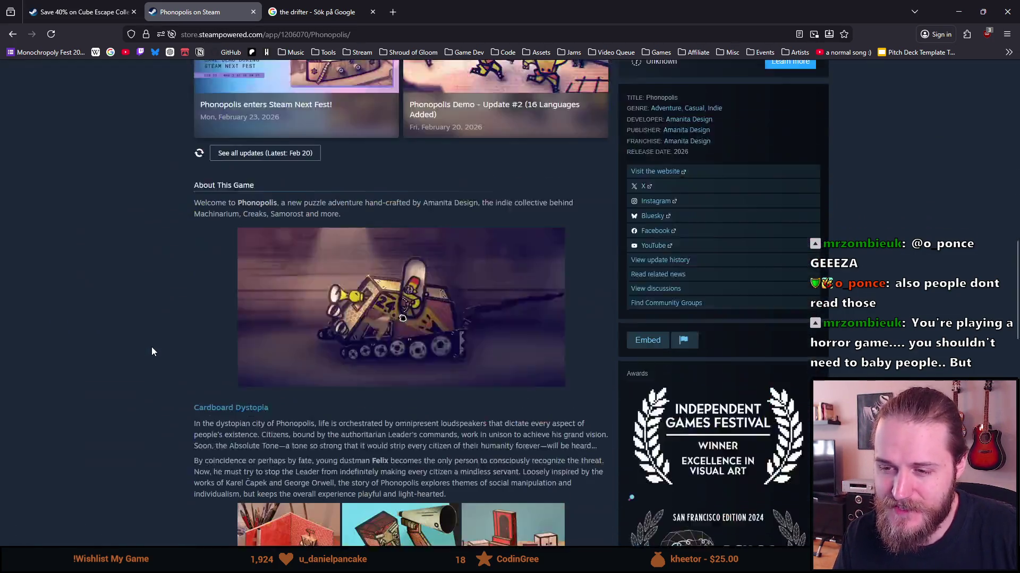
{"action": "scroll", "coordinate": [151, 346], "scroll_direction": "down", "scroll_amount": 5}
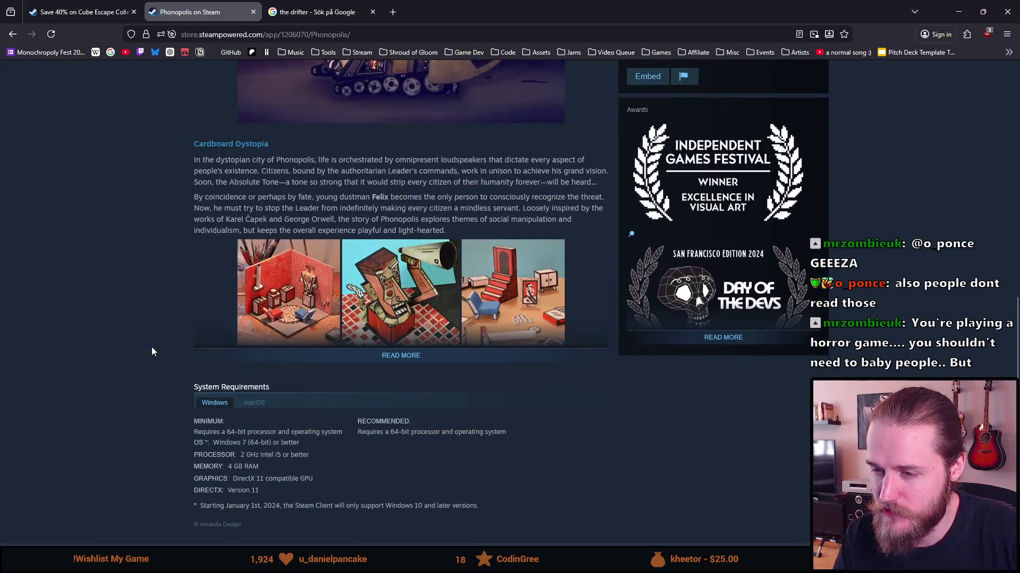
{"action": "scroll", "coordinate": [151, 346], "scroll_direction": "up", "scroll_amount": 15}
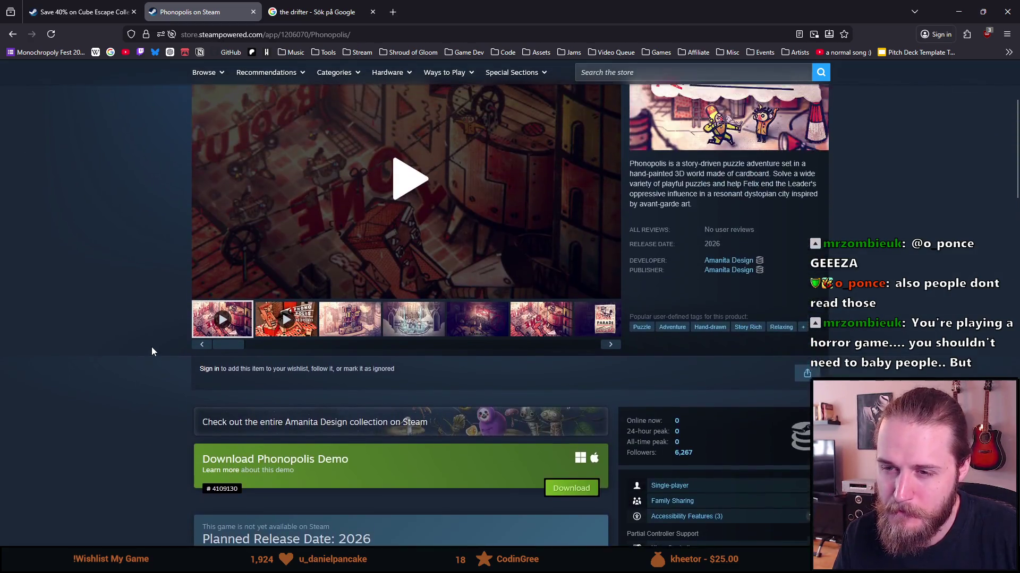
{"action": "scroll", "coordinate": [151, 346], "scroll_direction": "up", "scroll_amount": 3}
{"action": "left_click", "coordinate": [326, 488]}
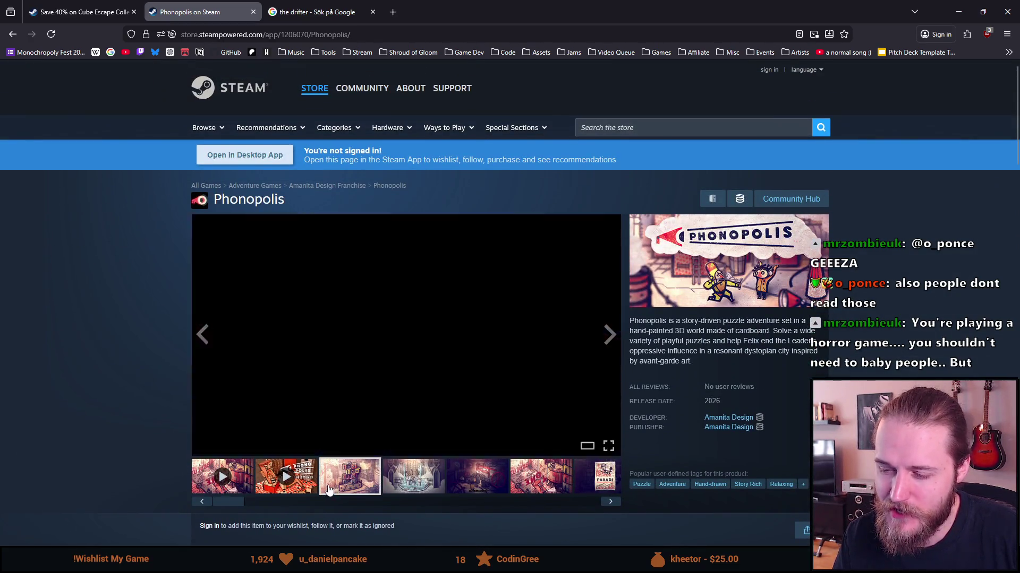
{"action": "left_click", "coordinate": [413, 487]}
{"action": "left_click", "coordinate": [463, 491]}
{"action": "left_click", "coordinate": [540, 483]}
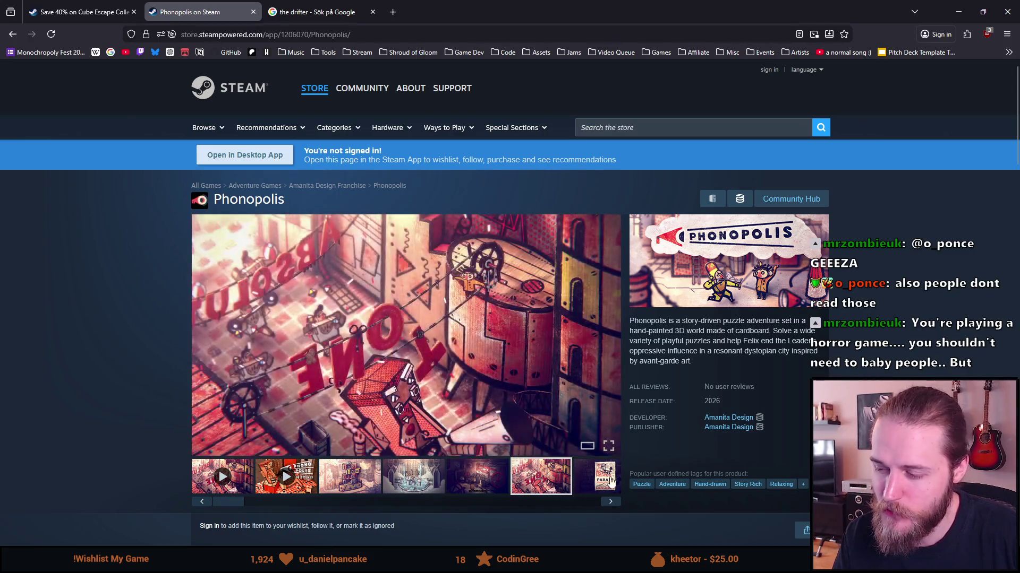
{"action": "left_click", "coordinate": [611, 481]}
{"action": "left_click", "coordinate": [576, 483]}
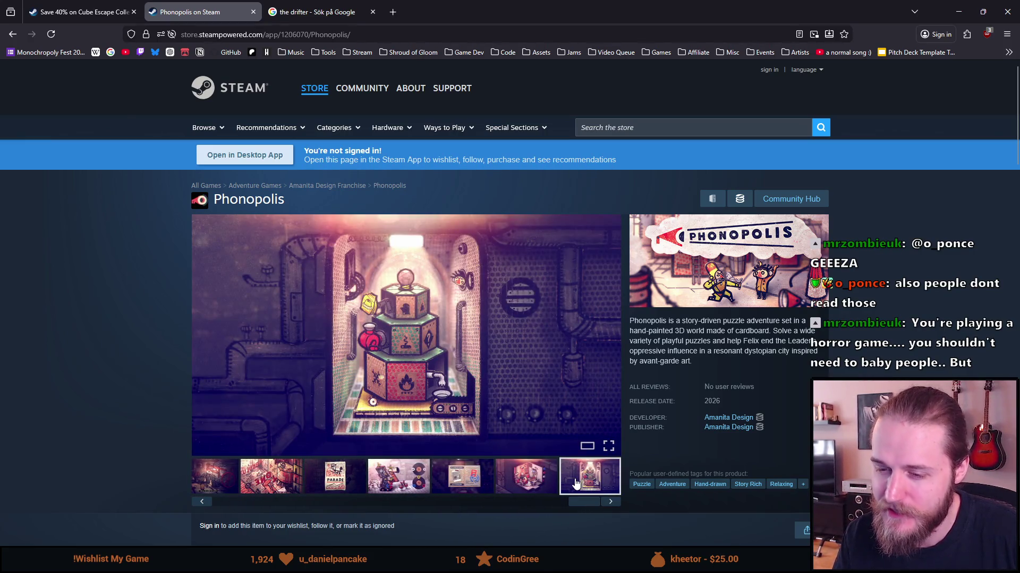
{"action": "left_click", "coordinate": [542, 488]}
{"action": "left_click", "coordinate": [456, 489]}
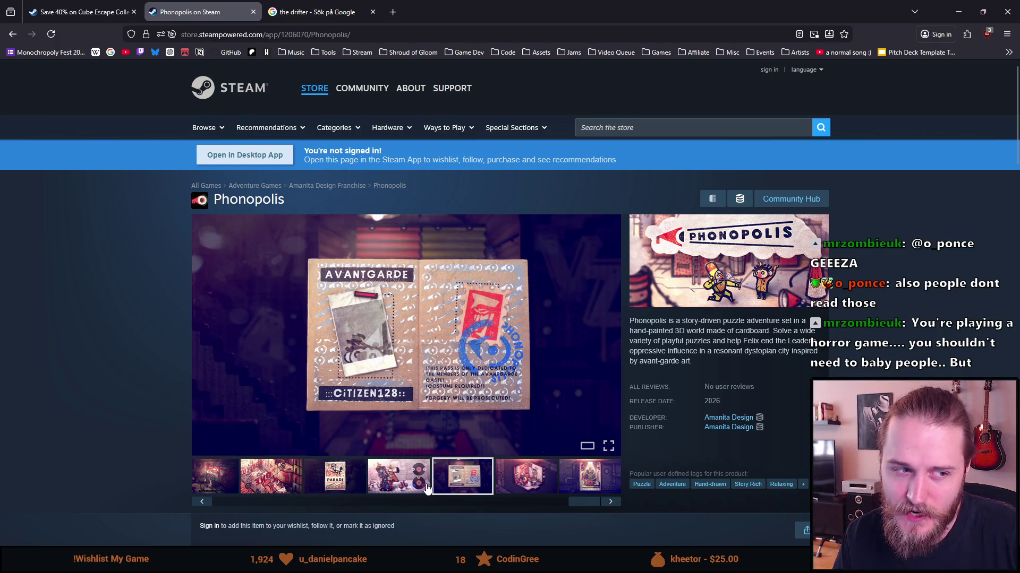
Step: Leave the record-player machine screenshot with stacked vinyl records on display
{"action": "left_click", "coordinate": [427, 488]}
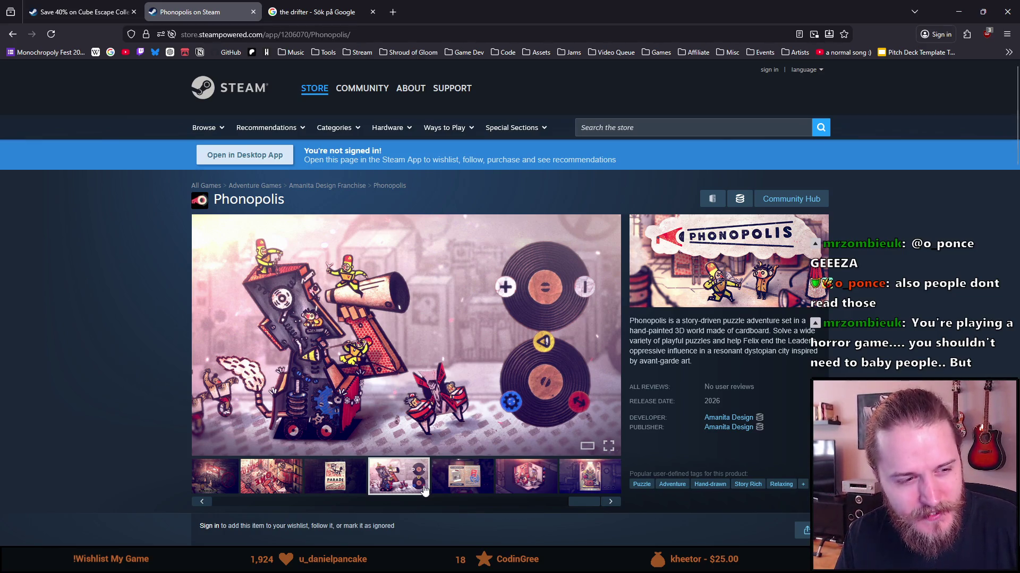
{"action": "left_click", "coordinate": [467, 480]}
{"action": "left_click", "coordinate": [394, 485]}
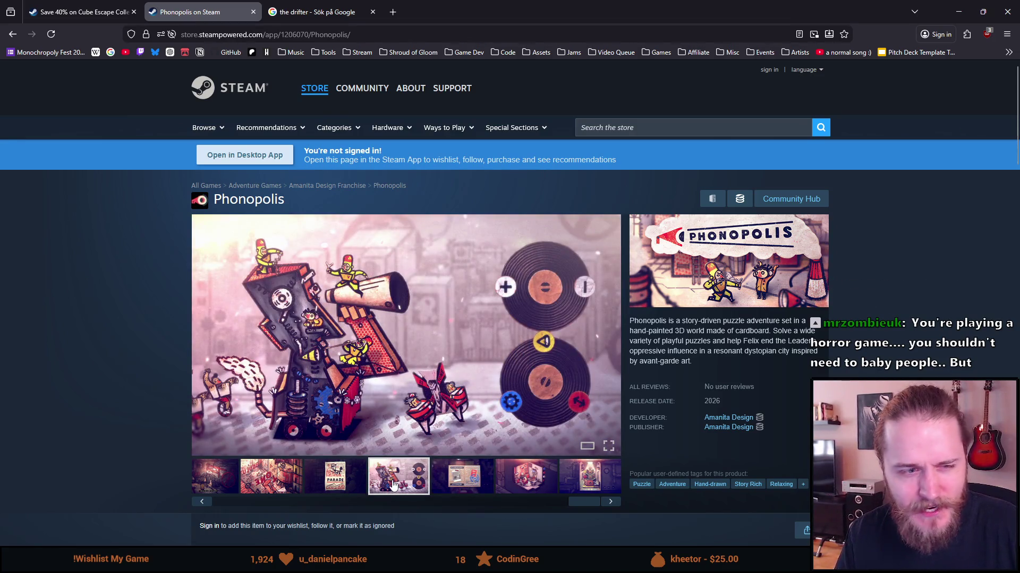
{"action": "left_click", "coordinate": [255, 503]}
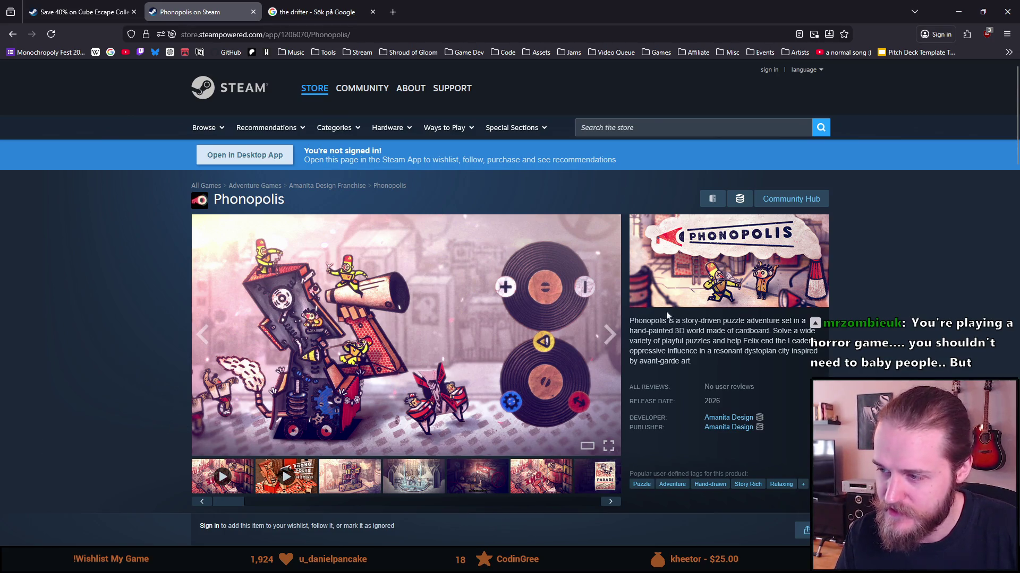
{"action": "scroll", "coordinate": [623, 340], "scroll_direction": "down", "scroll_amount": 1}
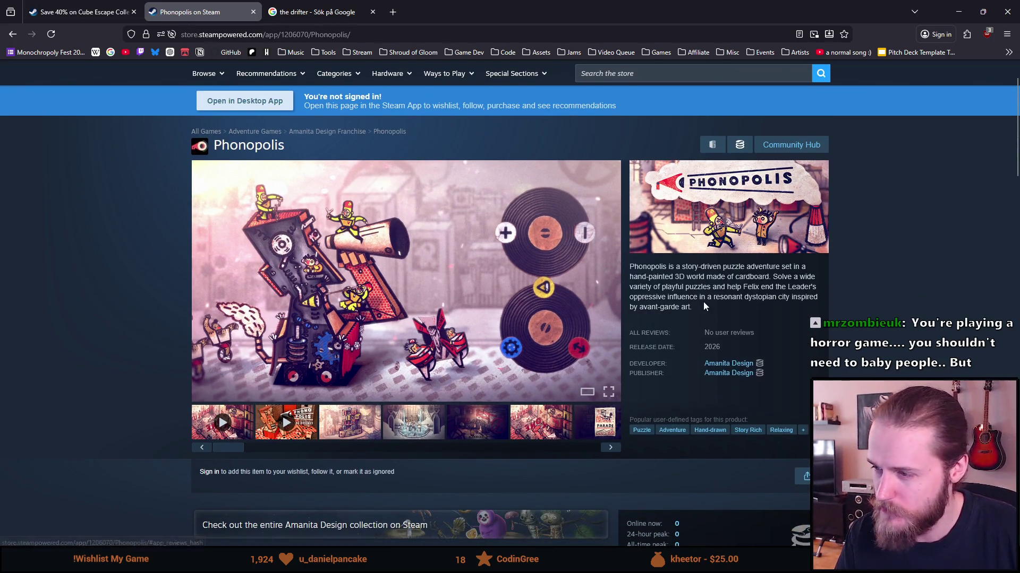
Step: Open and close the Phonopolis tag list repeatedly, reading the tags from Puzzle through Singleplayer
{"action": "scroll", "coordinate": [703, 303], "scroll_direction": "down", "scroll_amount": 1}
{"action": "scroll", "coordinate": [703, 305], "scroll_direction": "down", "scroll_amount": 1}
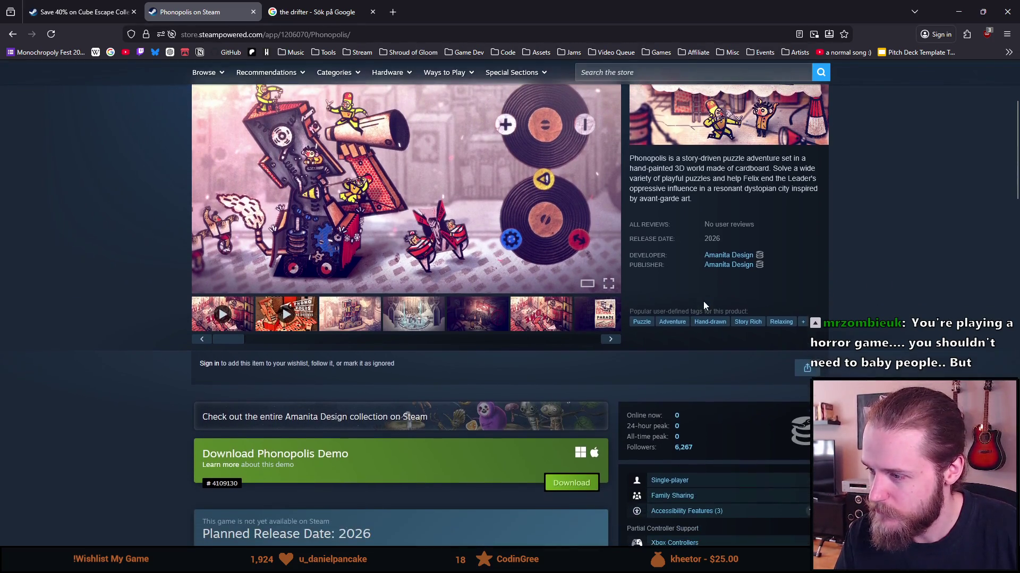
{"action": "left_click", "coordinate": [803, 323]}
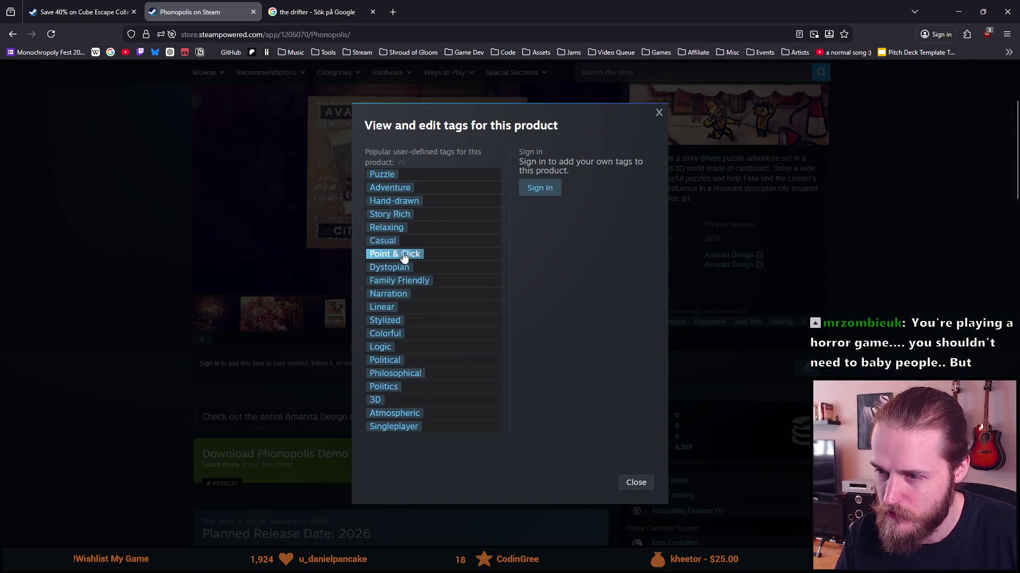
{"action": "left_click", "coordinate": [716, 334]}
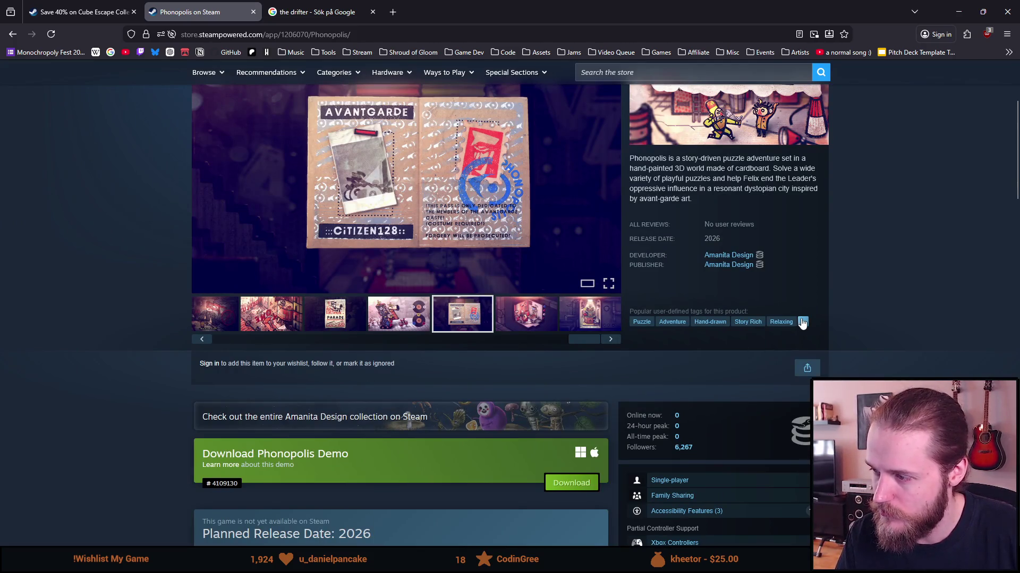
{"action": "left_click", "coordinate": [802, 322]}
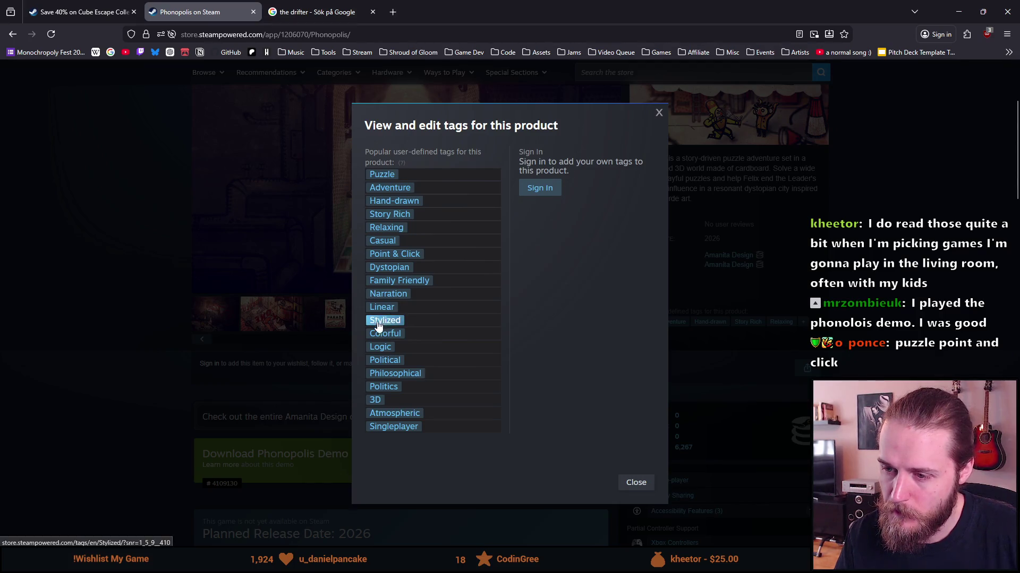
{"action": "left_click", "coordinate": [263, 424]}
{"action": "scroll", "coordinate": [256, 420], "scroll_direction": "up", "scroll_amount": 2}
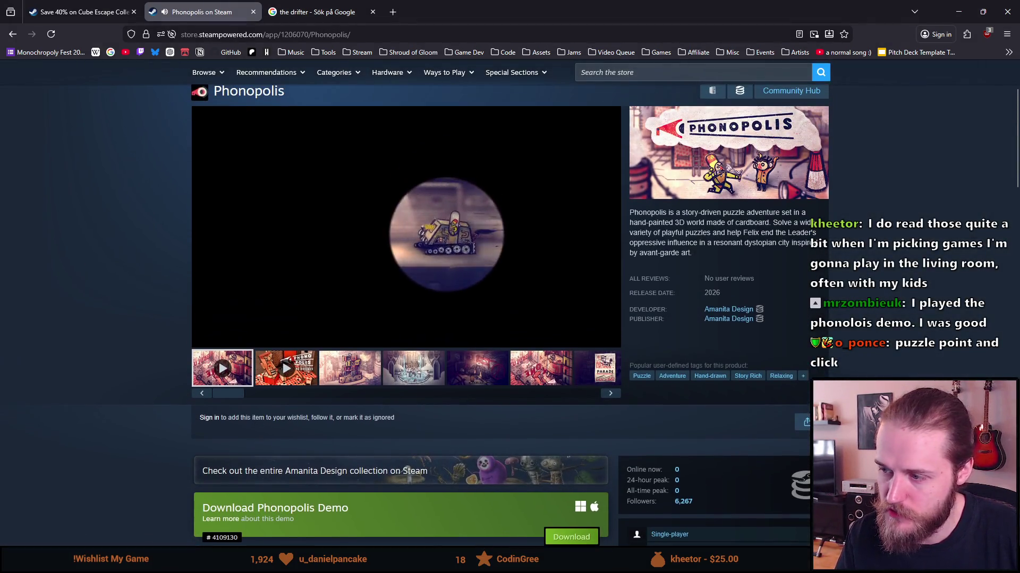
{"action": "left_click", "coordinate": [803, 376]}
{"action": "left_click", "coordinate": [199, 381]}
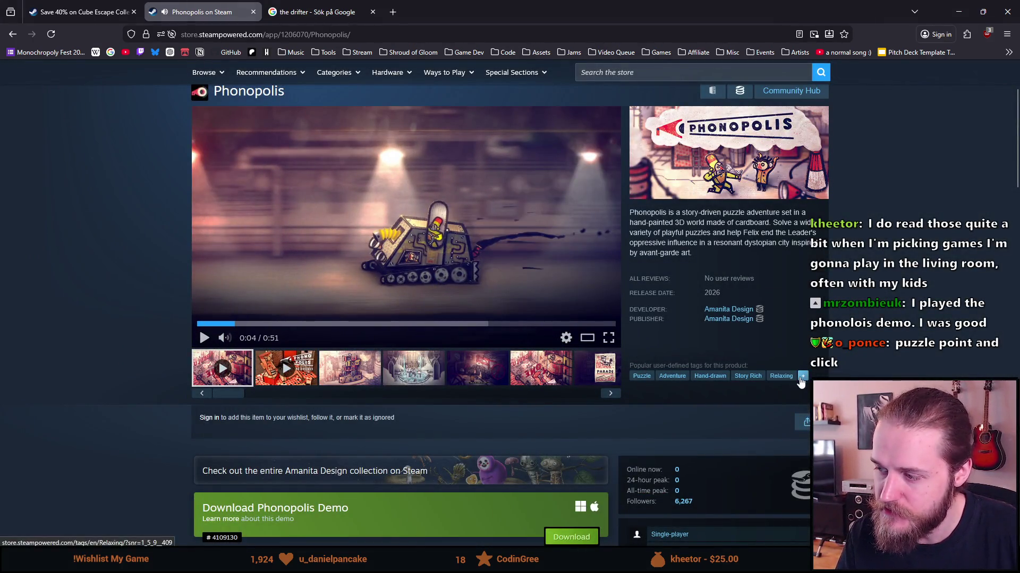
{"action": "left_click", "coordinate": [803, 376]}
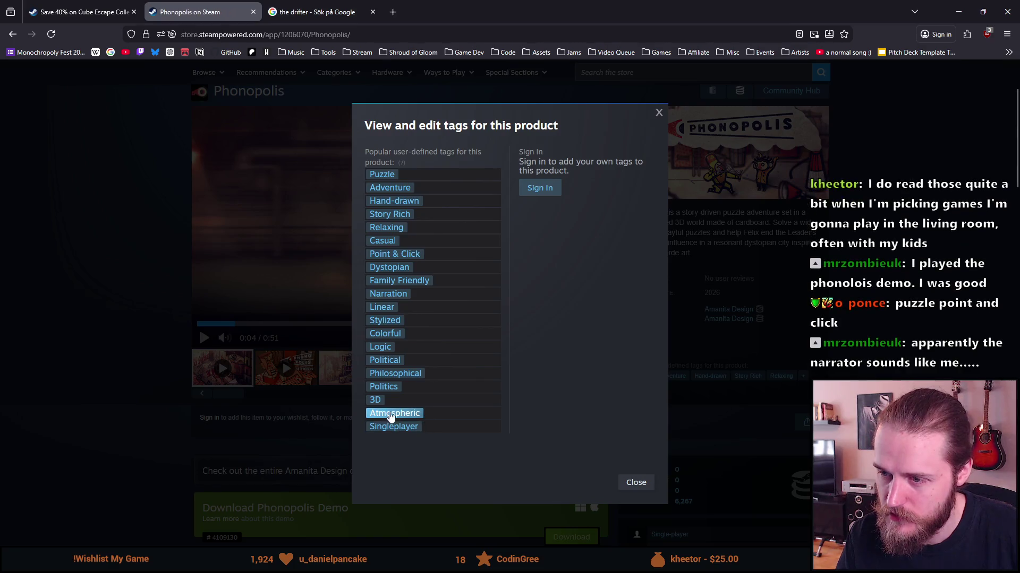
{"action": "left_click", "coordinate": [177, 308]}
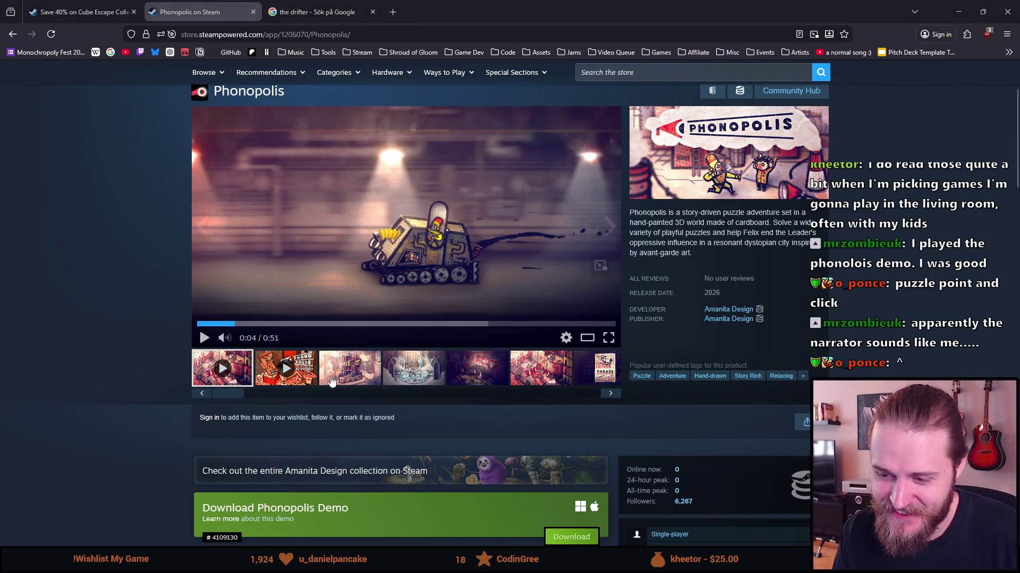
Step: Expand the Phonopolis description, then open Machinarium from More from Amanita Design in a new tab
{"action": "scroll", "coordinate": [333, 374], "scroll_direction": "down", "scroll_amount": 15}
{"action": "scroll", "coordinate": [332, 369], "scroll_direction": "down", "scroll_amount": 4}
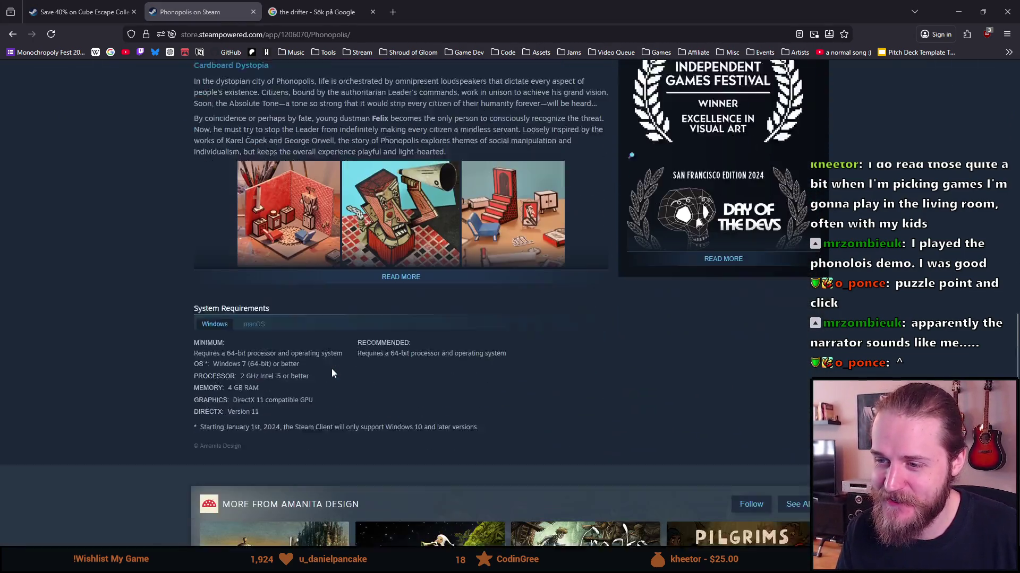
{"action": "left_click", "coordinate": [407, 187]}
{"action": "scroll", "coordinate": [92, 347], "scroll_direction": "down", "scroll_amount": 14}
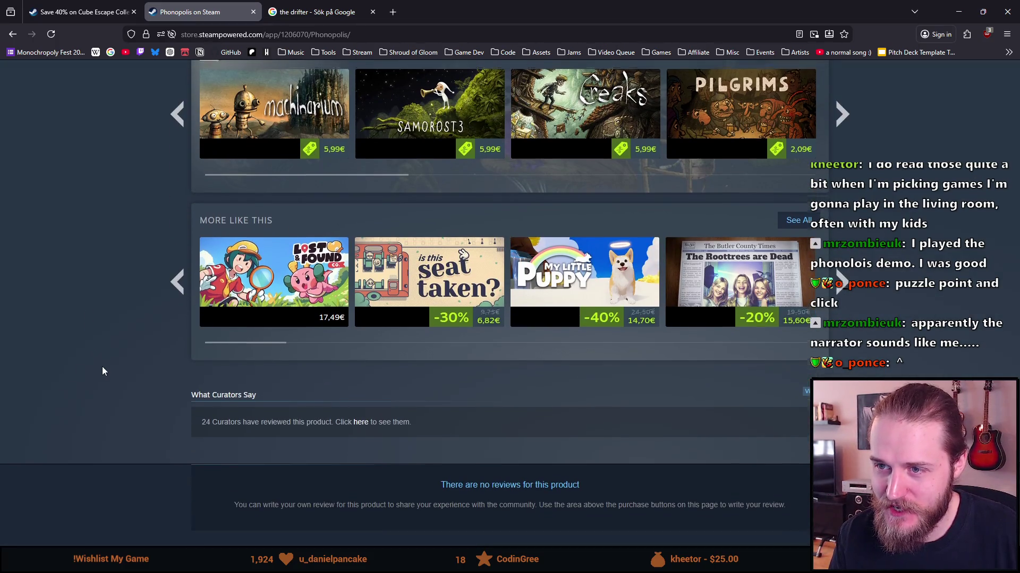
{"action": "scroll", "coordinate": [102, 367], "scroll_direction": "up", "scroll_amount": 2}
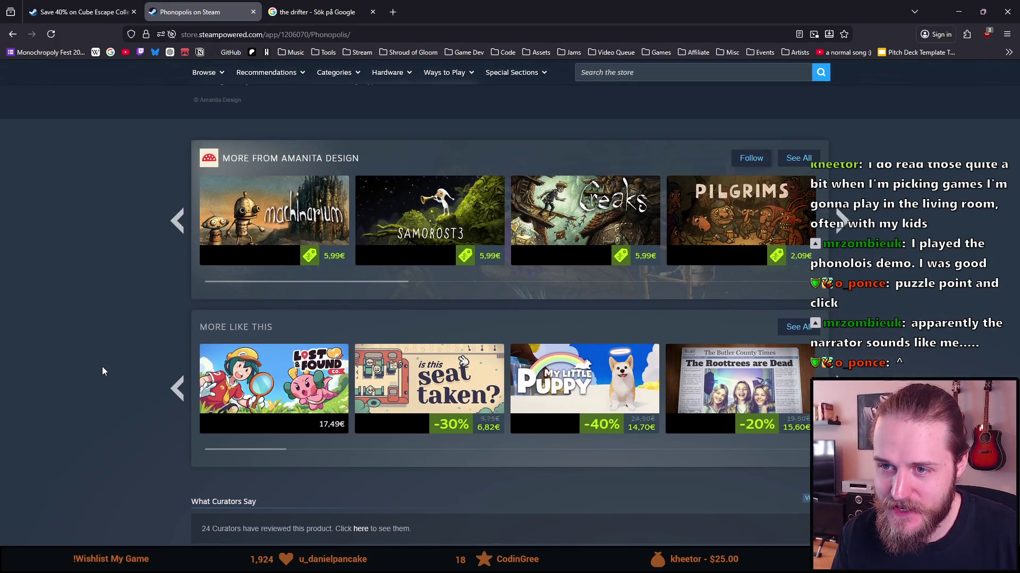
{"action": "middle_click", "coordinate": [274, 215]}
{"action": "left_click", "coordinate": [305, 8]}
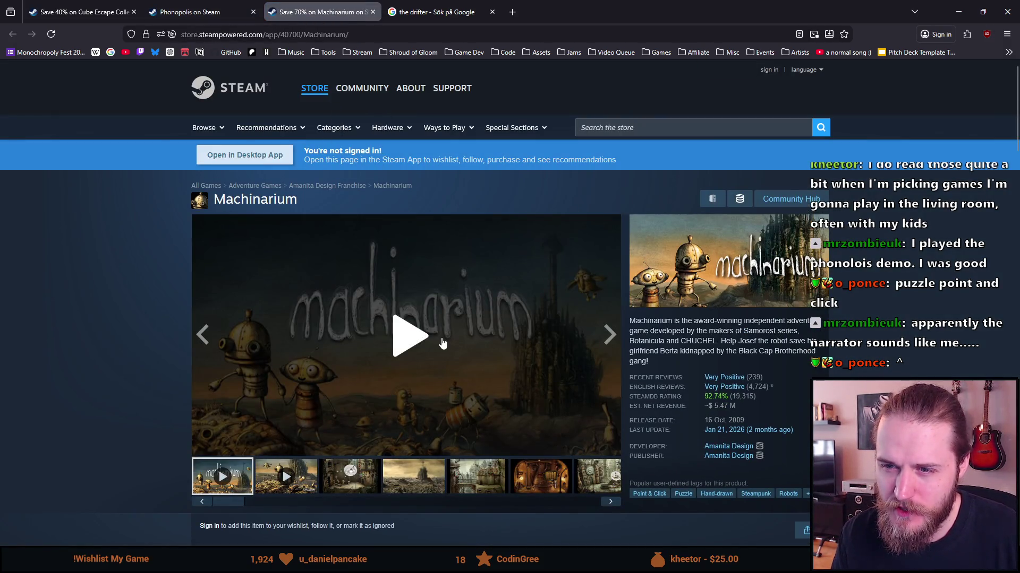
Step: Compare the Machinarium and Phonopolis pages, reading Machinarium's full tag list
{"action": "scroll", "coordinate": [443, 343], "scroll_direction": "down", "scroll_amount": 1}
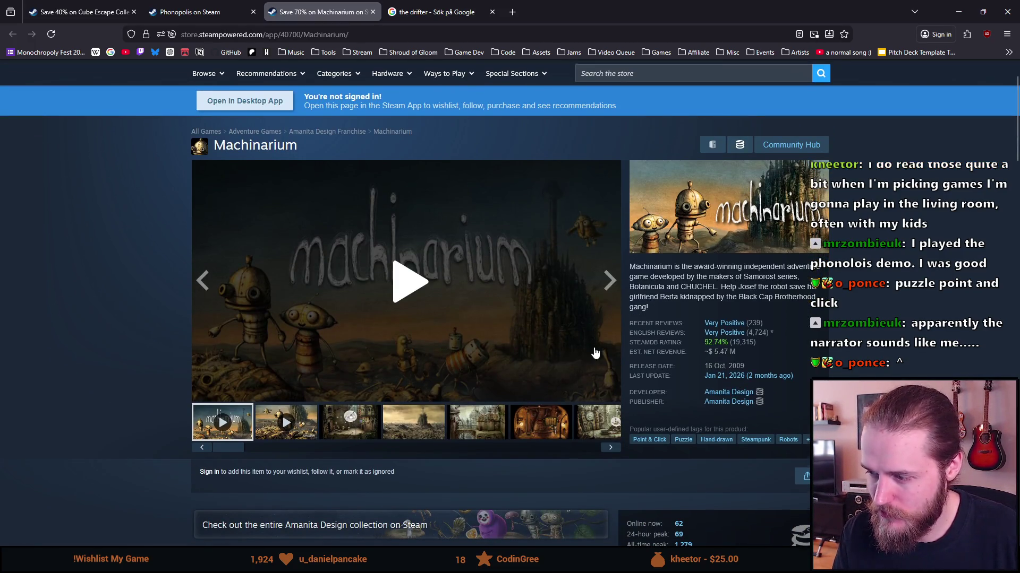
{"action": "scroll", "coordinate": [595, 353], "scroll_direction": "down", "scroll_amount": 1}
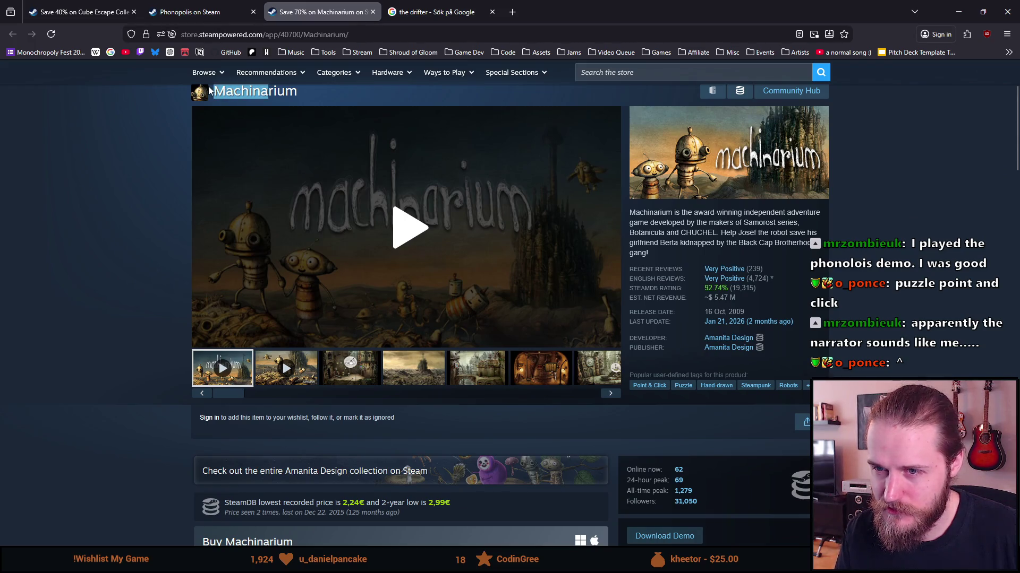
{"action": "left_click", "coordinate": [136, 226]}
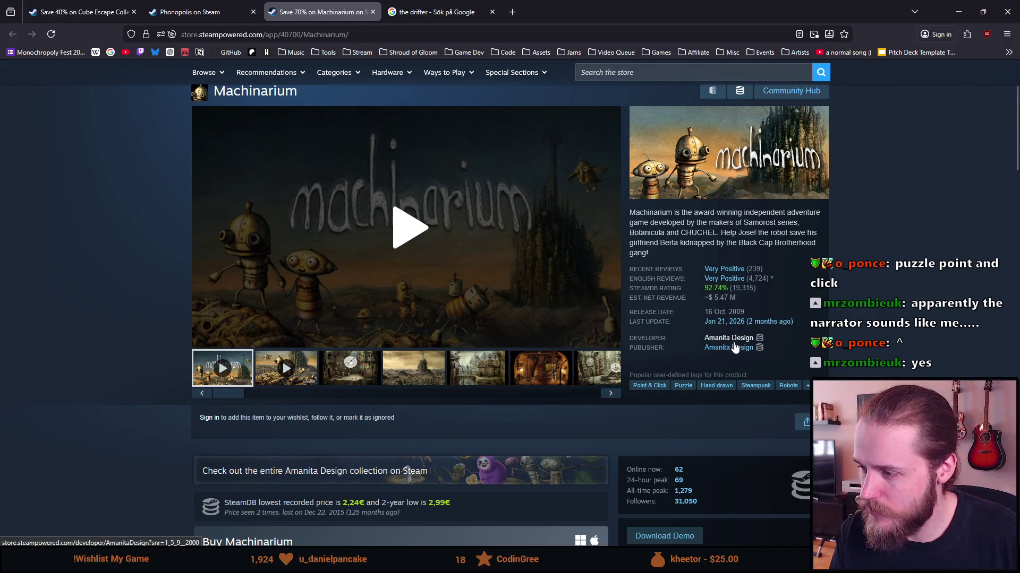
{"action": "left_click", "coordinate": [226, 5]}
{"action": "scroll", "coordinate": [432, 292], "scroll_direction": "up", "scroll_amount": 20}
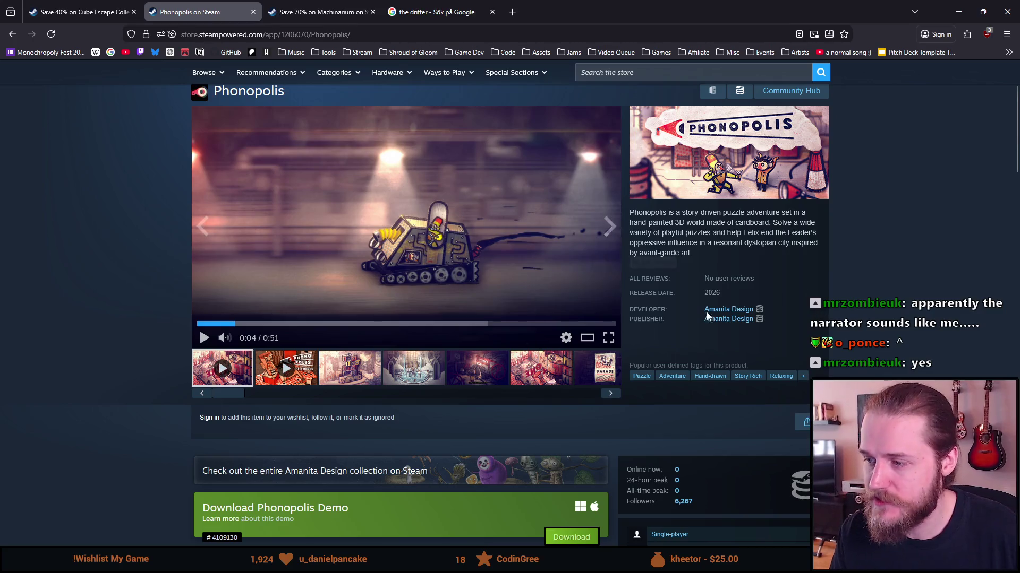
{"action": "scroll", "coordinate": [372, 320], "scroll_direction": "down", "scroll_amount": 15}
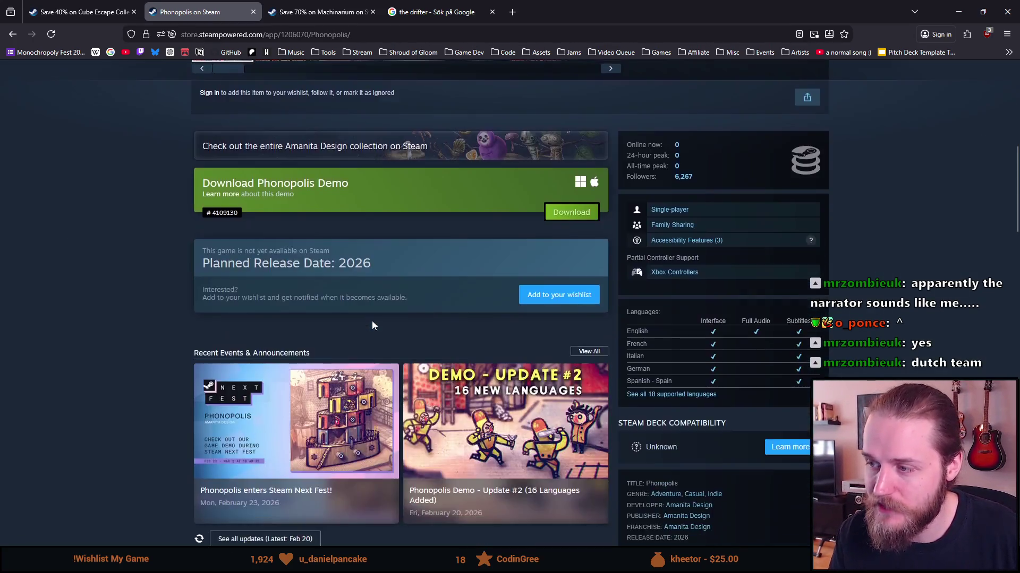
{"action": "scroll", "coordinate": [301, 332], "scroll_direction": "down", "scroll_amount": 15}
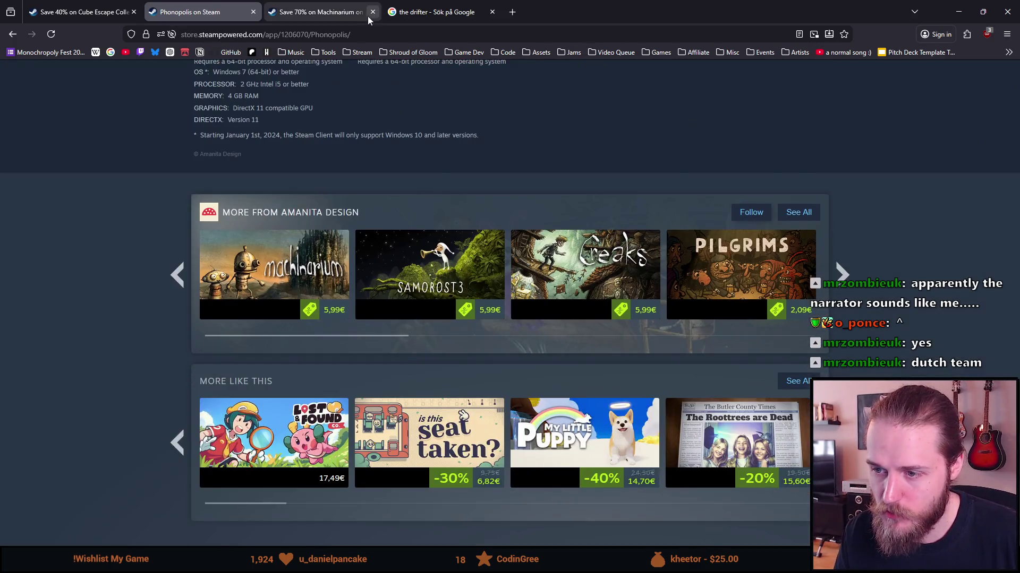
{"action": "left_click", "coordinate": [319, 12]}
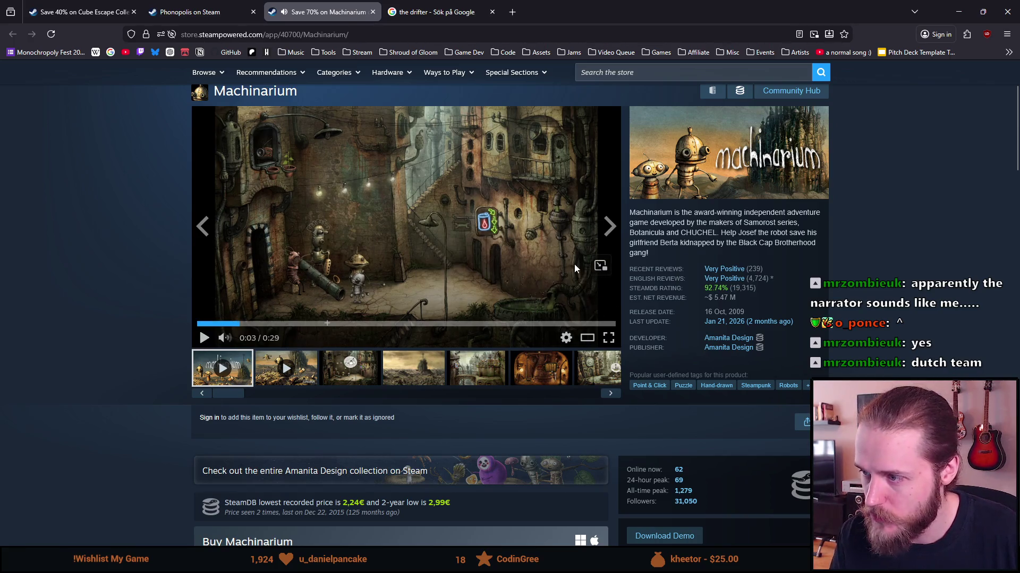
{"action": "left_click", "coordinate": [805, 387]}
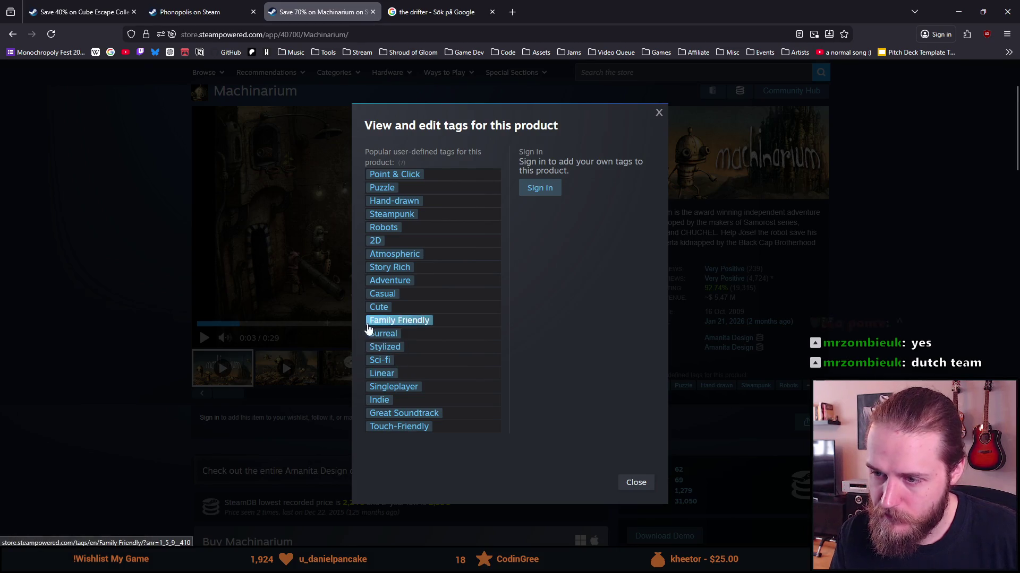
{"action": "left_click", "coordinate": [330, 338]}
Step: Open The Drifter's store page from the Google results, then return to Phonopolis
{"action": "key", "text": "ctrl+Tab"}
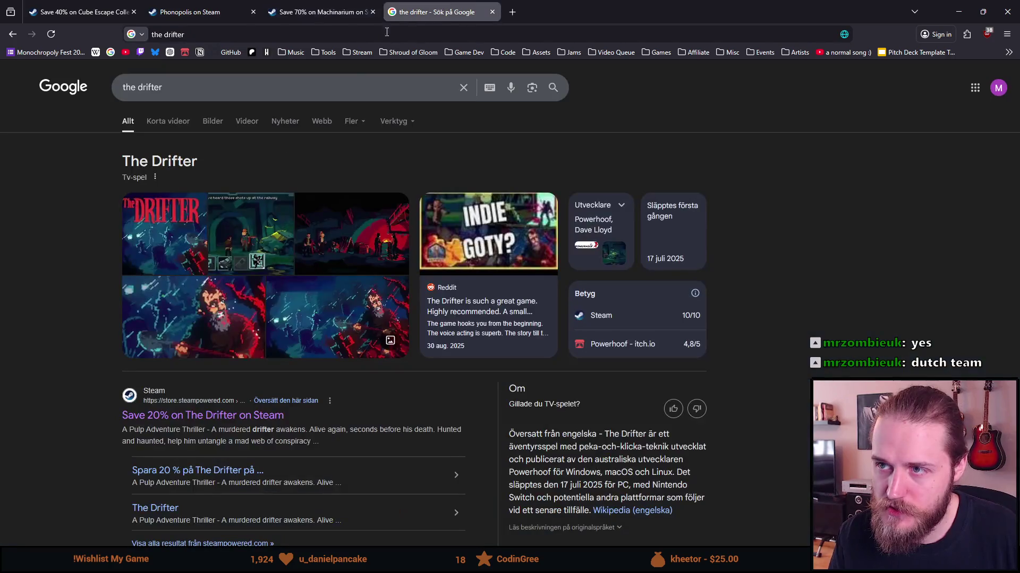
{"action": "left_click", "coordinate": [182, 415]}
{"action": "key", "text": "ctrl+shift+Tab"}
{"action": "key", "text": "ctrl+shift+Tab"}
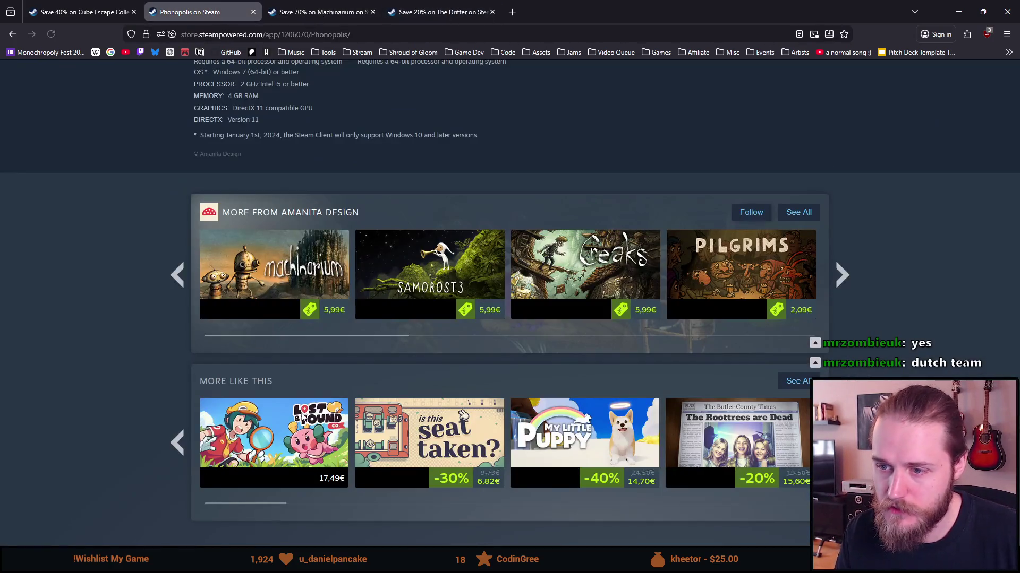
{"action": "scroll", "coordinate": [181, 415], "scroll_direction": "up", "scroll_amount": 3}
{"action": "scroll", "coordinate": [106, 412], "scroll_direction": "up", "scroll_amount": 6}
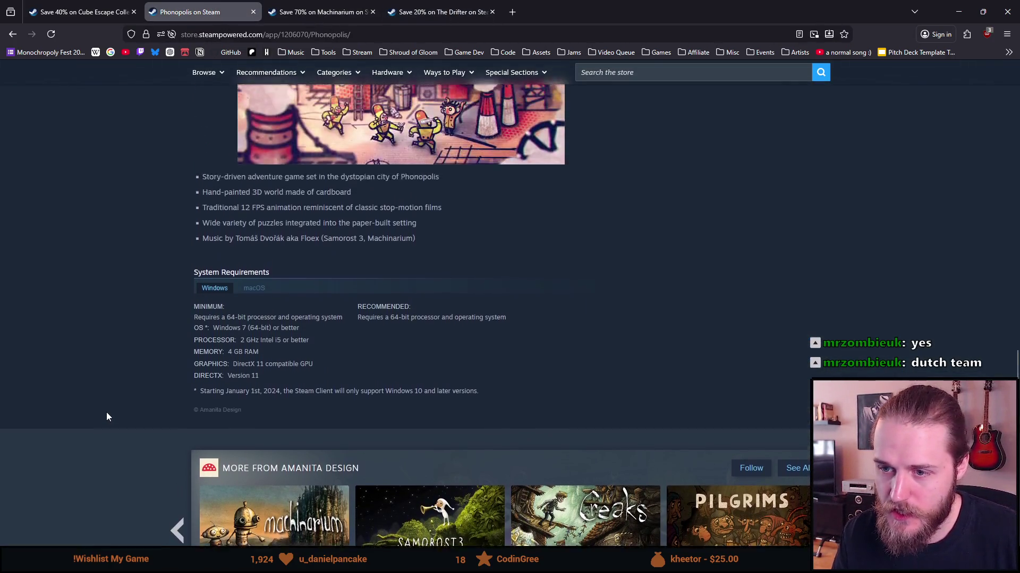
{"action": "scroll", "coordinate": [113, 440], "scroll_direction": "down", "scroll_amount": 10}
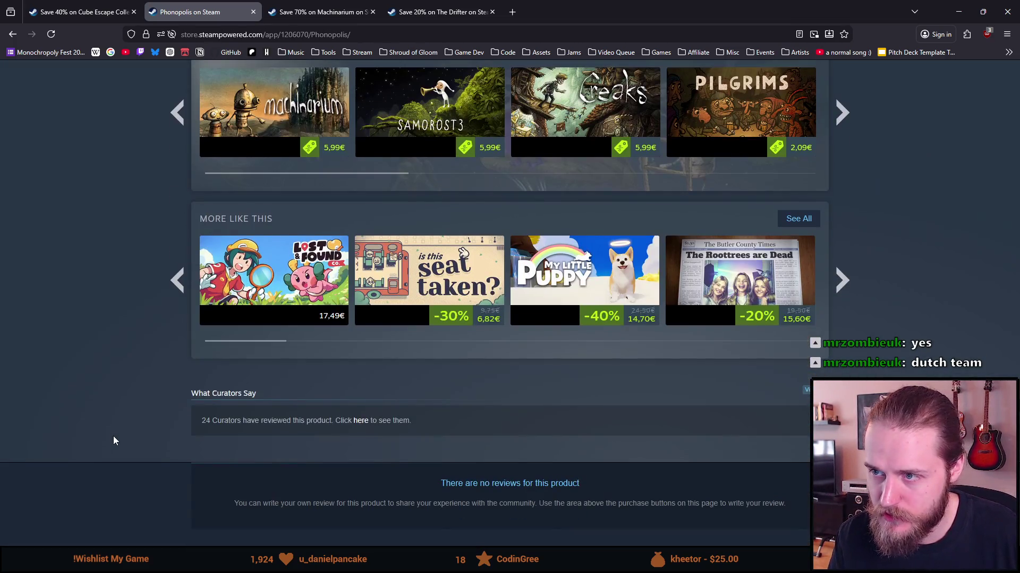
{"action": "scroll", "coordinate": [85, 445], "scroll_direction": "down", "scroll_amount": 2}
{"action": "scroll", "coordinate": [85, 434], "scroll_direction": "up", "scroll_amount": 15}
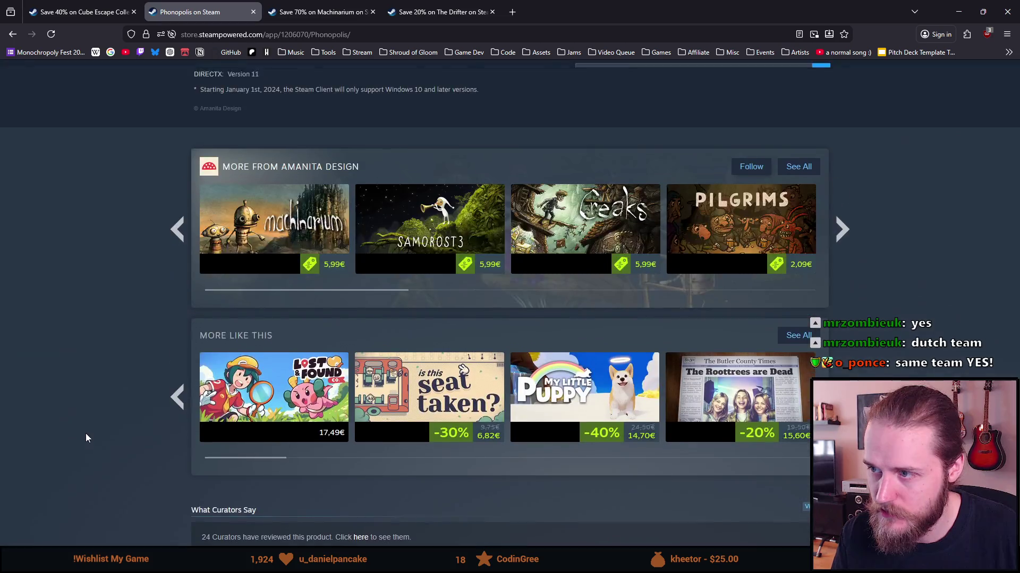
{"action": "scroll", "coordinate": [88, 441], "scroll_direction": "up", "scroll_amount": 10}
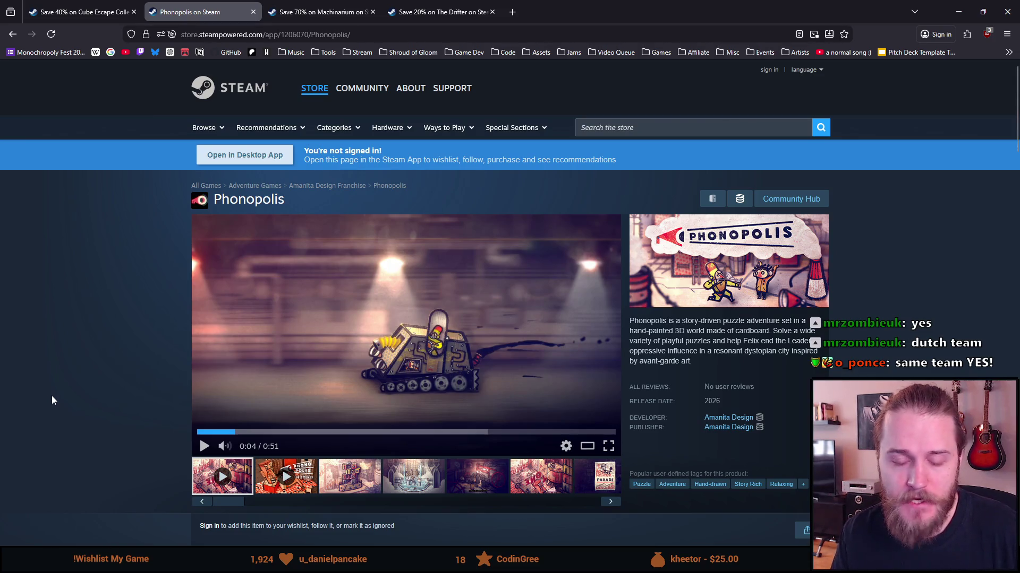
{"action": "scroll", "coordinate": [28, 409], "scroll_direction": "down", "scroll_amount": 1}
{"action": "scroll", "coordinate": [29, 411], "scroll_direction": "up", "scroll_amount": 1}
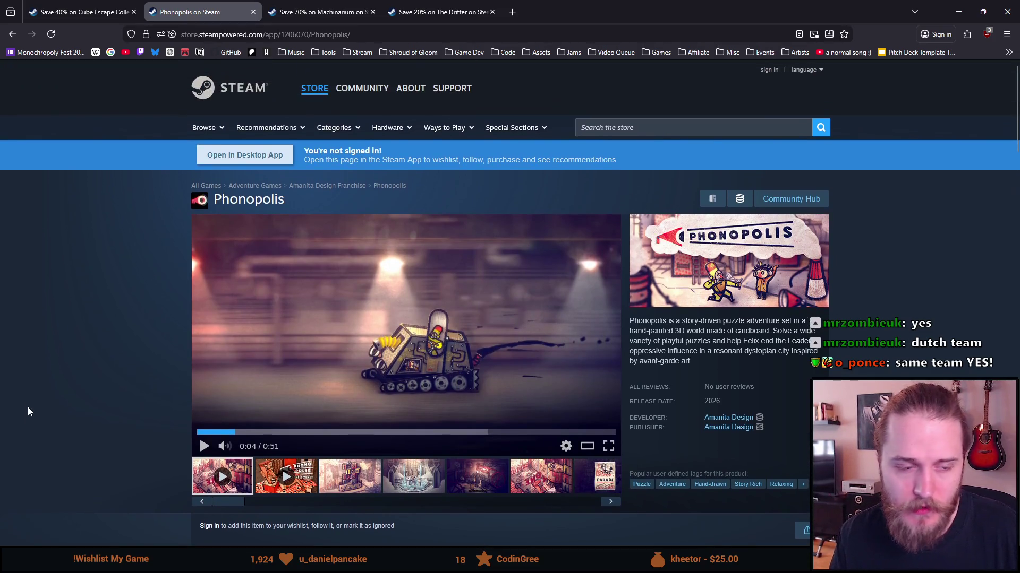
Step: Watch the Phonopolis trailer full screen from the start, then play the 1:49 Behind the Scenes dev diary
{"action": "left_click", "coordinate": [197, 433]}
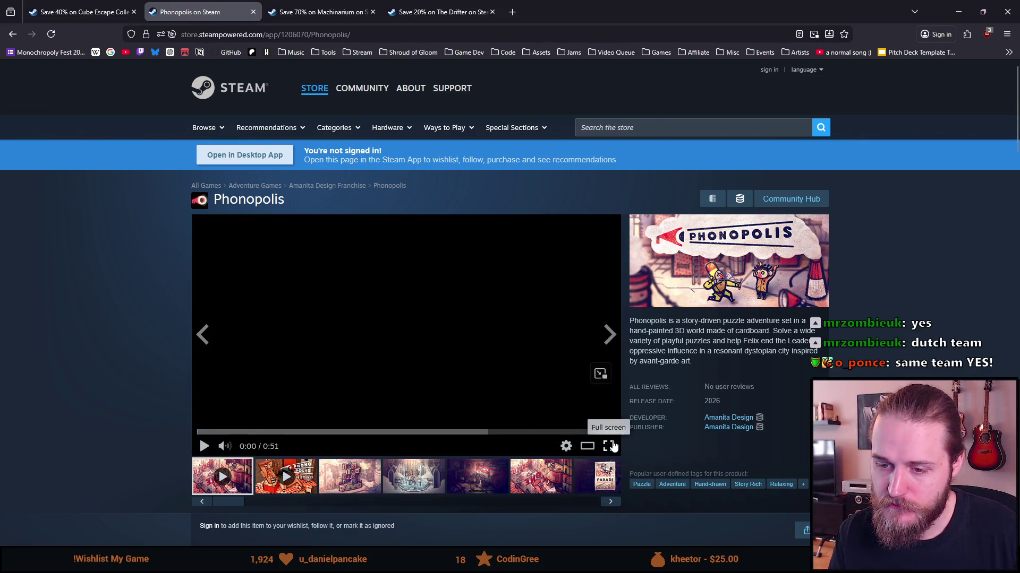
{"action": "left_click", "coordinate": [610, 446]}
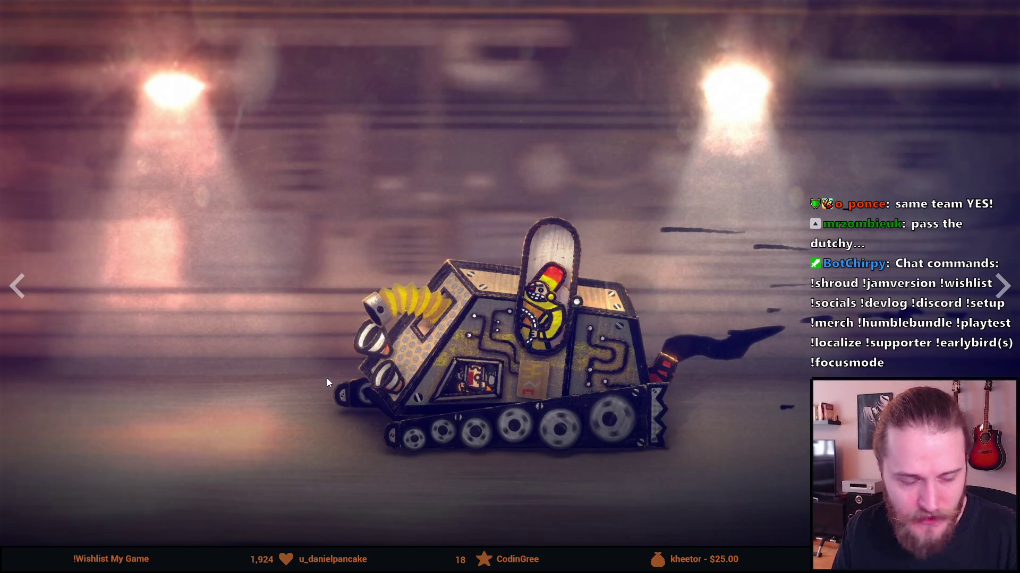
{"action": "left_click", "coordinate": [383, 338]}
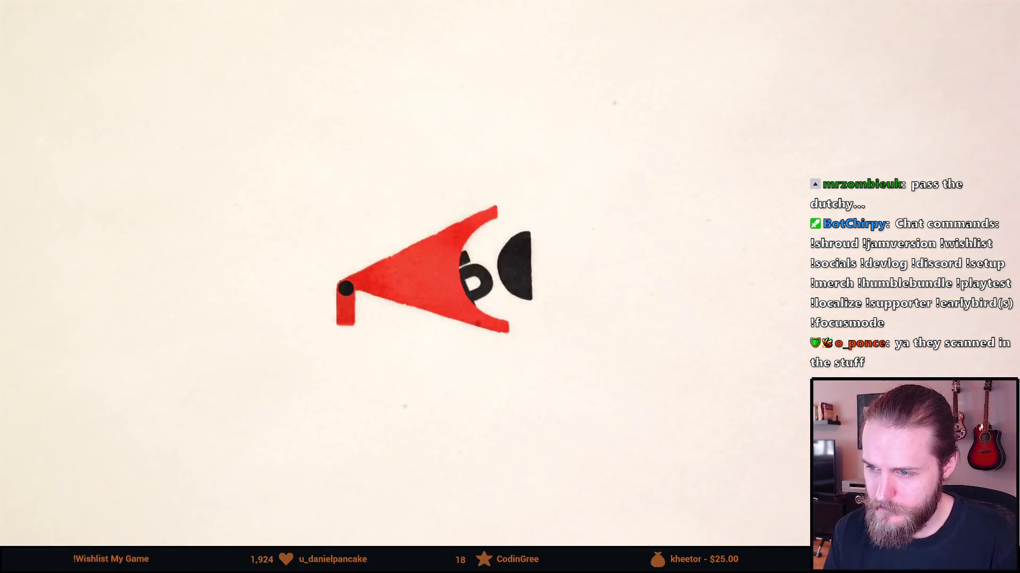
{"action": "mouse_move", "coordinate": [201, 330]}
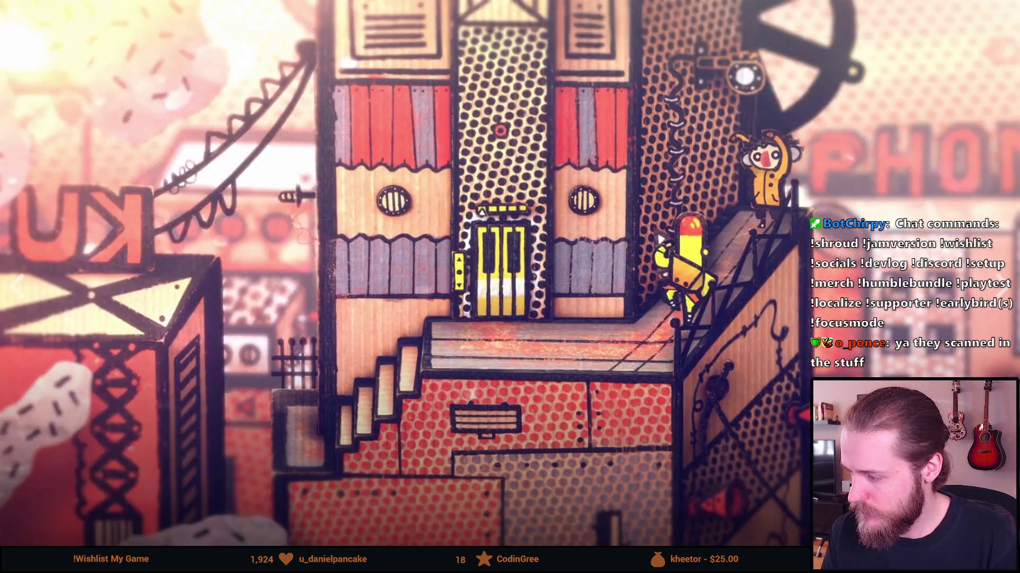
{"action": "key", "text": "Escape"}
{"action": "left_click", "coordinate": [286, 476]}
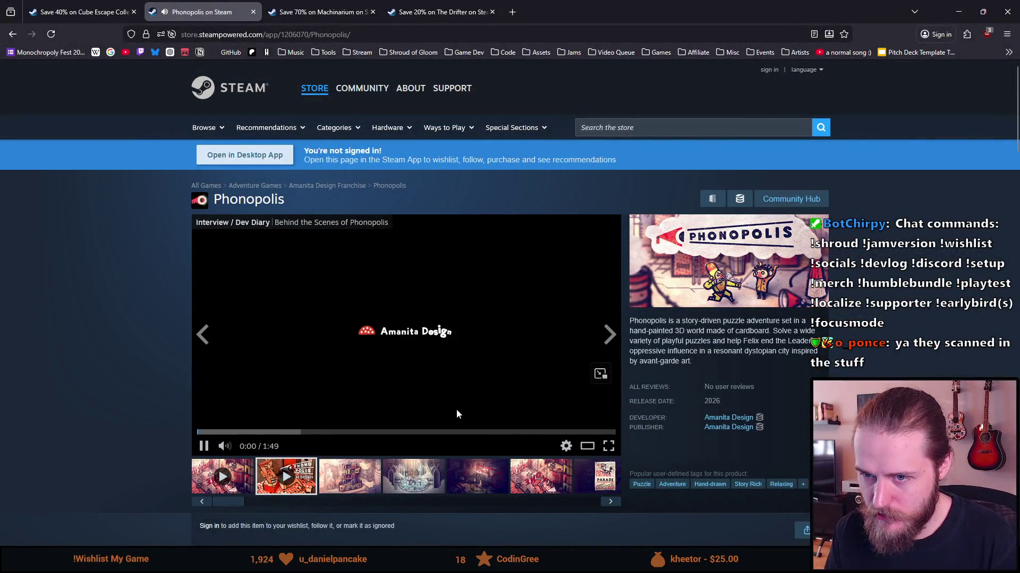
Step: Watch the Phonopolis Behind the Scenes dev diary full screen, then exit and pause it at 1:14
{"action": "left_click", "coordinate": [608, 448]}
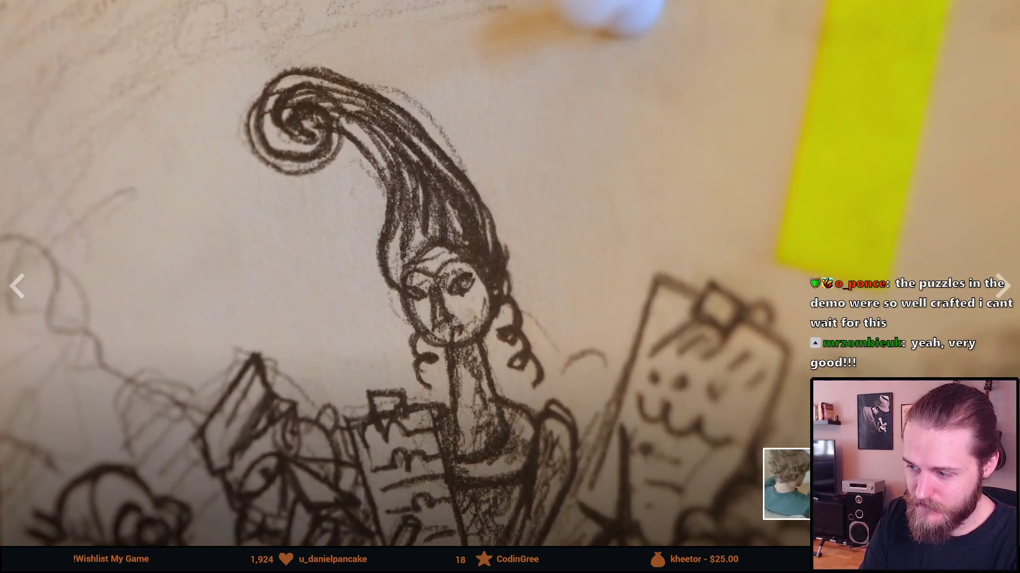
{"action": "key", "text": "Escape"}
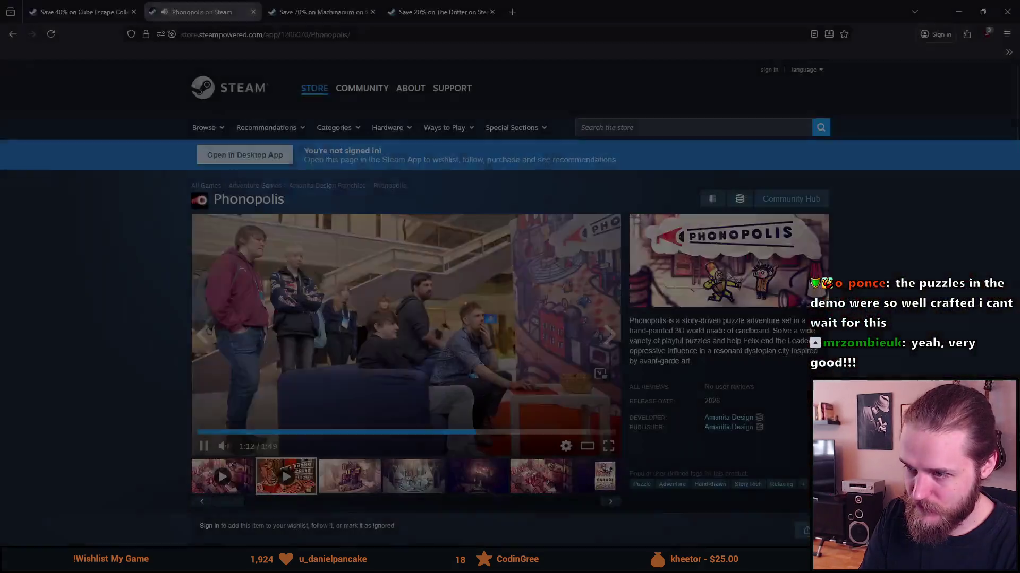
{"action": "left_click", "coordinate": [400, 307]}
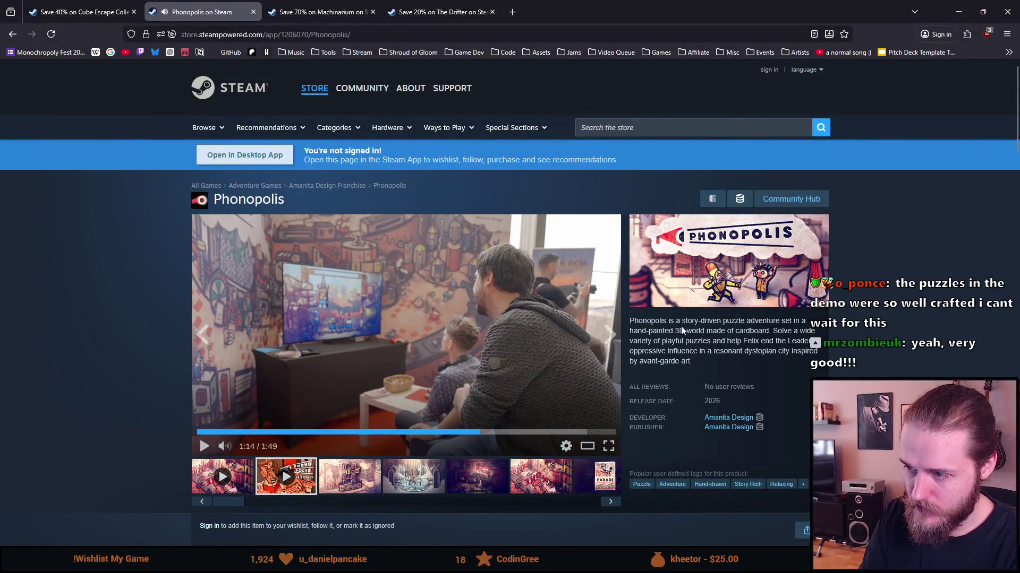
{"action": "mouse_move", "coordinate": [698, 321]}
{"action": "left_mouse_down"}
{"action": "mouse_move", "coordinate": [768, 331]}
{"action": "mouse_move", "coordinate": [782, 323]}
{"action": "left_mouse_up"}
{"action": "mouse_move", "coordinate": [639, 330]}
{"action": "left_mouse_down"}
{"action": "mouse_move", "coordinate": [691, 341]}
{"action": "mouse_move", "coordinate": [695, 330]}
{"action": "left_mouse_up"}
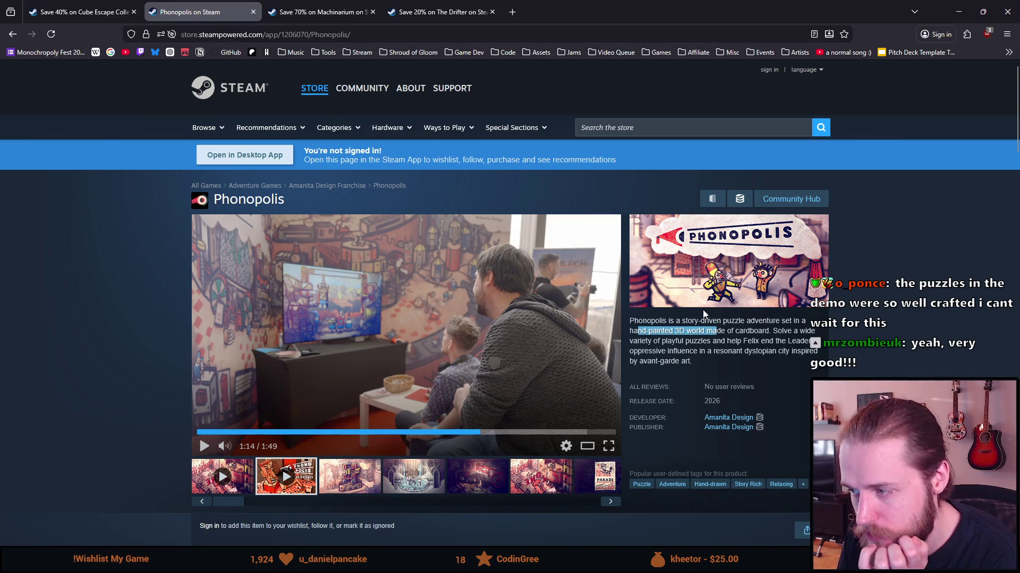
{"action": "mouse_move", "coordinate": [671, 341]}
{"action": "left_mouse_down"}
{"action": "mouse_move", "coordinate": [723, 351]}
{"action": "mouse_move", "coordinate": [761, 338]}
{"action": "left_mouse_up"}
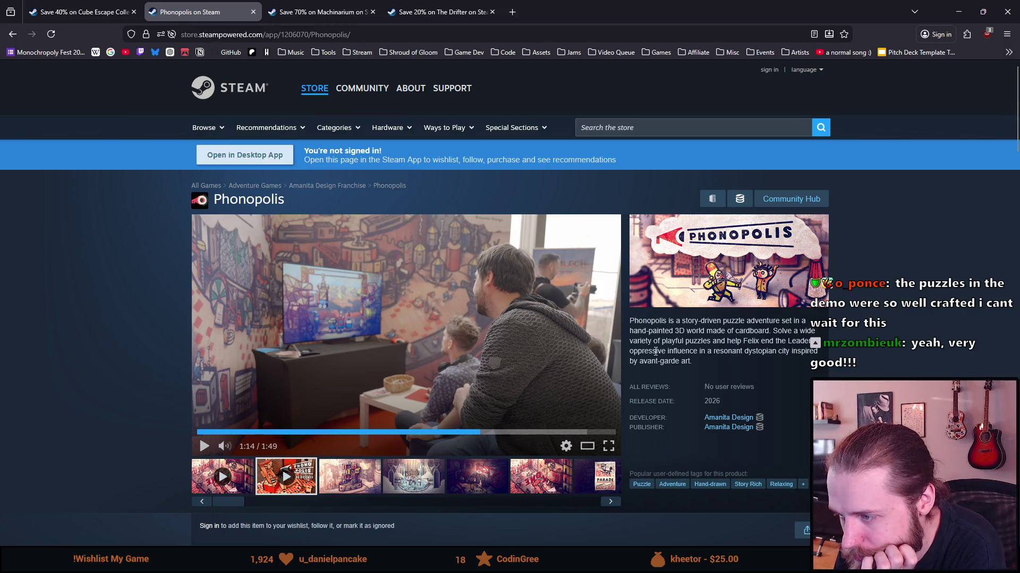
{"action": "left_click_drag", "start_coordinate": [656, 351], "coordinate": [694, 353]}
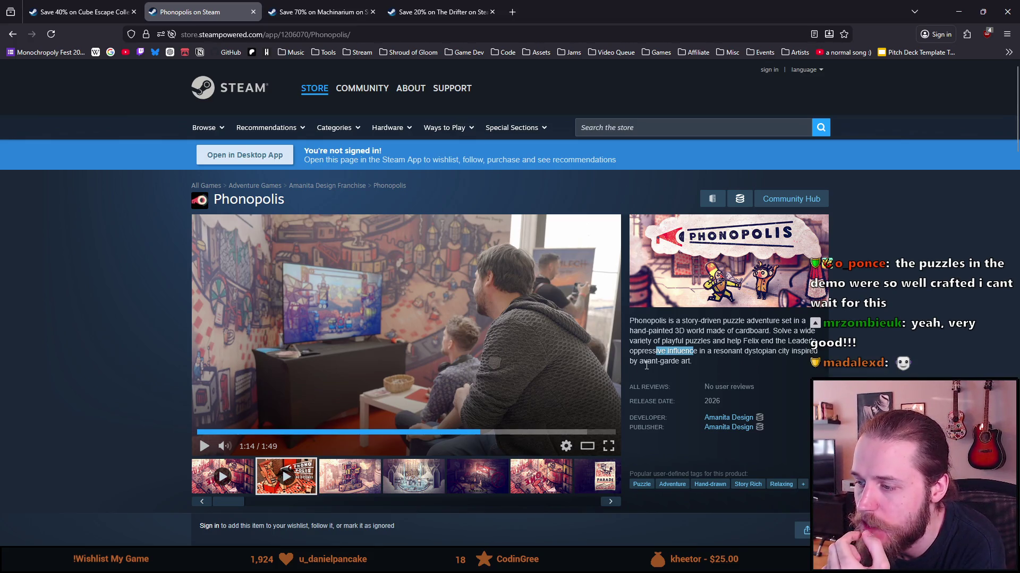
{"action": "left_click_drag", "start_coordinate": [640, 362], "coordinate": [678, 362]}
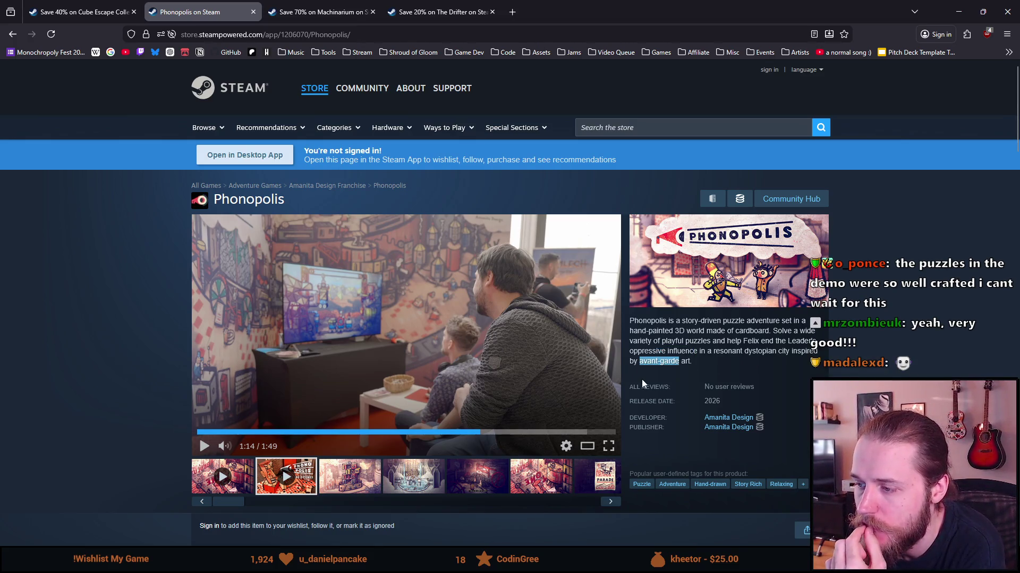
{"action": "right_click", "coordinate": [659, 361]}
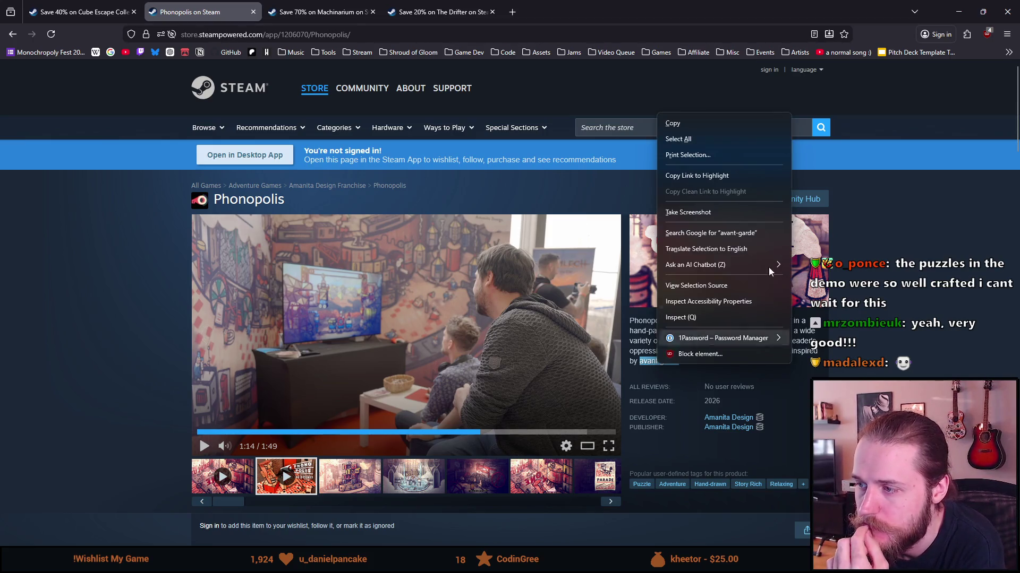
{"action": "left_click", "coordinate": [746, 234]}
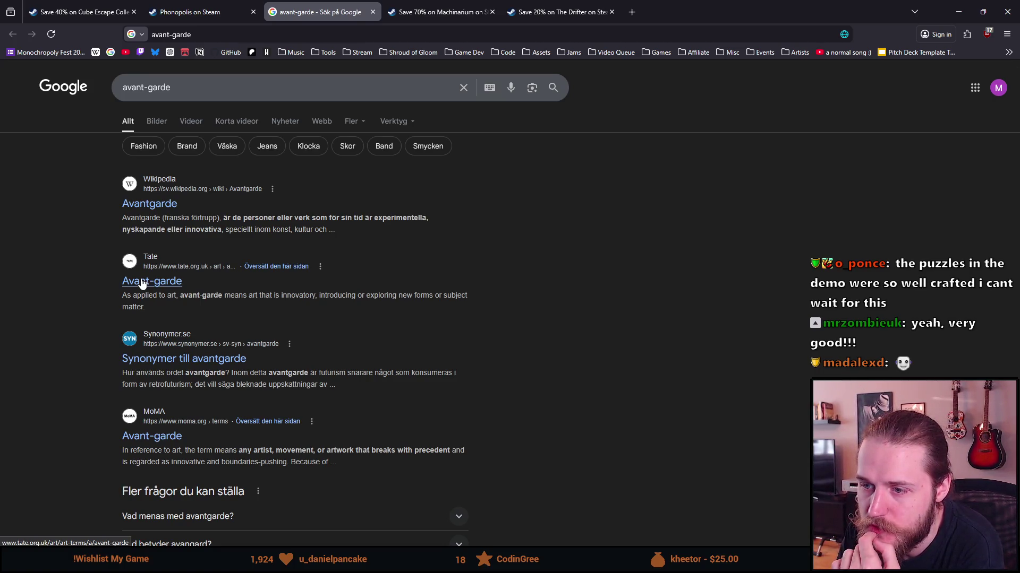
{"action": "left_click", "coordinate": [373, 12]}
{"action": "scroll", "coordinate": [89, 339], "scroll_direction": "down", "scroll_amount": 4}
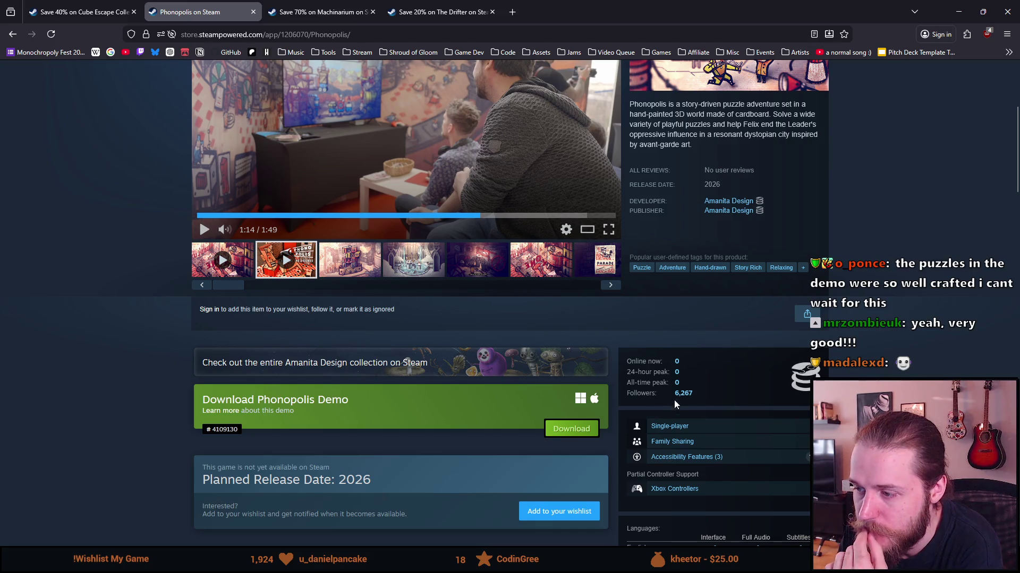
Step: Expand Phonopolis's Languages table to show all 18 supported languages, English through Romanian
{"action": "left_click_drag", "start_coordinate": [673, 394], "coordinate": [693, 394]}
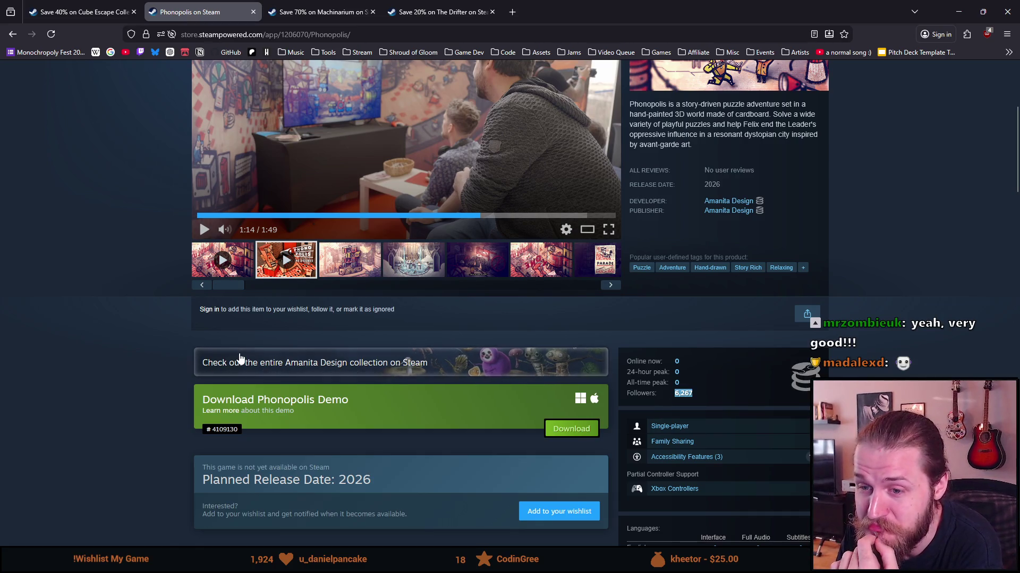
{"action": "scroll", "coordinate": [194, 393], "scroll_direction": "down", "scroll_amount": 3}
{"action": "scroll", "coordinate": [195, 390], "scroll_direction": "down", "scroll_amount": 2}
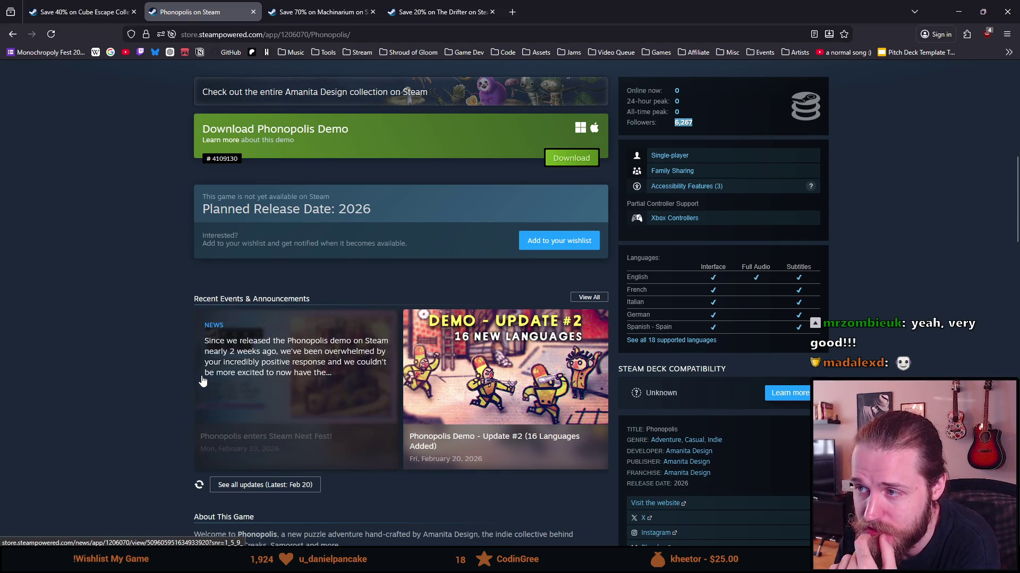
{"action": "scroll", "coordinate": [201, 381], "scroll_direction": "down", "scroll_amount": 1}
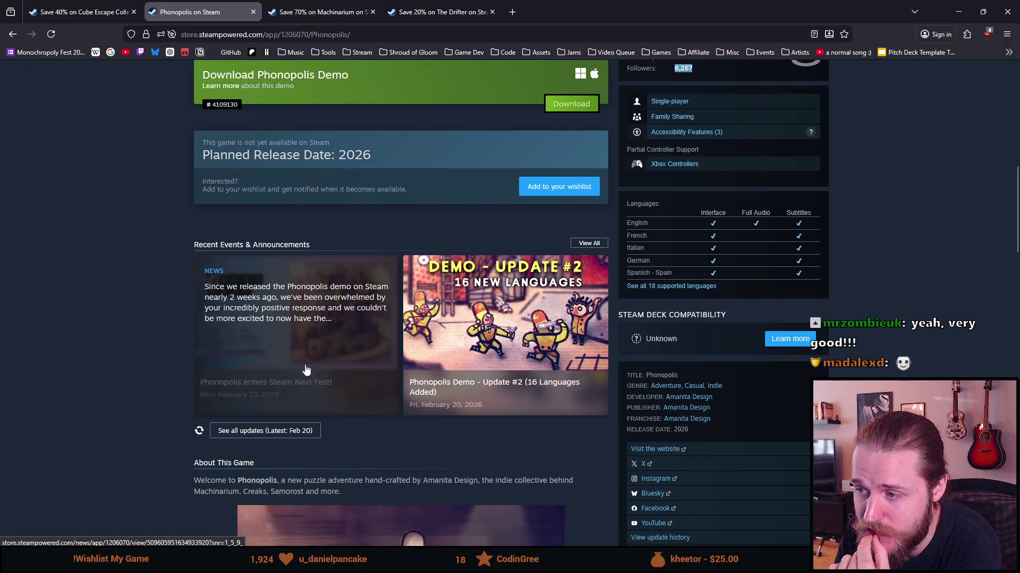
{"action": "left_click", "coordinate": [677, 287]}
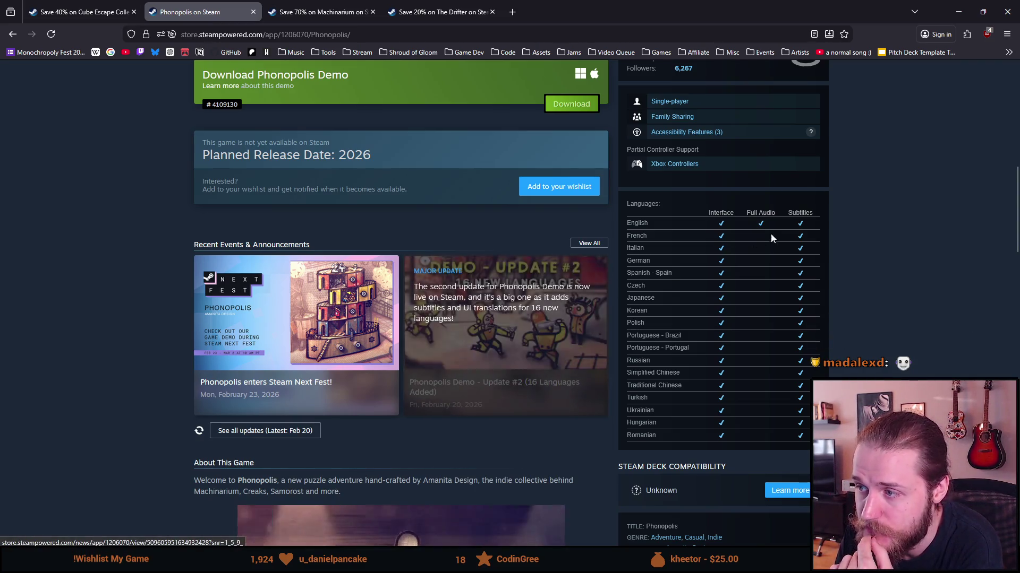
{"action": "scroll", "coordinate": [213, 355], "scroll_direction": "down", "scroll_amount": 10}
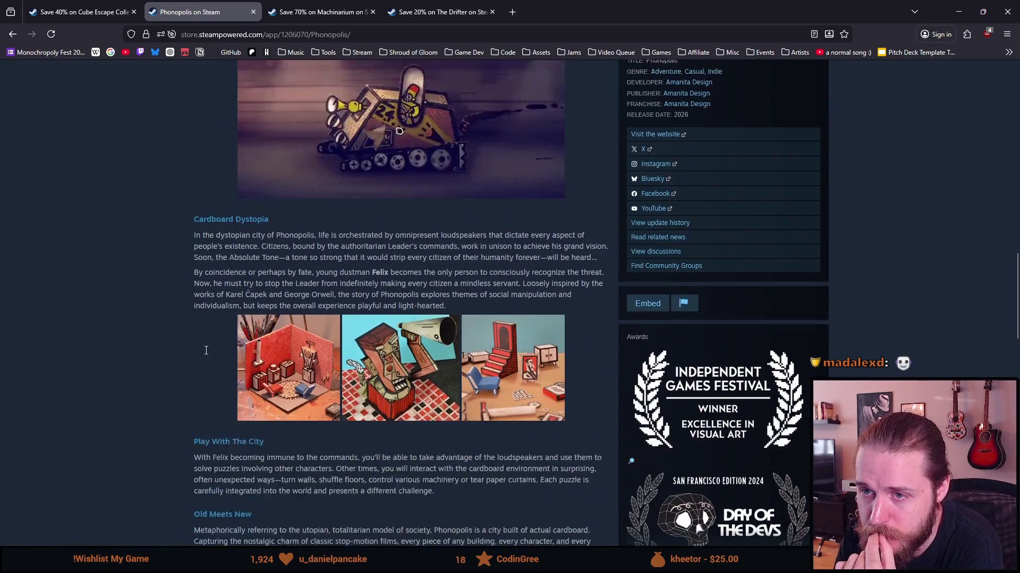
{"action": "scroll", "coordinate": [205, 350], "scroll_direction": "down", "scroll_amount": 7}
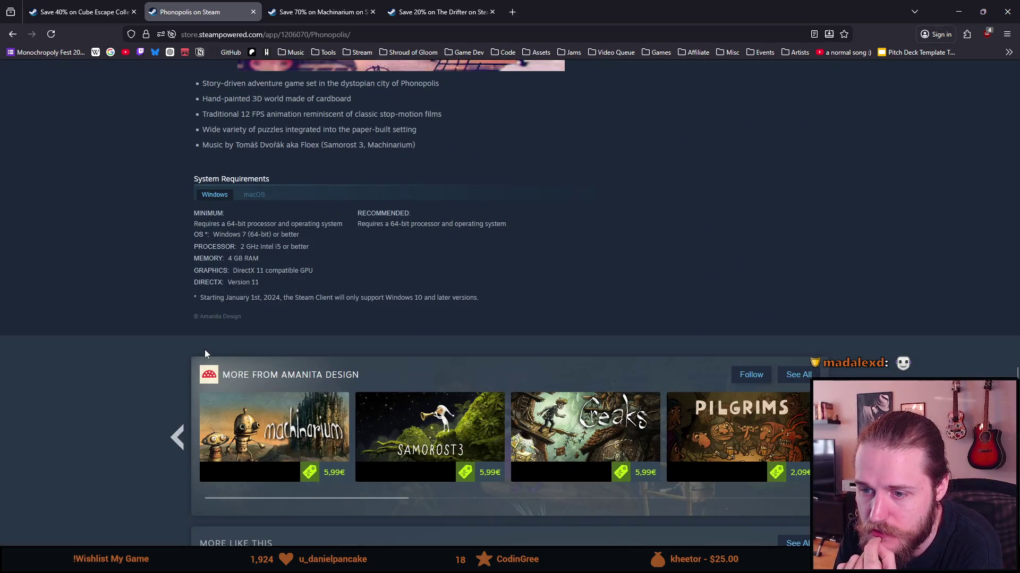
{"action": "scroll", "coordinate": [242, 295], "scroll_direction": "down", "scroll_amount": 8}
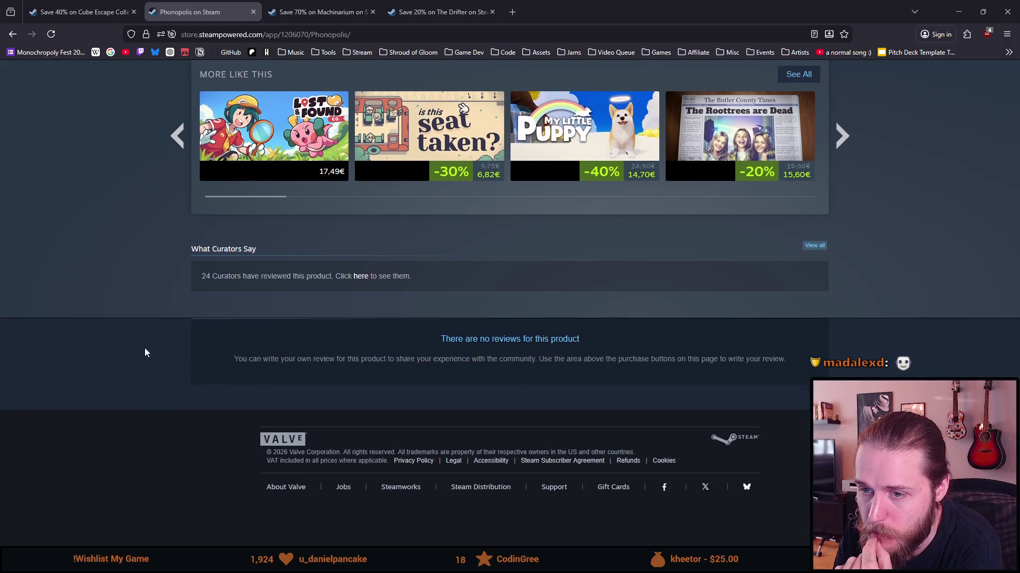
Step: Review Phonopolis's full user tag list, then show the third screenshot, a cardboard tower
{"action": "middle_click", "coordinate": [118, 410]}
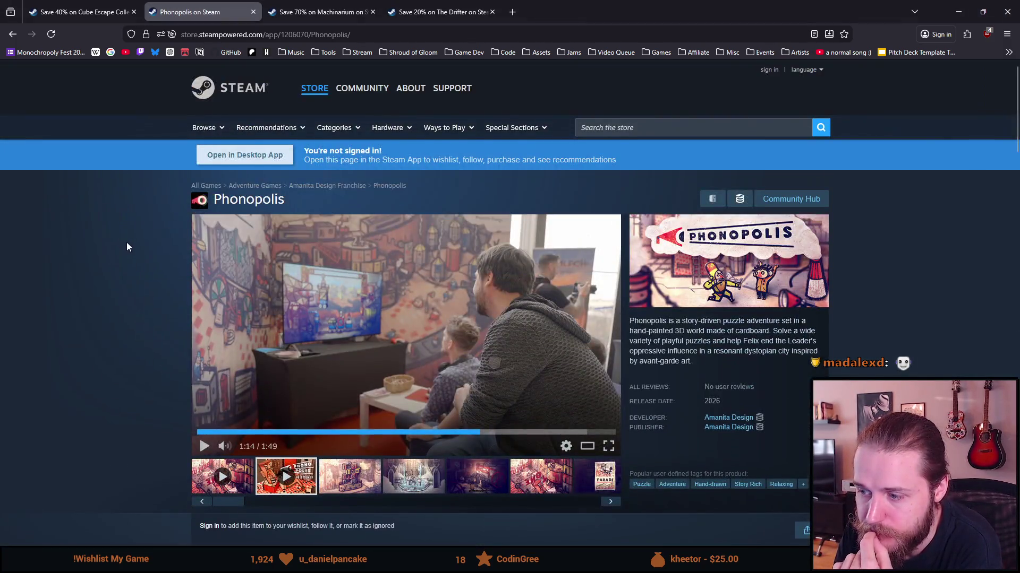
{"action": "scroll", "coordinate": [361, 342], "scroll_direction": "down", "scroll_amount": 3}
{"action": "left_click", "coordinate": [802, 322]}
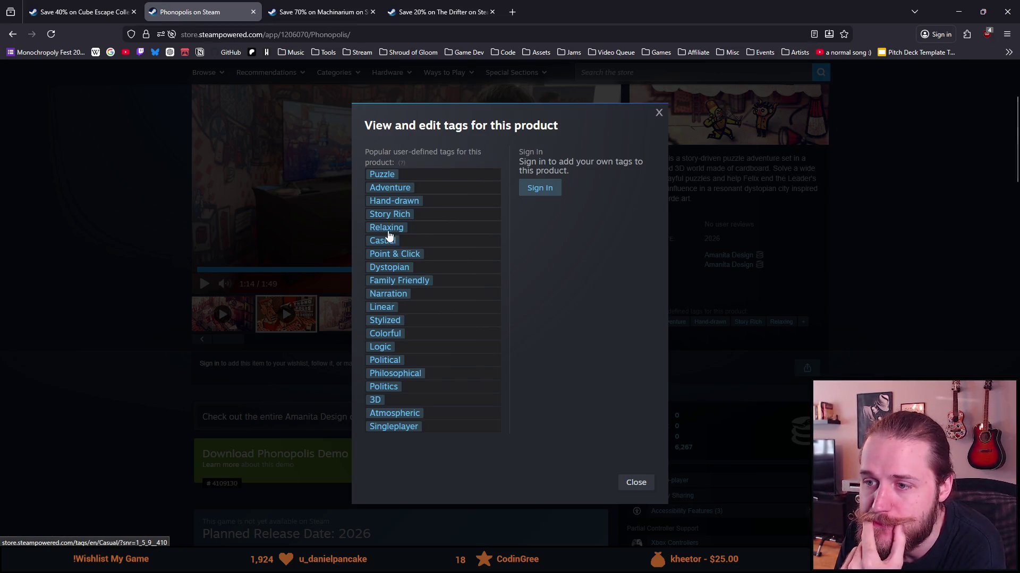
{"action": "left_click", "coordinate": [291, 269]}
{"action": "scroll", "coordinate": [329, 345], "scroll_direction": "up", "scroll_amount": 2}
{"action": "left_click", "coordinate": [363, 436]}
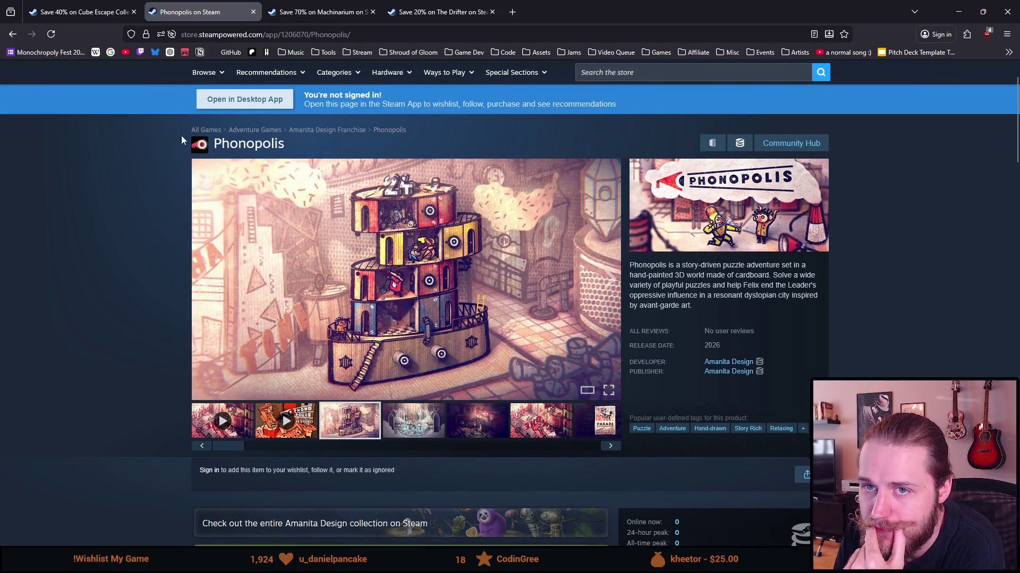
Step: Browse the Phonopolis screenshot gallery, from PARADE and AVANTGARDE to the tower machine shots
{"action": "left_click", "coordinate": [87, 4]}
{"action": "left_click", "coordinate": [184, 11]}
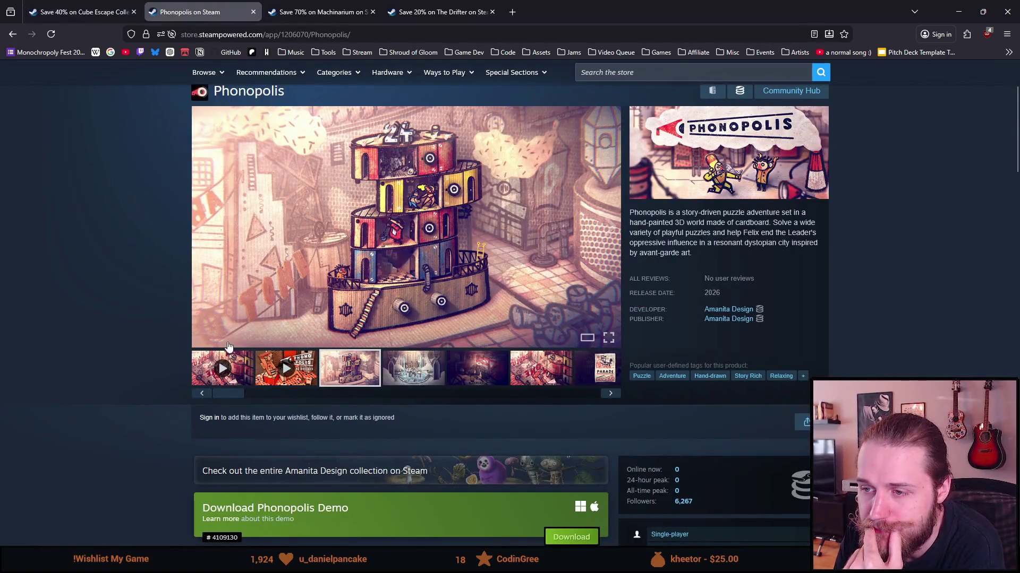
{"action": "left_click", "coordinate": [426, 378]}
{"action": "left_click", "coordinate": [483, 371]}
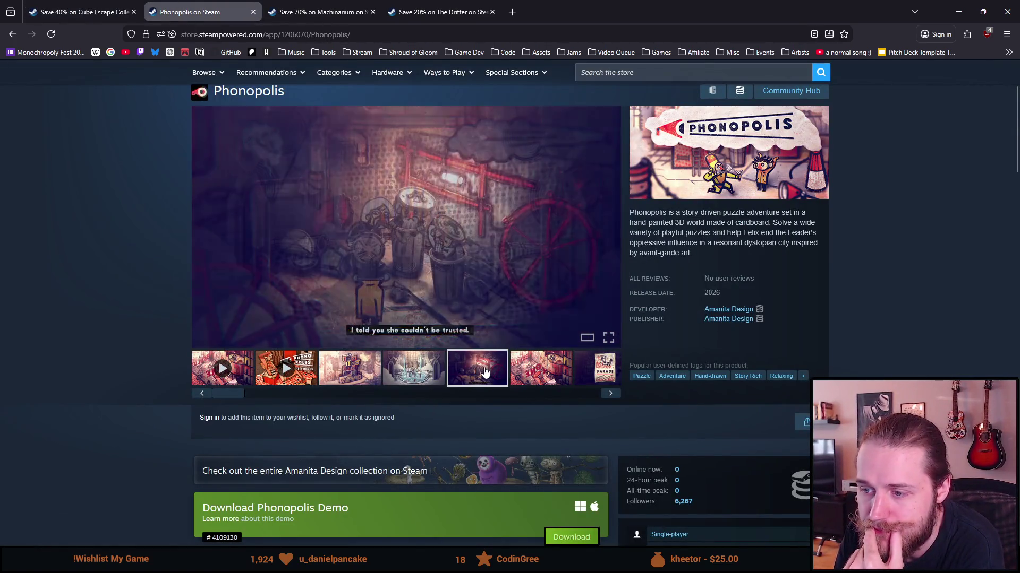
{"action": "left_click", "coordinate": [518, 371]}
{"action": "left_click", "coordinate": [576, 374]}
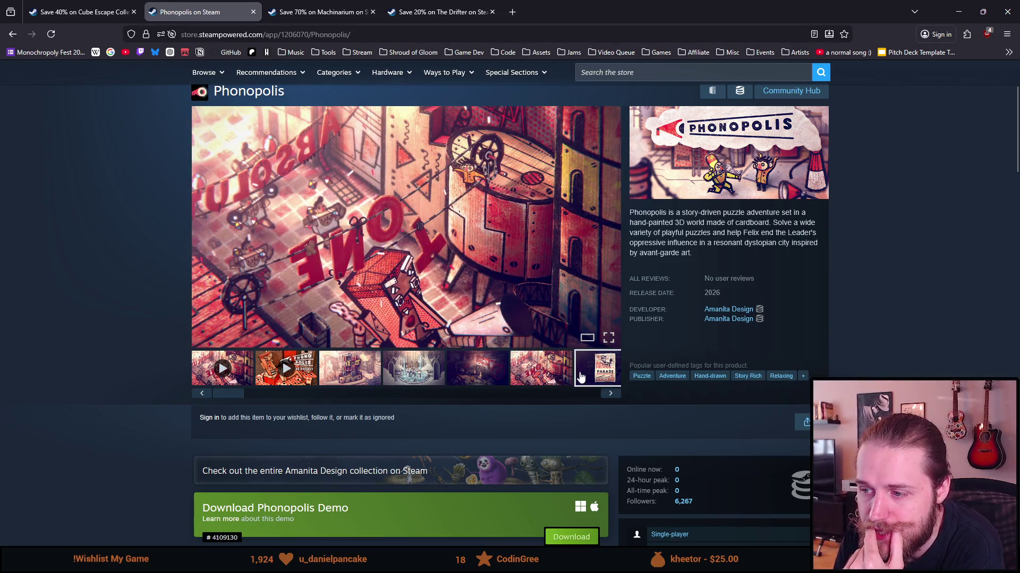
{"action": "left_click", "coordinate": [411, 375]}
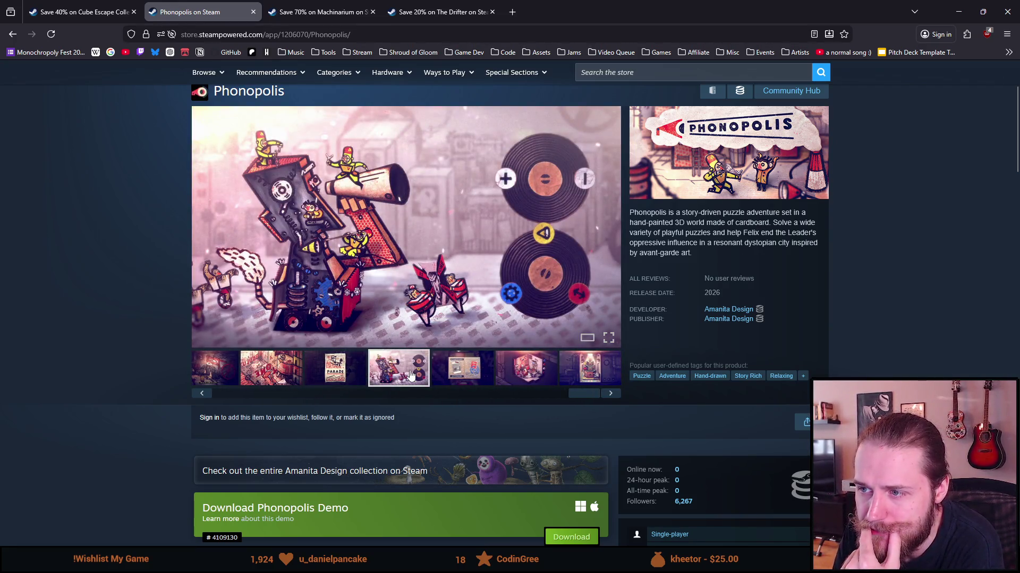
{"action": "left_click", "coordinate": [440, 380]}
{"action": "left_click", "coordinate": [502, 367]}
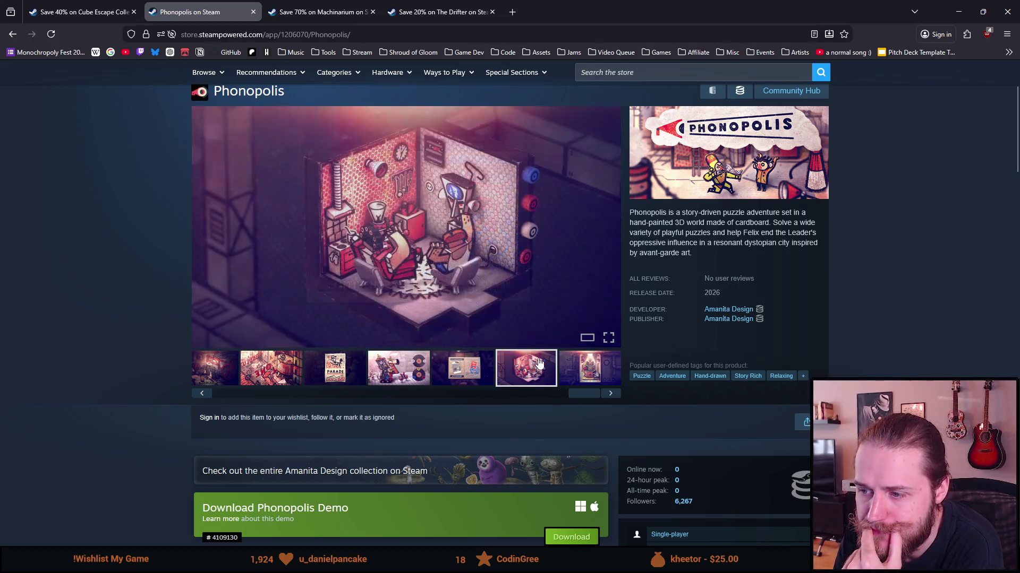
{"action": "left_click", "coordinate": [605, 377]}
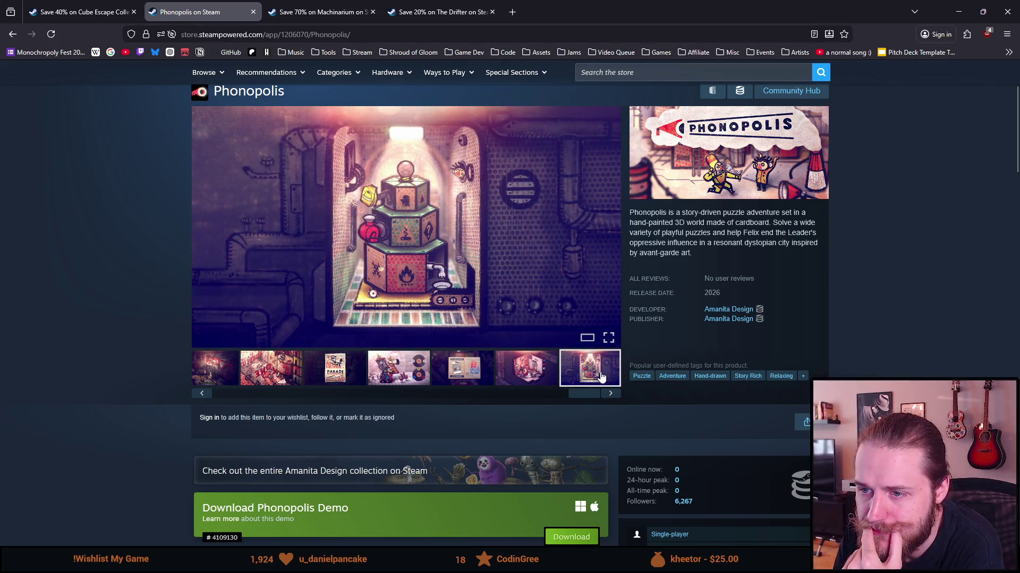
{"action": "left_click", "coordinate": [610, 393]}
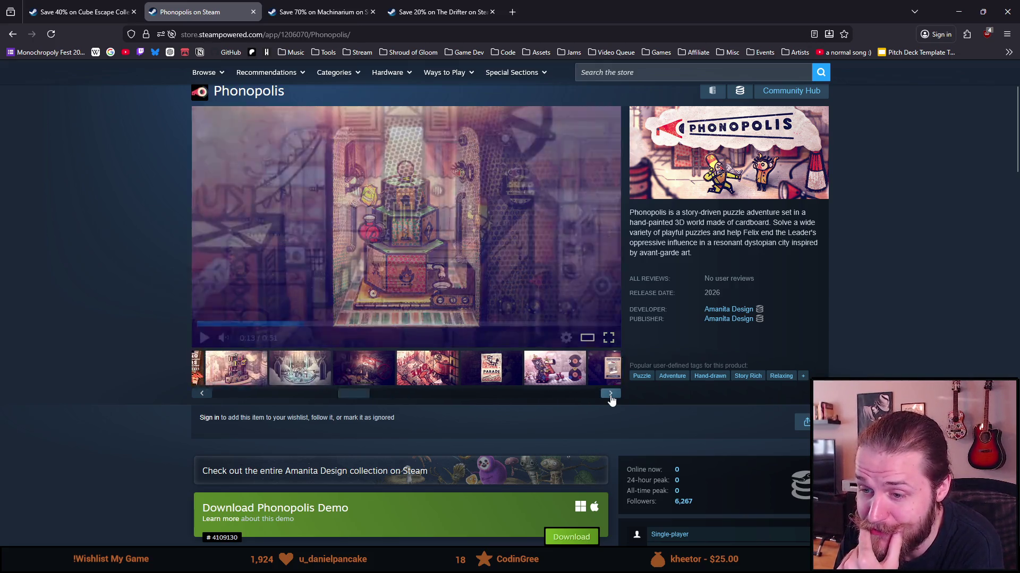
{"action": "left_click", "coordinate": [610, 396]}
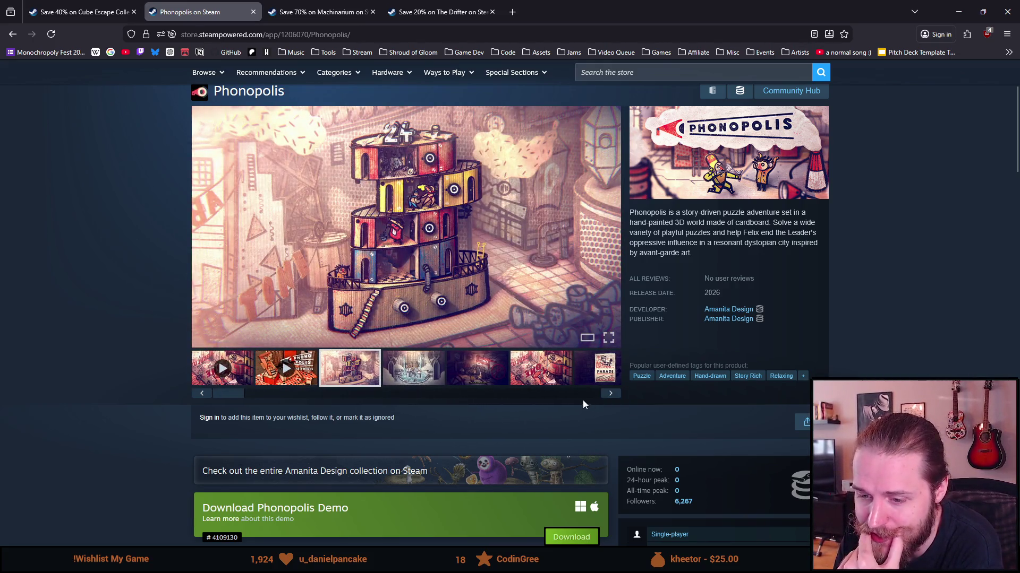
Step: Scroll through the Phonopolis page and select its store address for copying
{"action": "scroll", "coordinate": [519, 377], "scroll_direction": "down", "scroll_amount": 7}
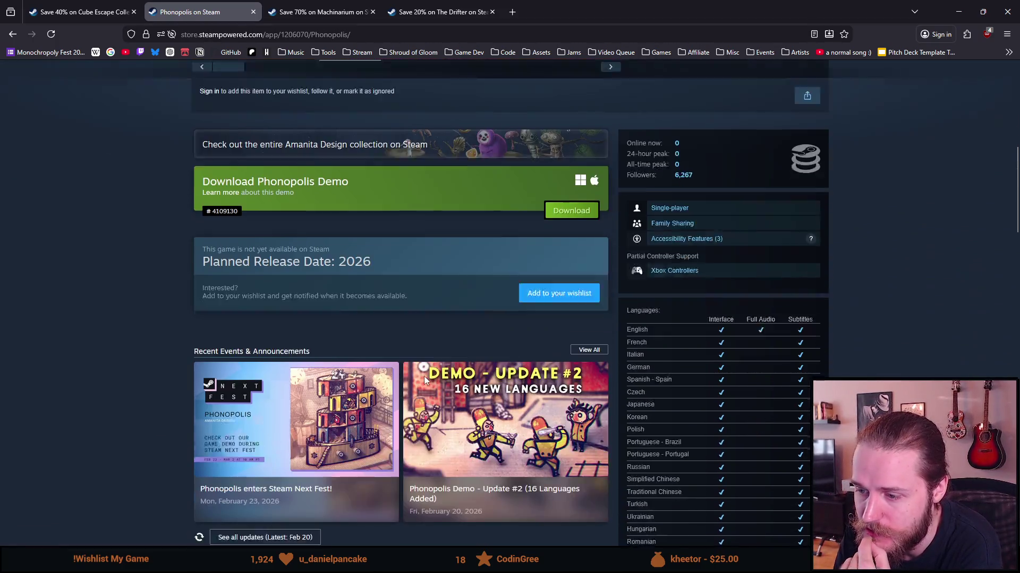
{"action": "scroll", "coordinate": [422, 377], "scroll_direction": "down", "scroll_amount": 6}
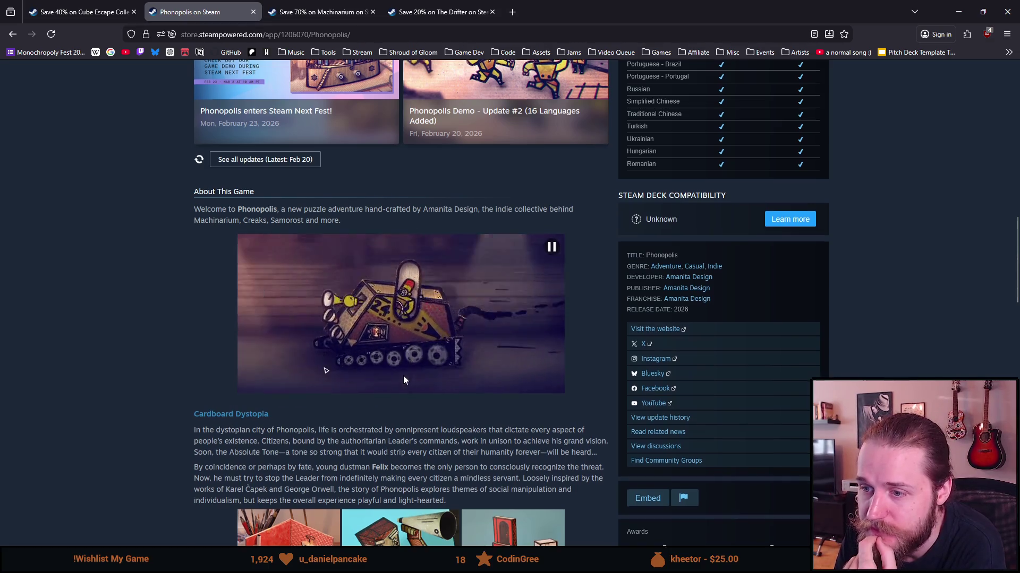
{"action": "scroll", "coordinate": [404, 377], "scroll_direction": "down", "scroll_amount": 3}
{"action": "scroll", "coordinate": [397, 375], "scroll_direction": "down", "scroll_amount": 4}
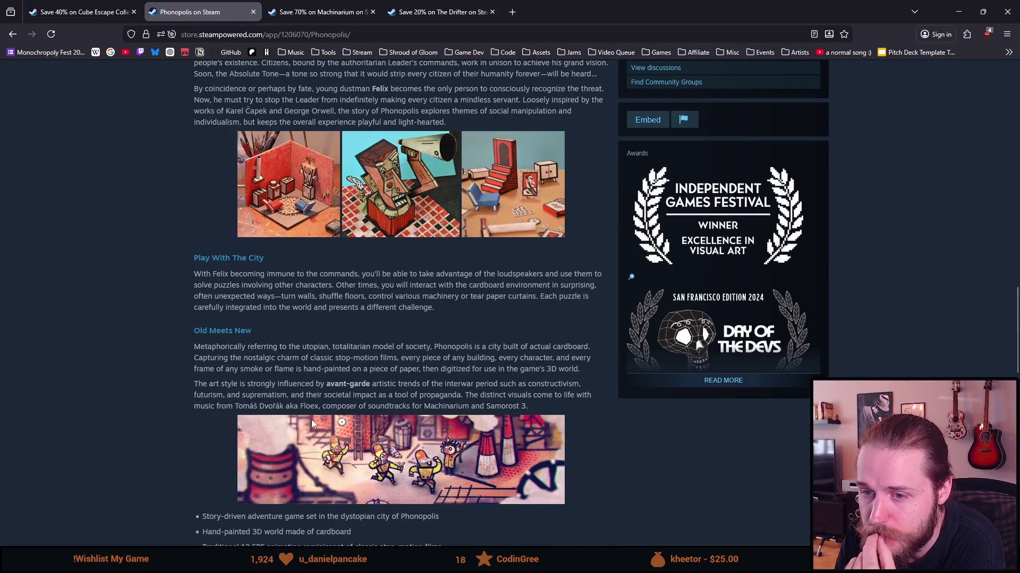
{"action": "scroll", "coordinate": [311, 420], "scroll_direction": "up", "scroll_amount": 13}
{"action": "scroll", "coordinate": [302, 425], "scroll_direction": "up", "scroll_amount": 8}
{"action": "left_click", "coordinate": [357, 34]}
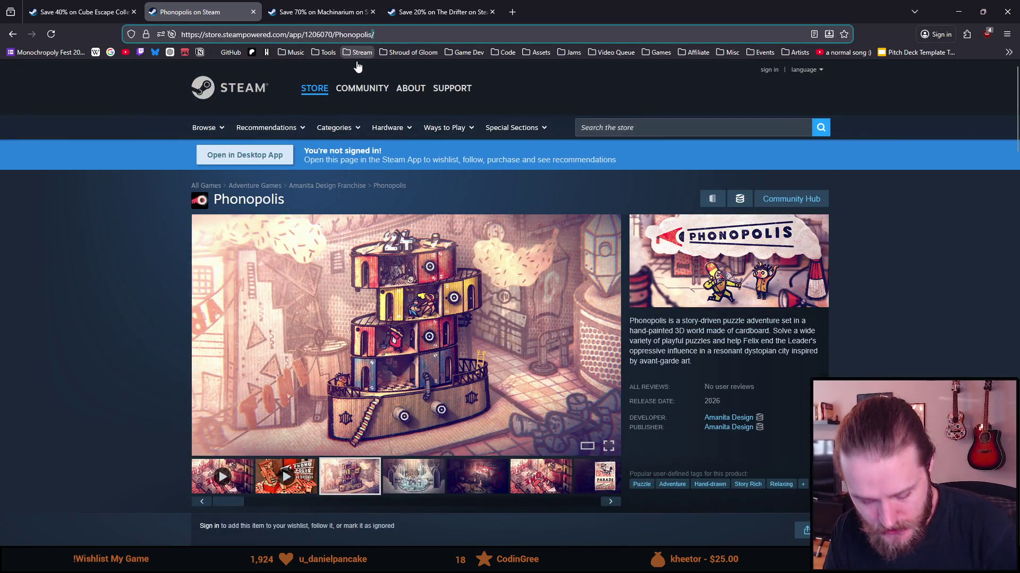
Step: Close the Cube Escape Collection tab and move the Steam window aside to reveal Notion
{"action": "left_click", "coordinate": [108, 4]}
{"action": "left_click", "coordinate": [133, 12]}
{"action": "mouse_move", "coordinate": [646, 6]}
{"action": "left_mouse_down"}
{"action": "mouse_move", "coordinate": [810, 85]}
{"action": "mouse_move", "coordinate": [849, 41]}
{"action": "left_mouse_up"}
{"action": "scroll", "coordinate": [390, 445], "scroll_direction": "down", "scroll_amount": 3}
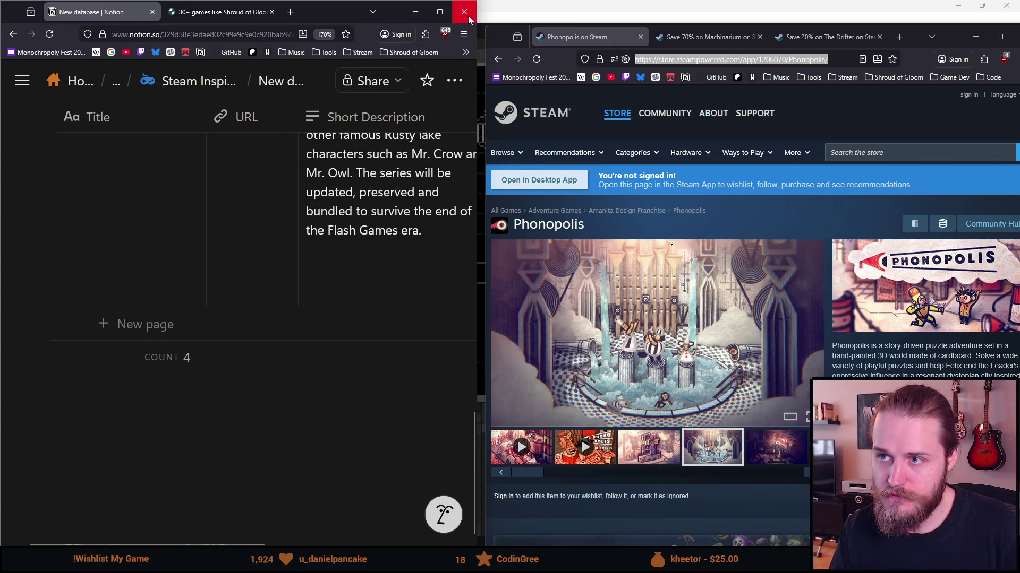
Step: Maximize Notion and open the New database table under Steam Inspiration/Research
{"action": "left_click", "coordinate": [450, 13]}
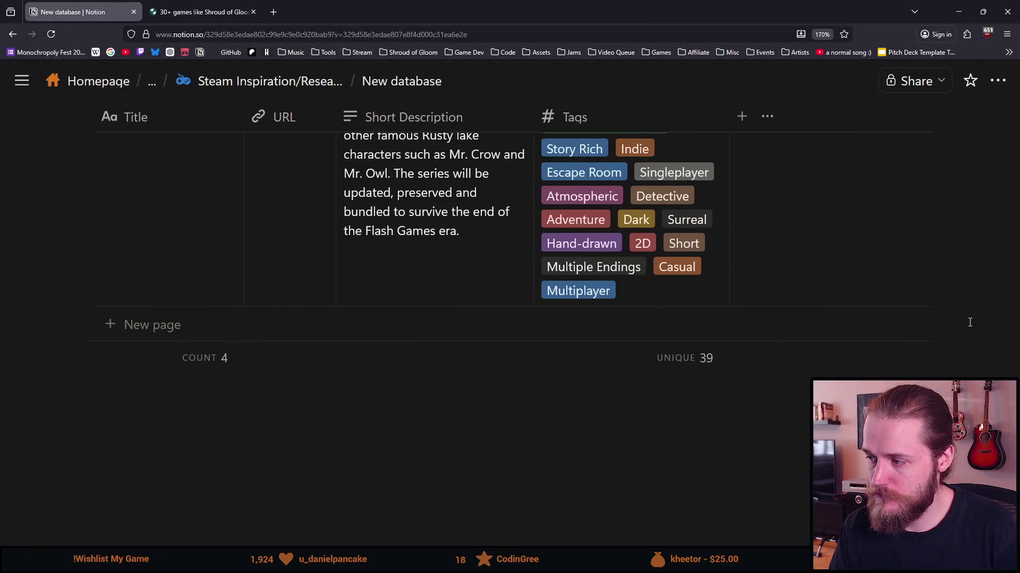
{"action": "scroll", "coordinate": [317, 481], "scroll_direction": "up", "scroll_amount": 10}
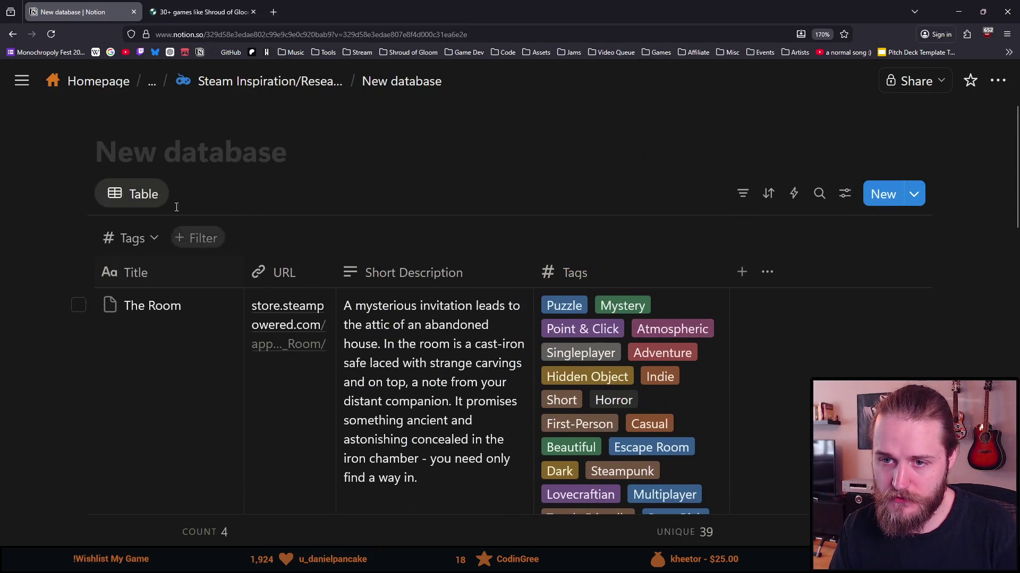
{"action": "left_click", "coordinate": [286, 92]}
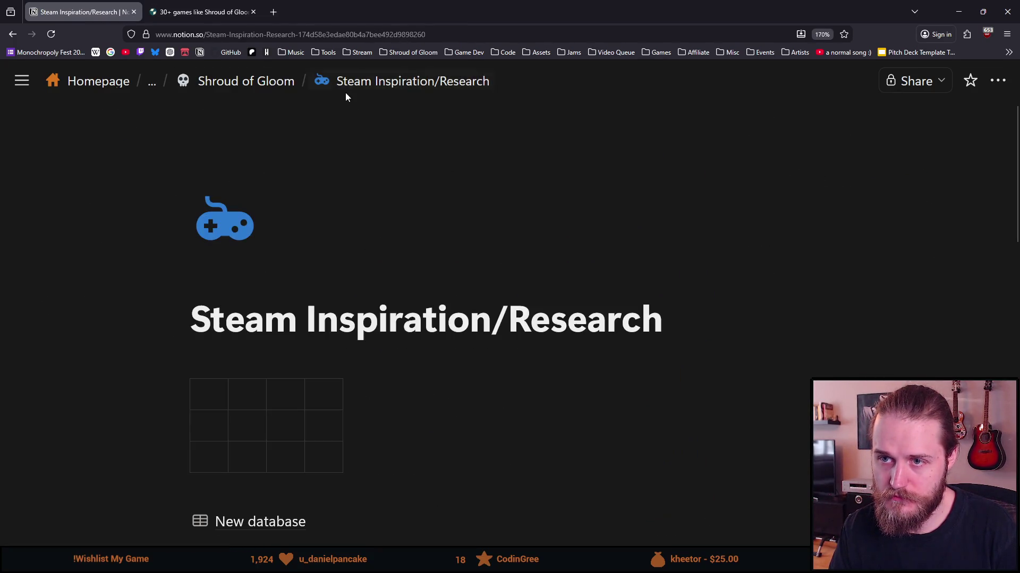
{"action": "scroll", "coordinate": [321, 210], "scroll_direction": "down", "scroll_amount": 4}
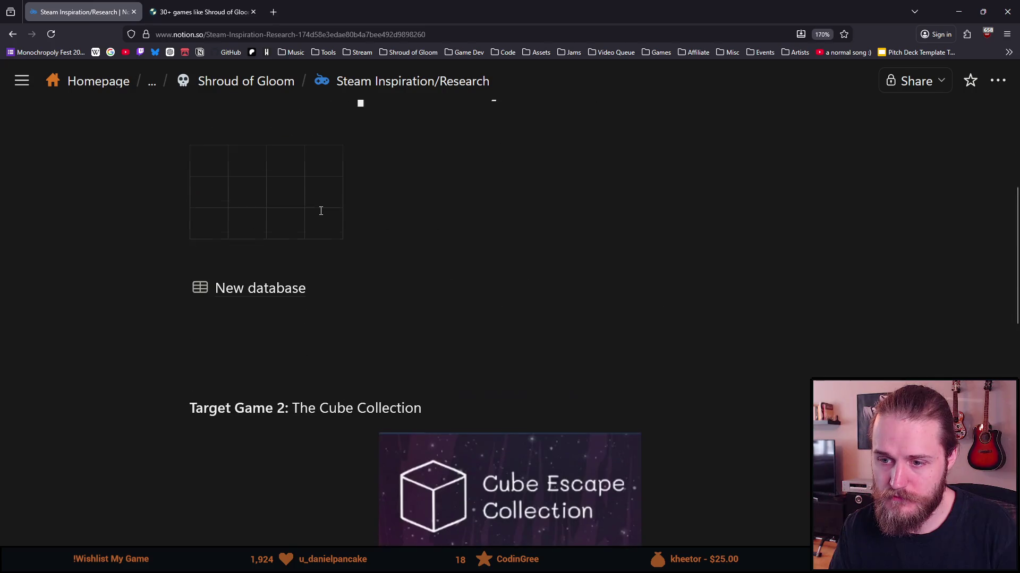
{"action": "left_click", "coordinate": [247, 292]}
Step: Add an empty description line beneath the New database title
{"action": "scroll", "coordinate": [337, 456], "scroll_direction": "down", "scroll_amount": 10}
{"action": "right_click", "coordinate": [183, 452]}
{"action": "key", "text": "Escape"}
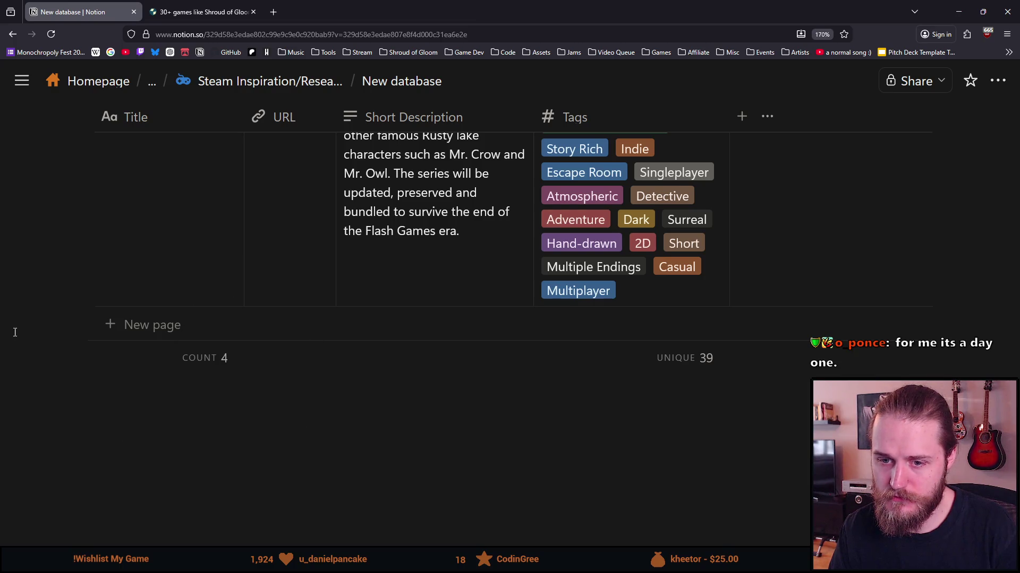
{"action": "scroll", "coordinate": [68, 337], "scroll_direction": "up", "scroll_amount": 10}
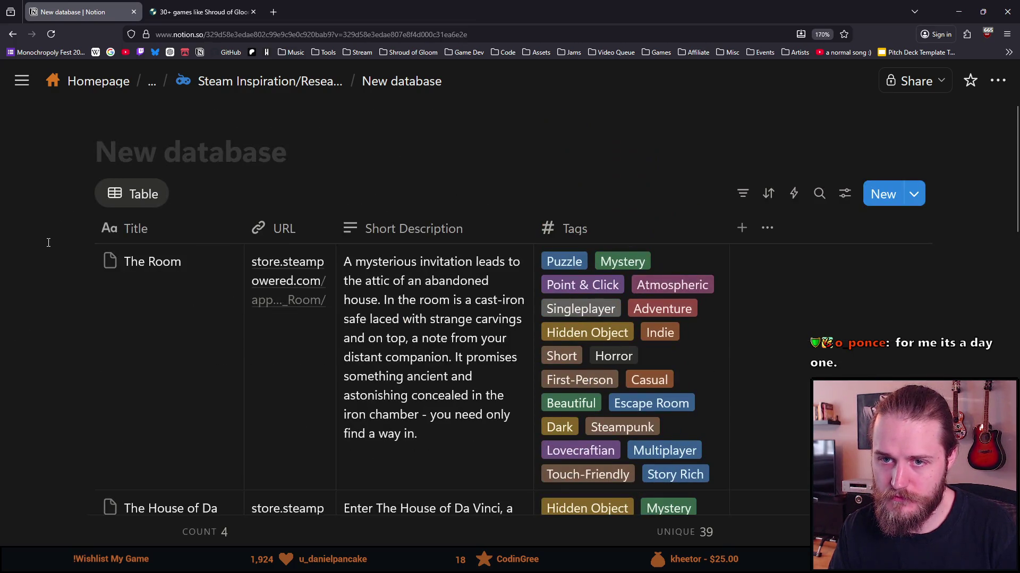
{"action": "left_click", "coordinate": [26, 260]}
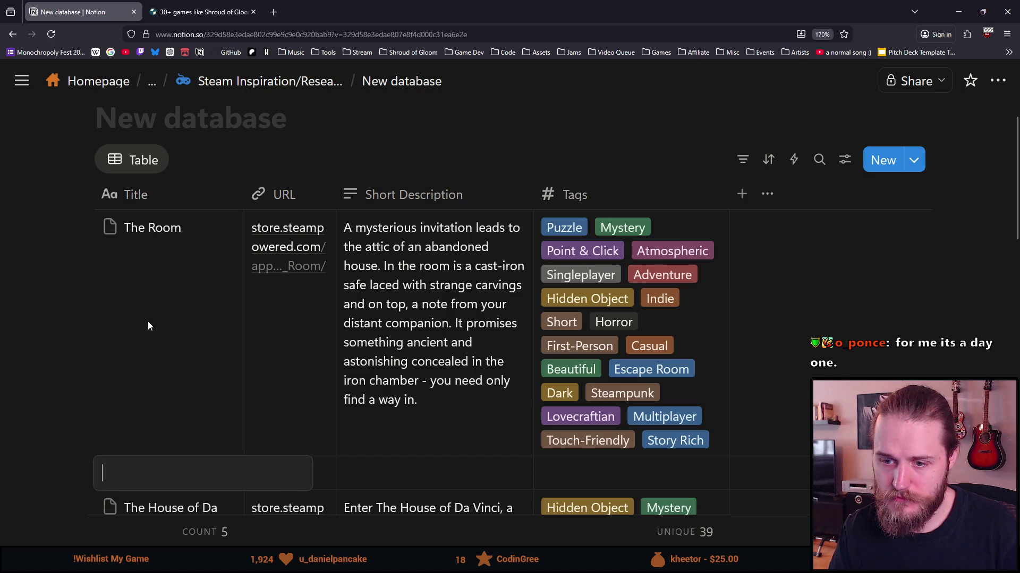
{"action": "key", "text": "ctrl+z"}
{"action": "mouse_move", "coordinate": [213, 128]}
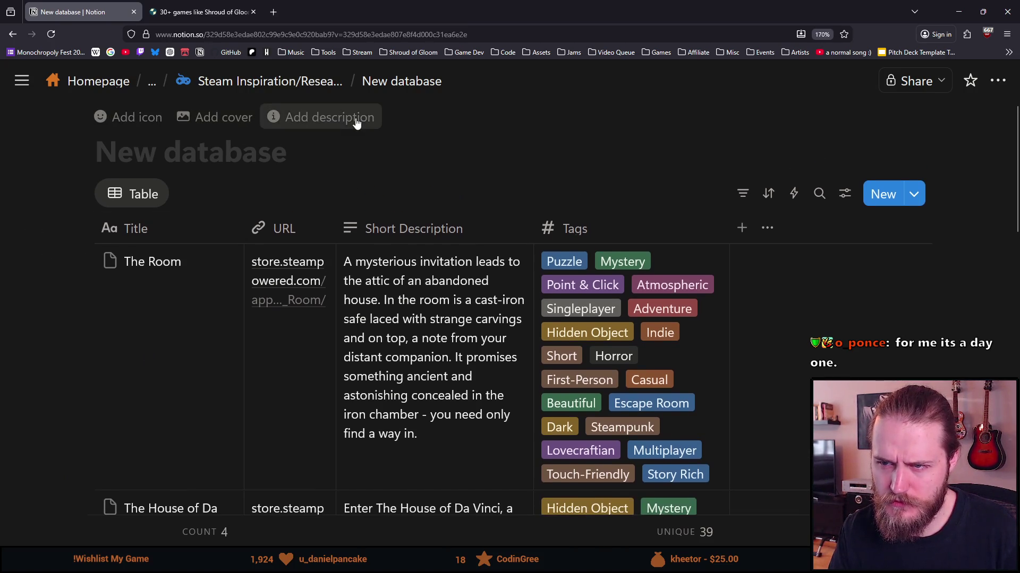
{"action": "left_click", "coordinate": [321, 121]}
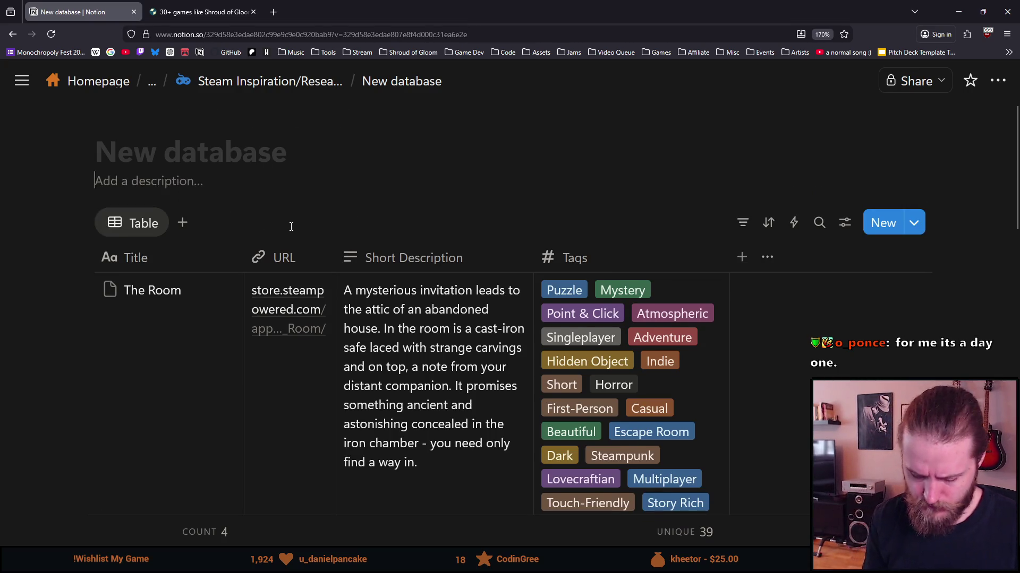
Step: Write 'Maybes: Phonopolis' in the description, linking Phonopolis to its Steam store page
{"action": "type", "text": "Maybes: [P]("}
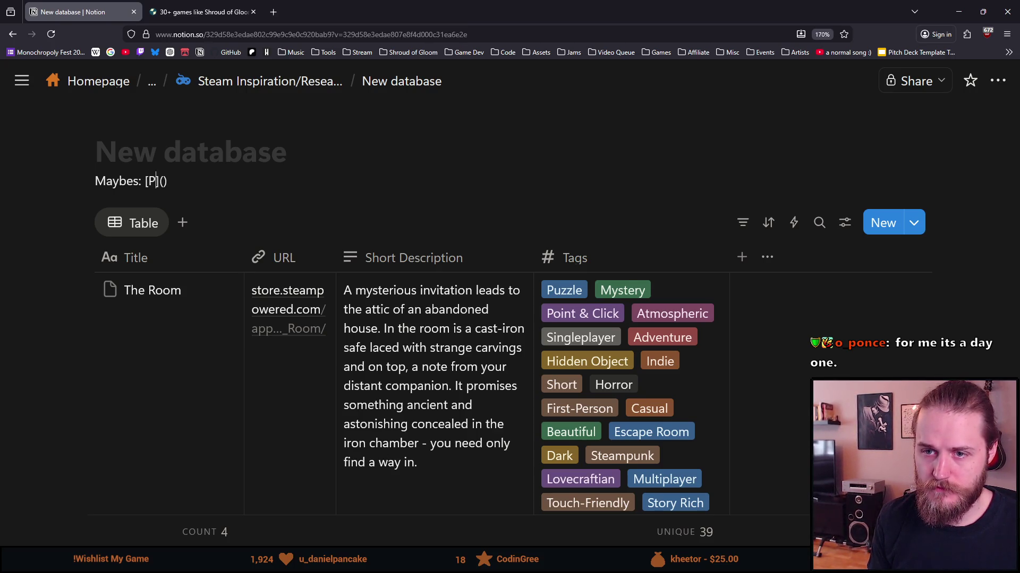
{"action": "type", "text": "nopolis"}
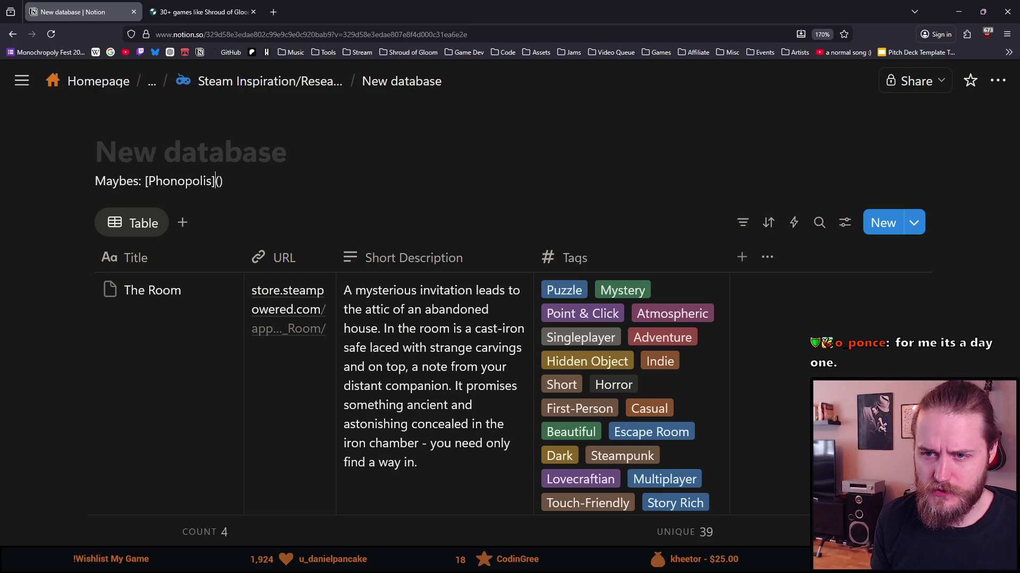
{"action": "type", "text": "https://store.steampowered.com/app/1206070/Phonopolis/"}
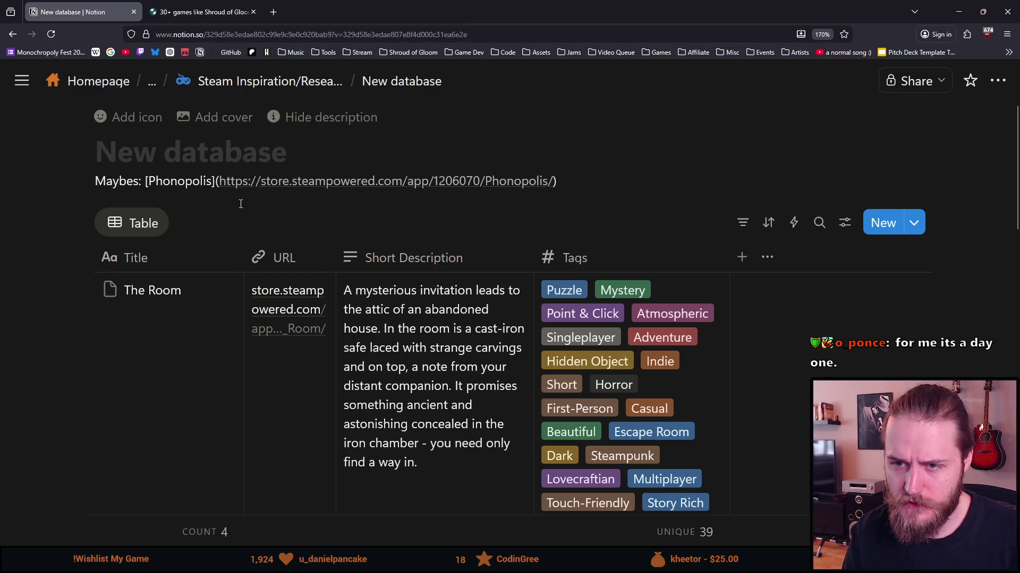
{"action": "left_click_drag", "start_coordinate": [567, 177], "coordinate": [212, 181]}
{"action": "key", "text": "BackSpace"}
{"action": "key", "text": "BackSpace"}
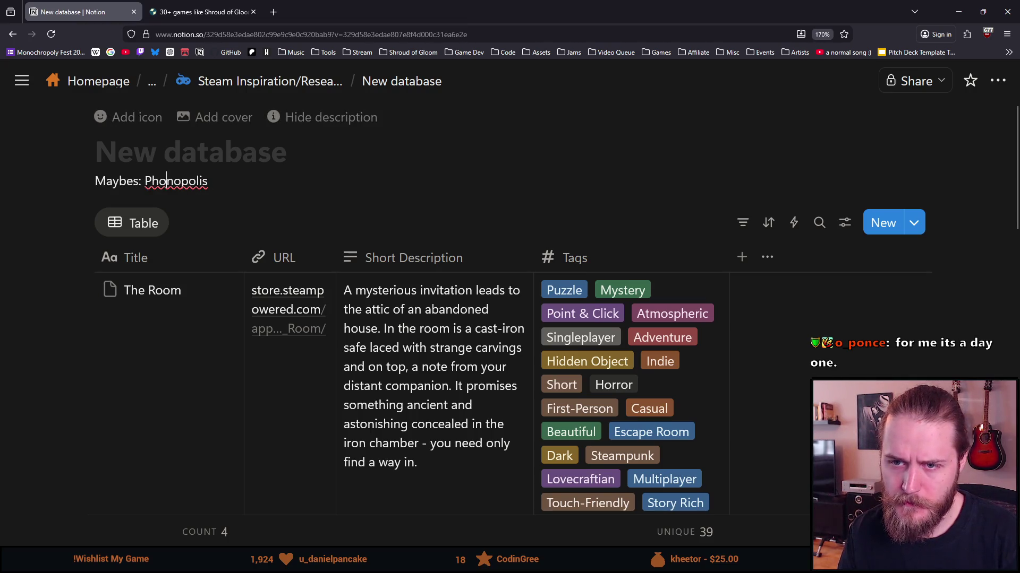
{"action": "left_click", "coordinate": [197, 186]}
{"action": "double_click", "coordinate": [197, 181]}
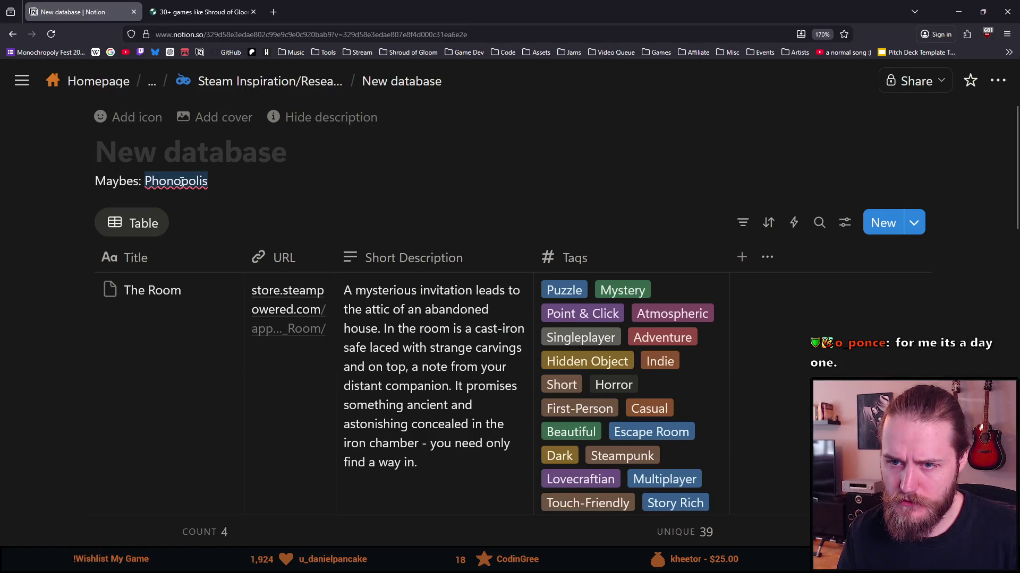
{"action": "left_click", "coordinate": [244, 253]}
{"action": "type", "text": "https://store.steampowered.com/app/1206070/Phonopolis/"}
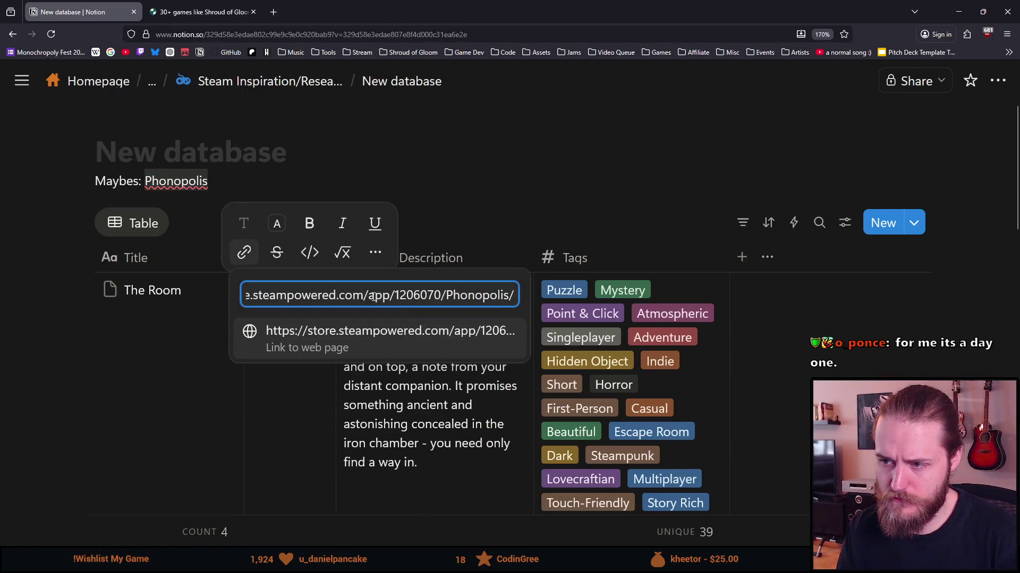
{"action": "key", "text": "Return"}
{"action": "left_click", "coordinate": [41, 213]}
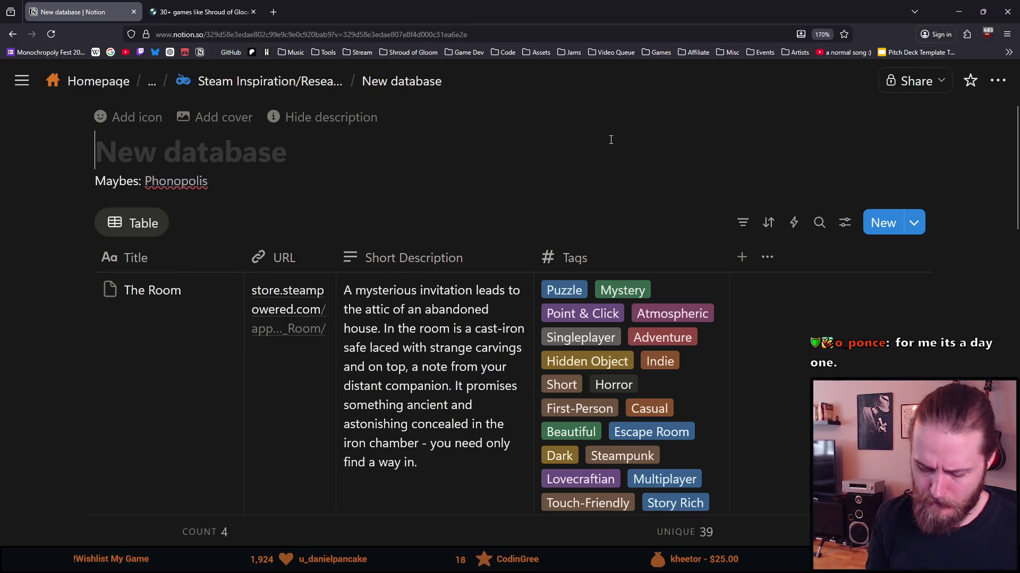
Step: Title the database 'Similar Games'
{"action": "type", "text": "Similar Games"}
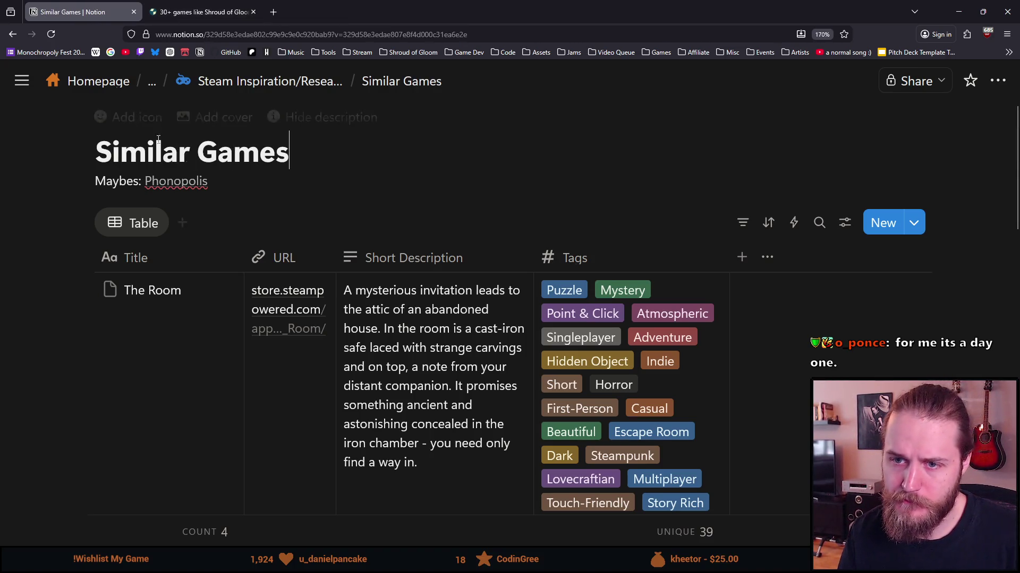
{"action": "left_click", "coordinate": [202, 12]}
{"action": "scroll", "coordinate": [256, 302], "scroll_direction": "up", "scroll_amount": 2}
Step: Split the screen: Similar Games notes on the left, the Phonopolis store page on the right
{"action": "mouse_move", "coordinate": [419, 9]}
{"action": "left_mouse_down"}
{"action": "mouse_move", "coordinate": [60, 170]}
{"action": "mouse_move", "coordinate": [1, 175]}
{"action": "left_mouse_up"}
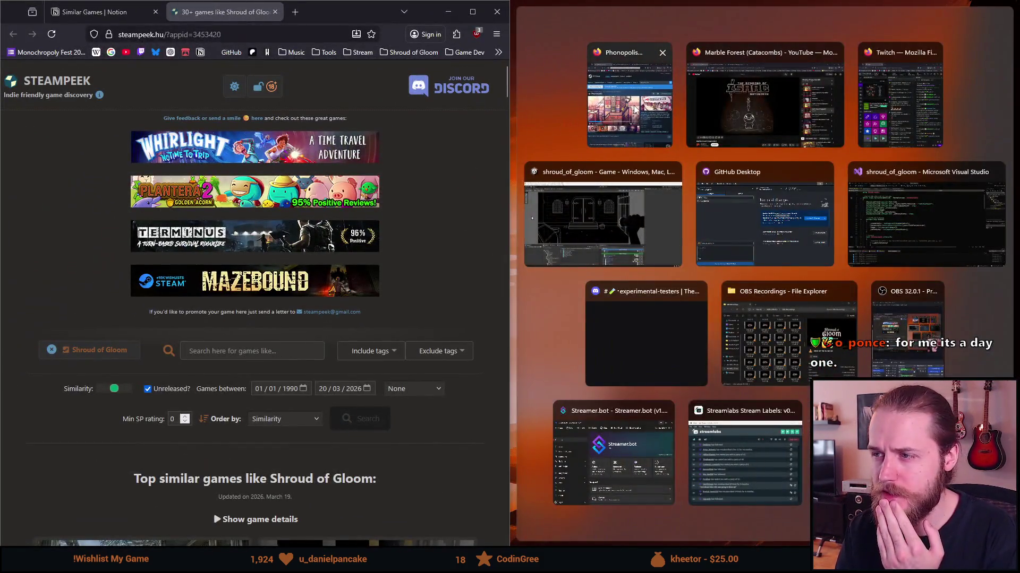
{"action": "left_click", "coordinate": [635, 110]}
{"action": "left_click_drag", "start_coordinate": [510, 122], "coordinate": [409, 136]}
{"action": "mouse_move", "coordinate": [411, 135]}
{"action": "left_mouse_down"}
{"action": "mouse_move", "coordinate": [464, 137]}
{"action": "mouse_move", "coordinate": [481, 182]}
{"action": "left_mouse_up"}
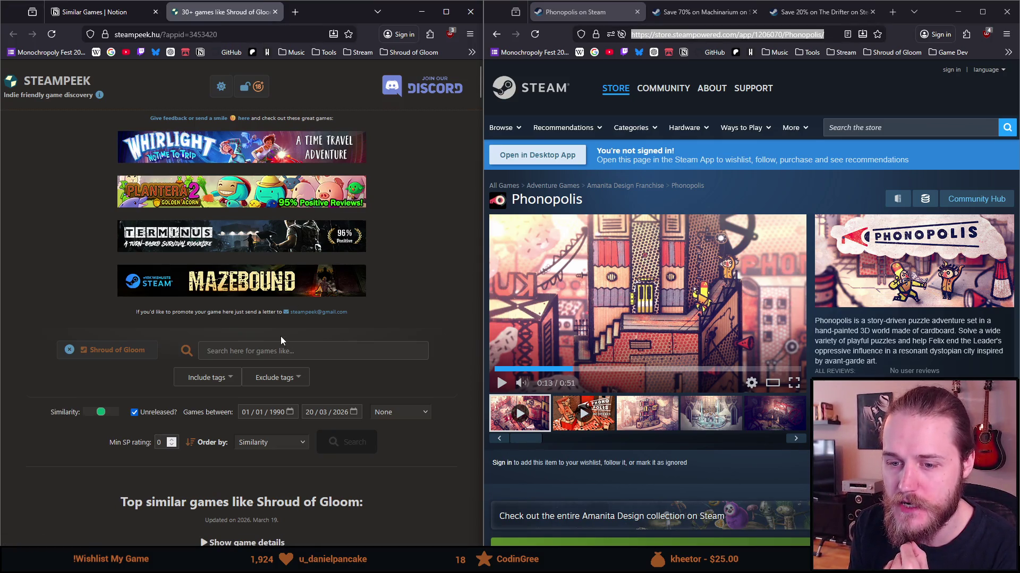
{"action": "left_click", "coordinate": [96, 12]}
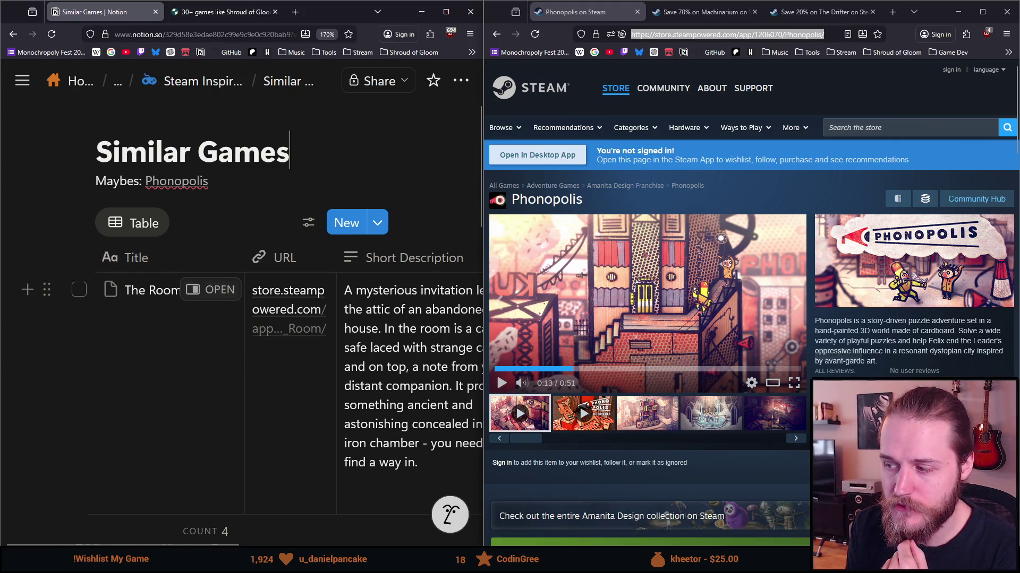
Step: Check Phonopolis's full tag list, then bring up the Machinarium store page
{"action": "left_click", "coordinate": [950, 424]}
{"action": "left_click", "coordinate": [942, 364]}
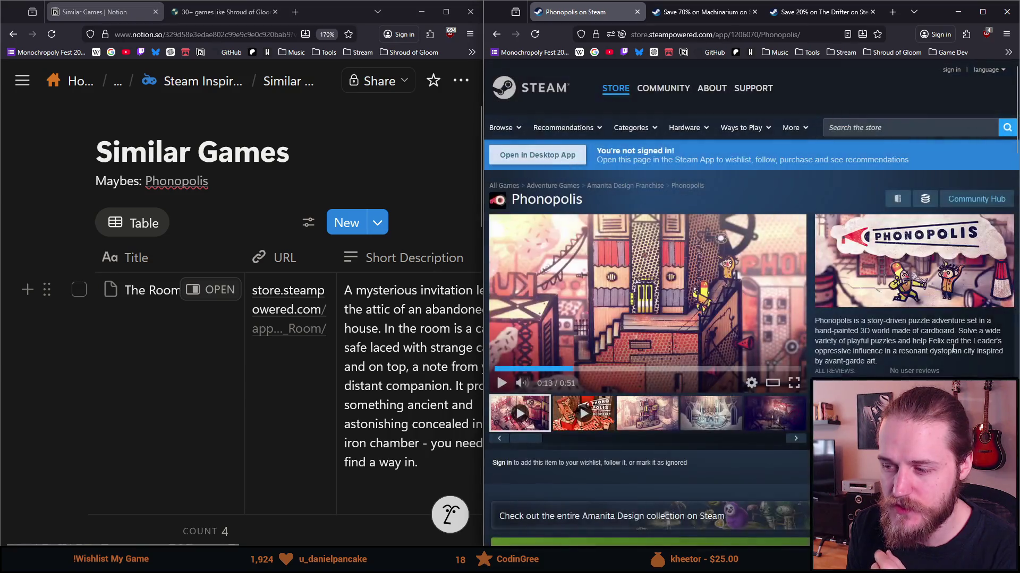
{"action": "scroll", "coordinate": [749, 452], "scroll_direction": "down", "scroll_amount": 4}
{"action": "scroll", "coordinate": [748, 449], "scroll_direction": "up", "scroll_amount": 4}
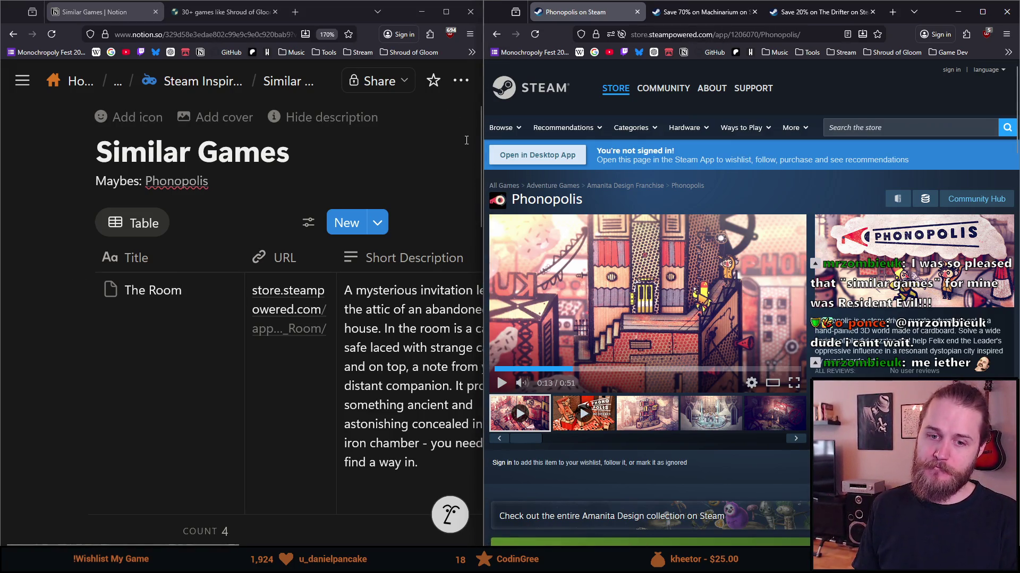
{"action": "left_click", "coordinate": [694, 18]}
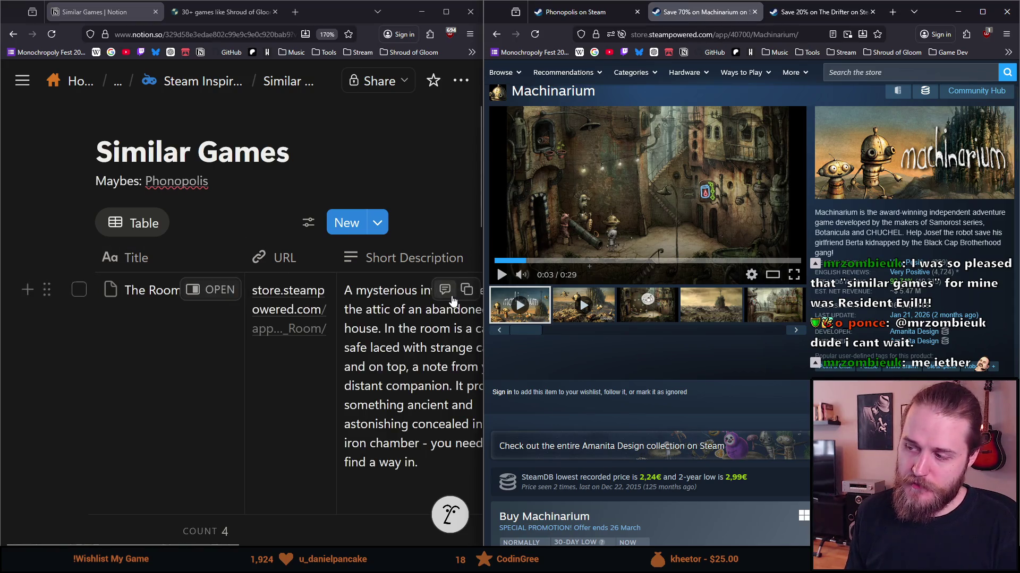
Step: Review Machinarium's tags and add ', Machinarium' after Phonopolis, linked to its Steam page
{"action": "left_click", "coordinate": [992, 367]}
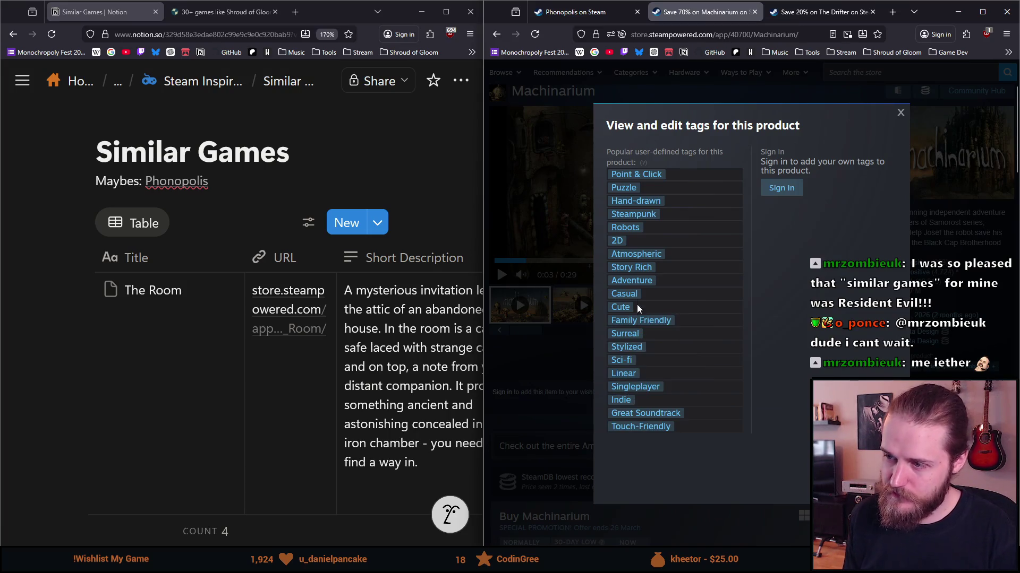
{"action": "left_click", "coordinate": [544, 179]}
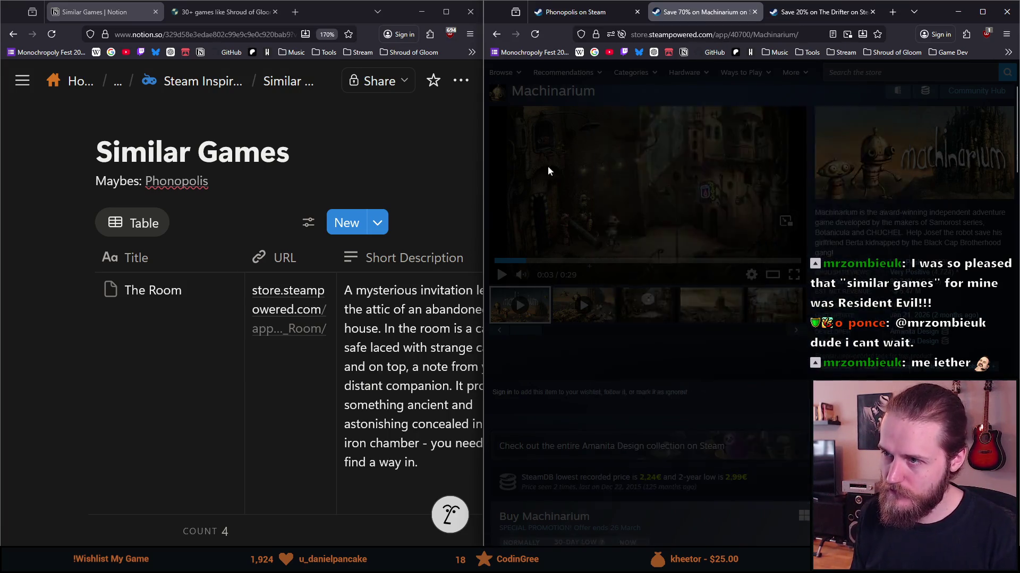
{"action": "left_click", "coordinate": [784, 33]}
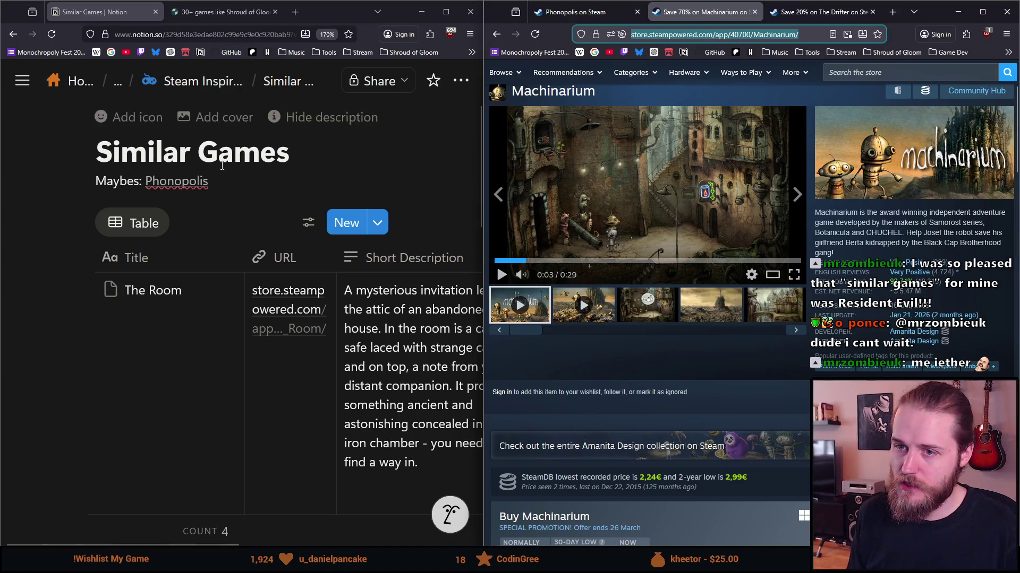
{"action": "left_click", "coordinate": [243, 180]}
{"action": "type", "text": ", "}
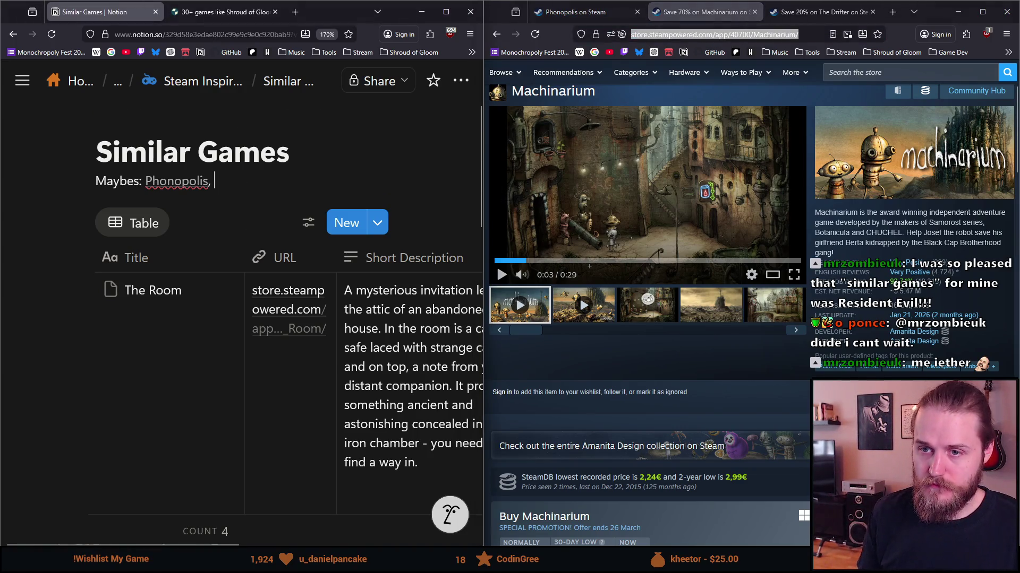
{"action": "type", "text": "Machinarium"}
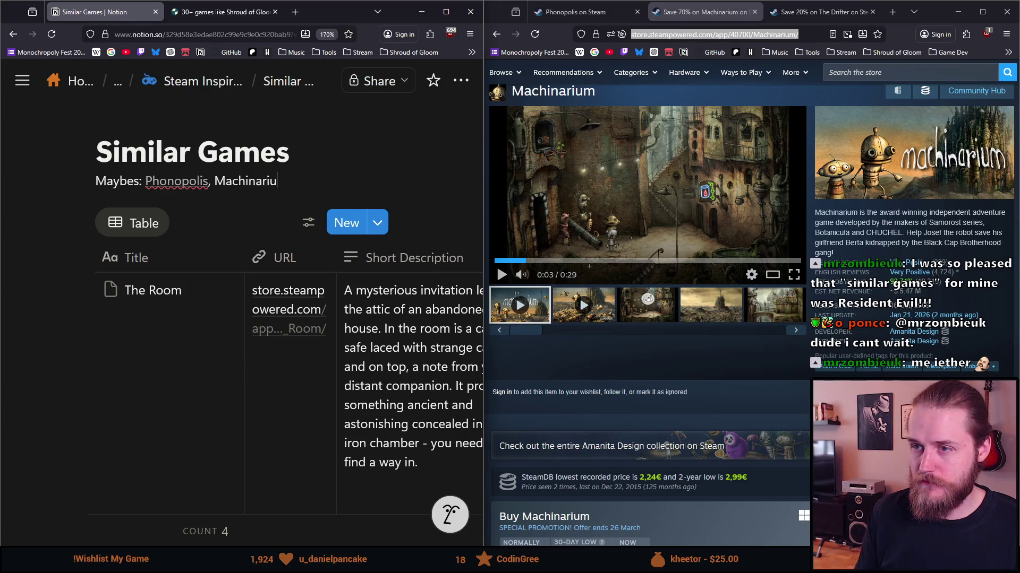
{"action": "key", "text": "ctrl+shift+Left"}
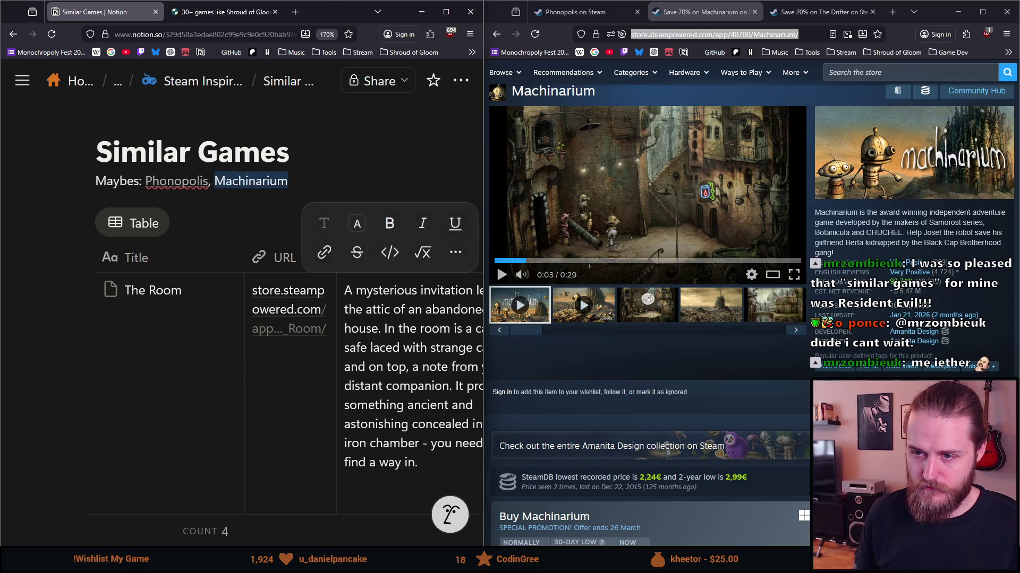
{"action": "left_click", "coordinate": [325, 254]}
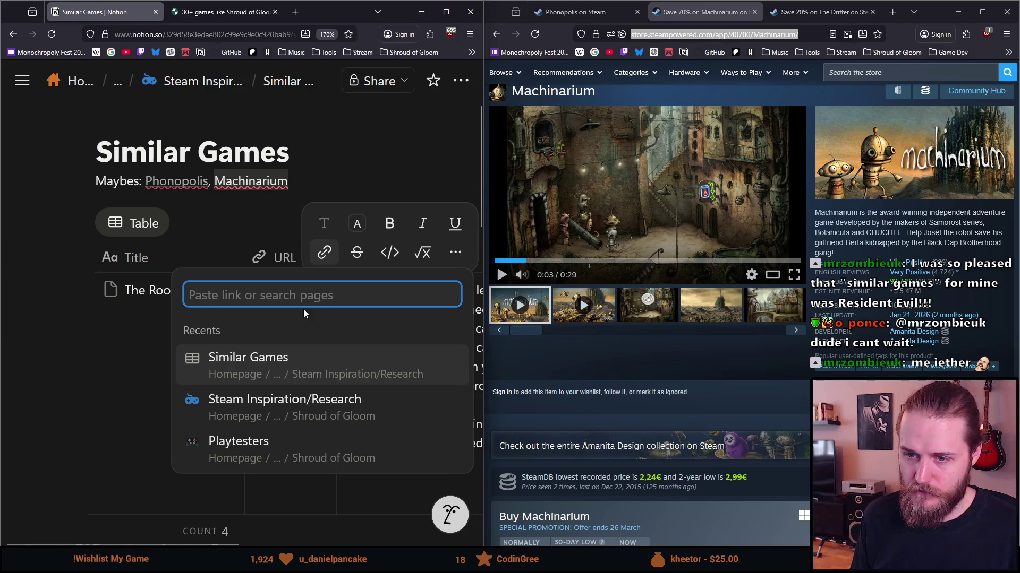
{"action": "type", "text": "https://store.steampowered.com/app/40700/Machinarium/"}
{"action": "key", "text": "Return"}
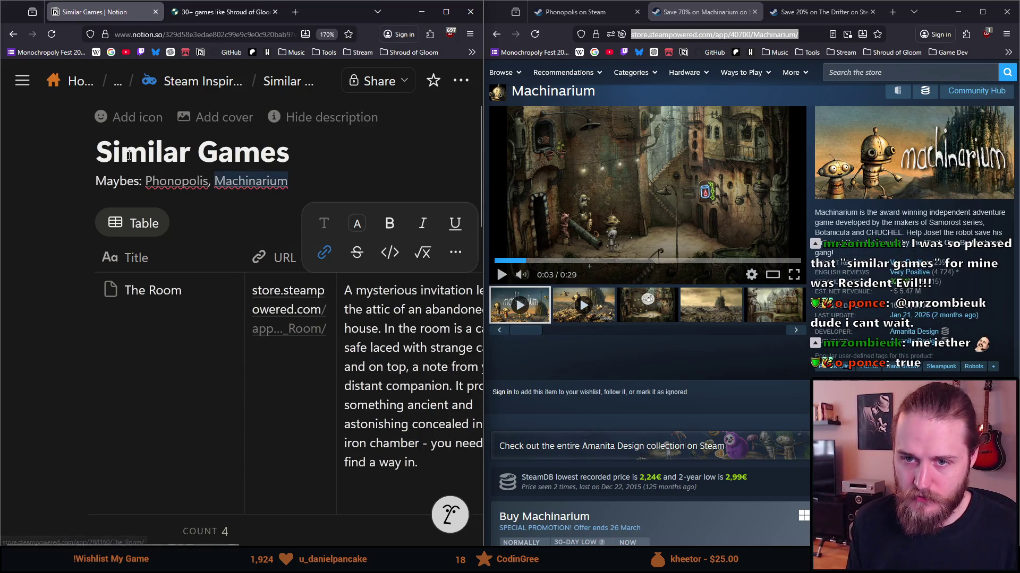
Step: Replace the 'Maybes' label with 'Puzzles Games (No Horror)'
{"action": "mouse_move", "coordinate": [138, 181]}
{"action": "left_mouse_down"}
{"action": "mouse_move", "coordinate": [81, 184]}
{"action": "mouse_move", "coordinate": [100, 183]}
{"action": "left_mouse_up"}
{"action": "type", "text": "Pont"}
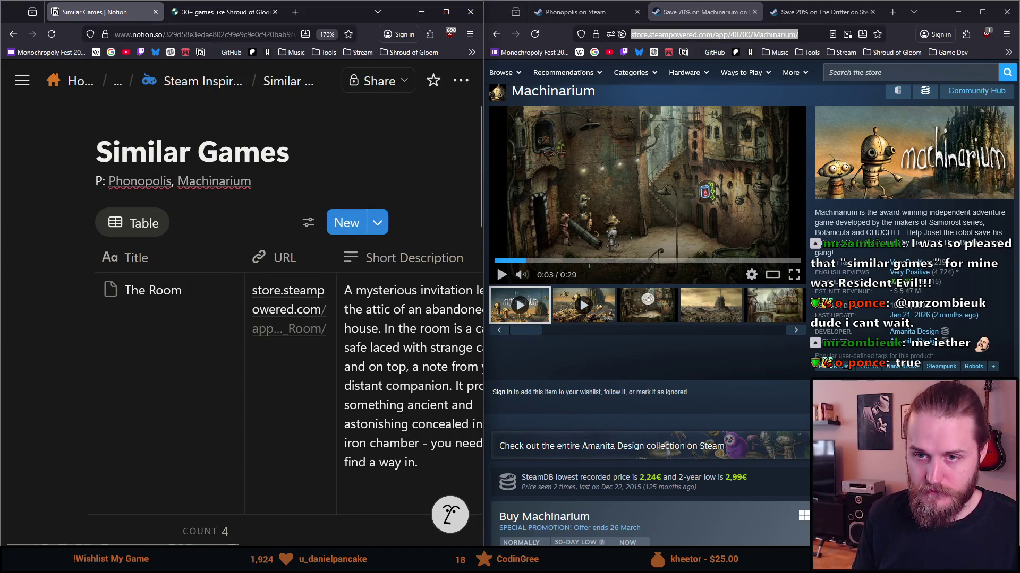
{"action": "type", "text": "ial"}
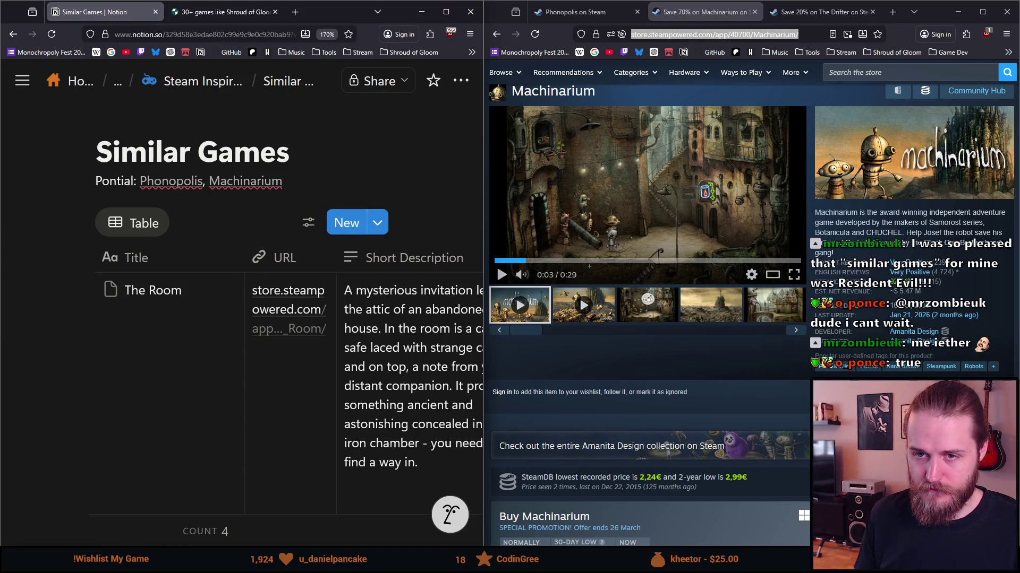
{"action": "key", "text": "ctrl+BackSpace"}
{"action": "type", "text": "Puzzles Gam"}
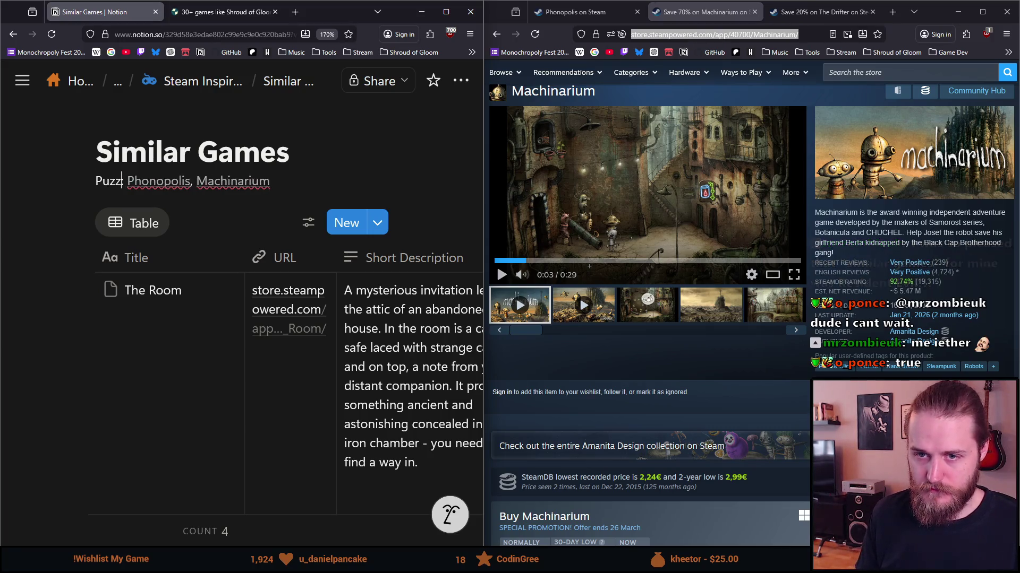
{"action": "type", "text": "es (No Hor"}
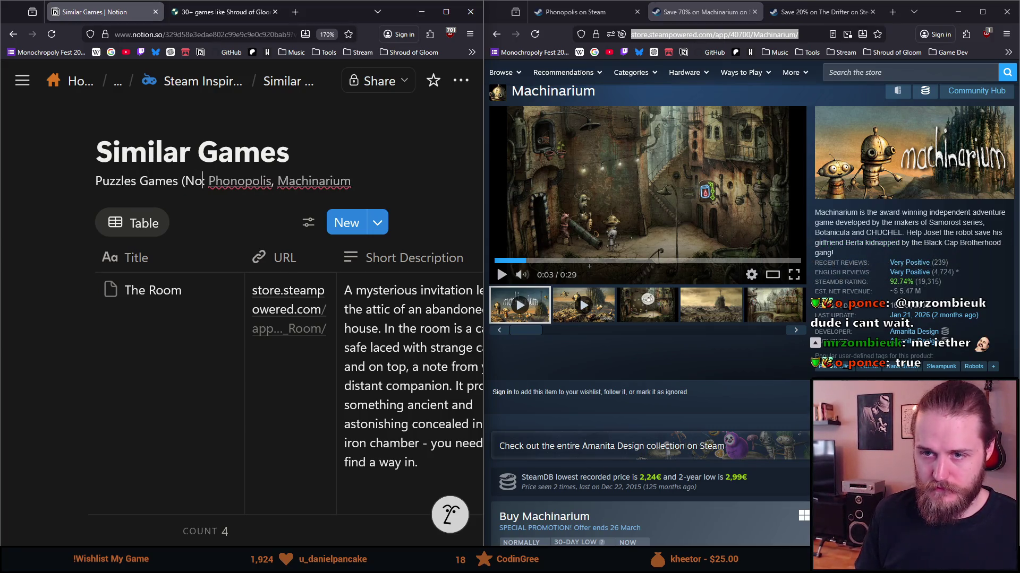
{"action": "type", "text": "ror)"}
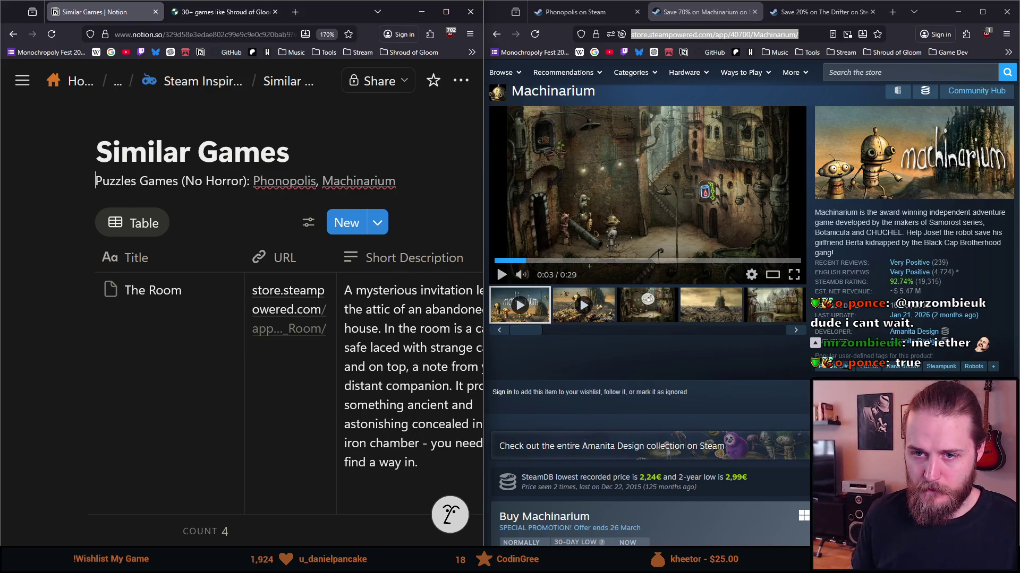
Step: Add a bold 'Potential Additions:' line above the games list
{"action": "key", "text": "Return"}
{"action": "type", "text": "otential Additions:"}
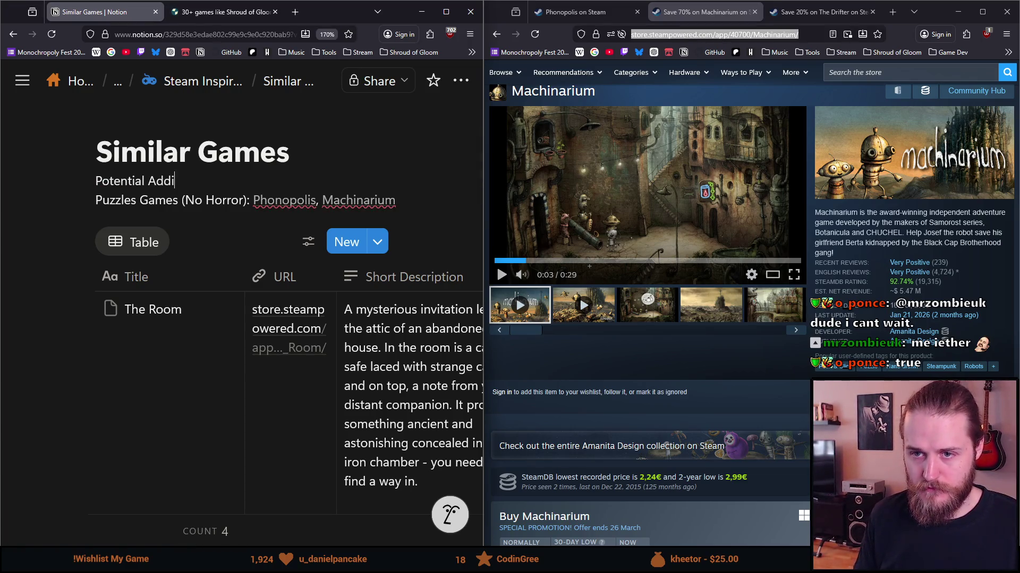
{"action": "key", "text": "shift+Home"}
{"action": "key", "text": "ctrl+b"}
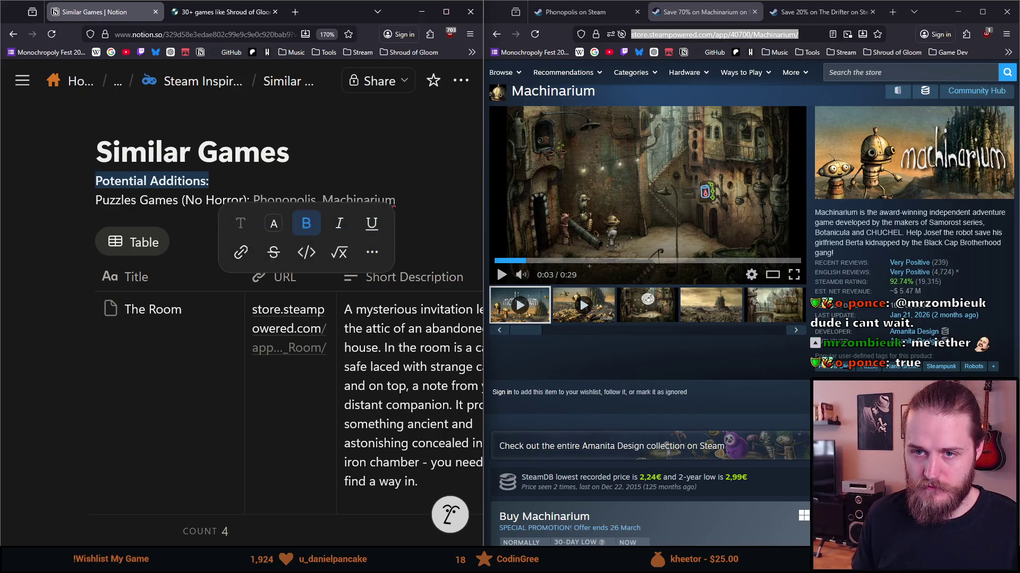
{"action": "key", "text": "Right"}
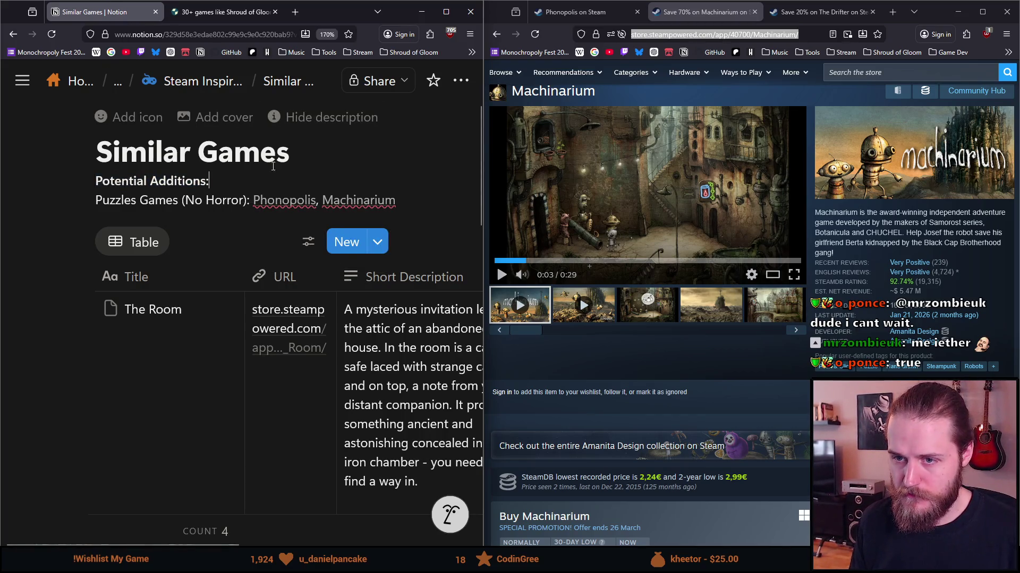
{"action": "left_click", "coordinate": [637, 12]}
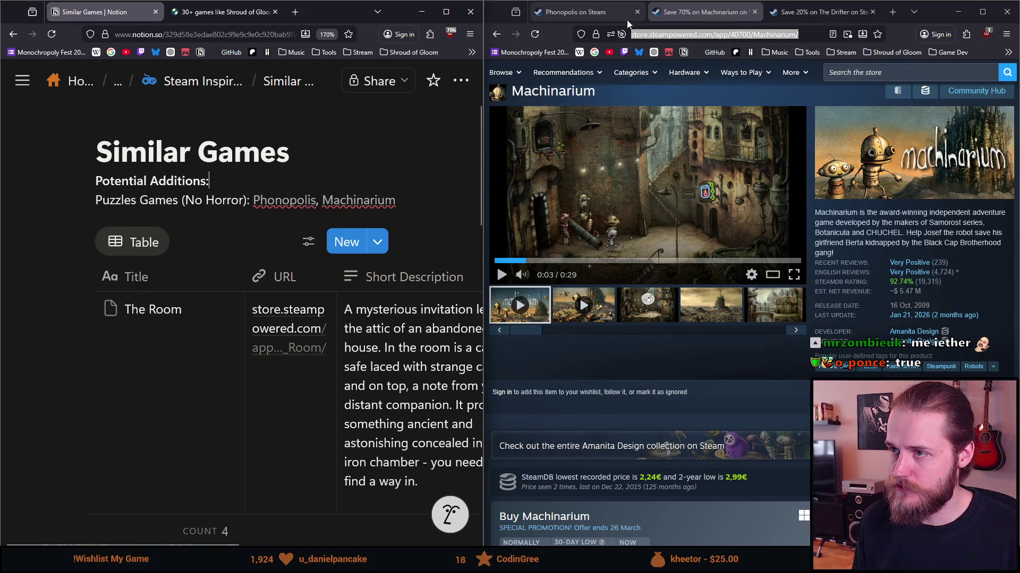
Step: Close the Machinarium tab and maximize the Steam window showing The Drifter's page
{"action": "left_click", "coordinate": [638, 12]}
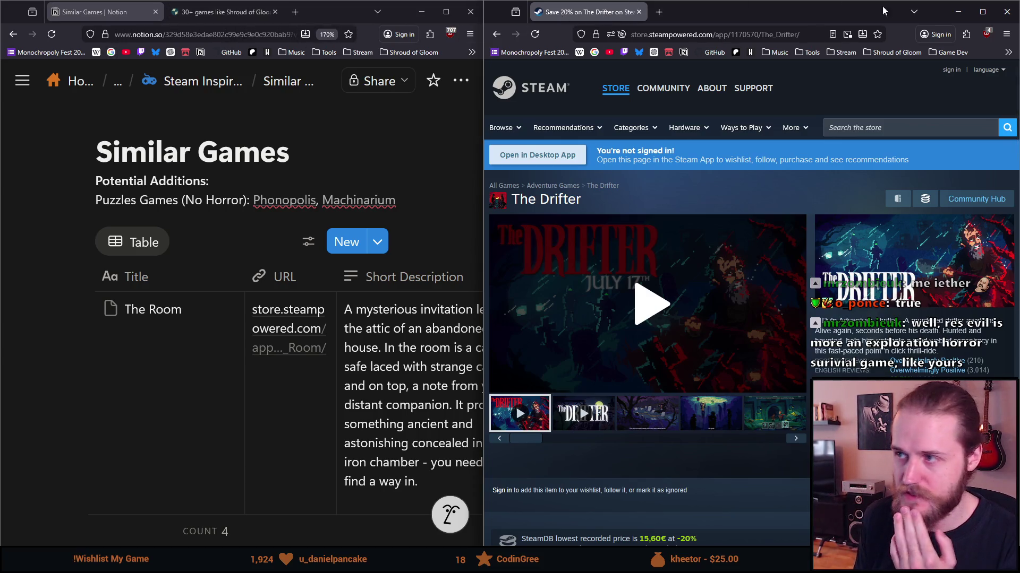
{"action": "mouse_move", "coordinate": [985, 15]}
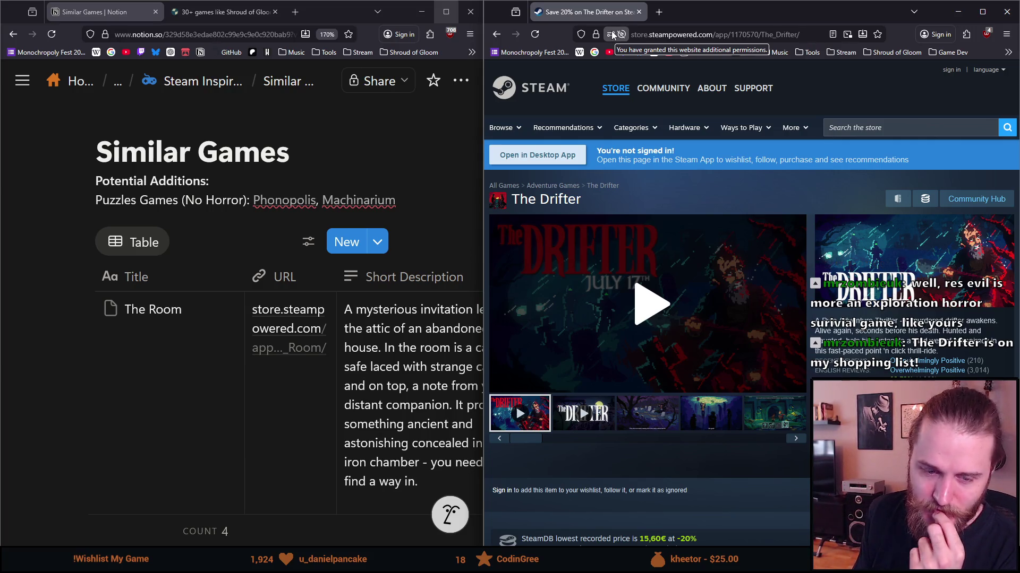
{"action": "left_click", "coordinate": [982, 12]}
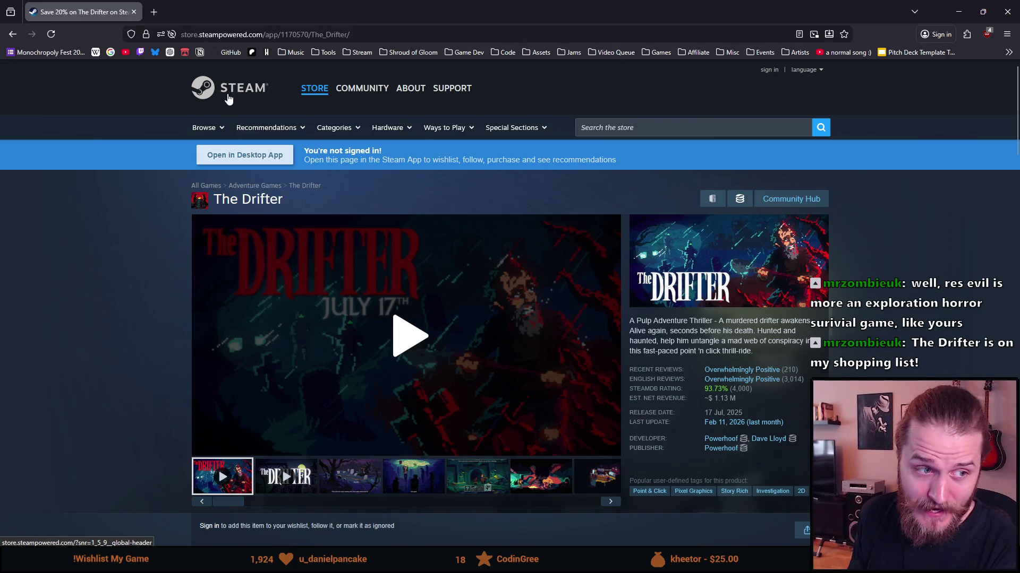
Step: Open the Shroud of Gloom store page from its bookmark folder and browse its More Like This games
{"action": "left_click", "coordinate": [408, 52]}
{"action": "left_click", "coordinate": [413, 72]}
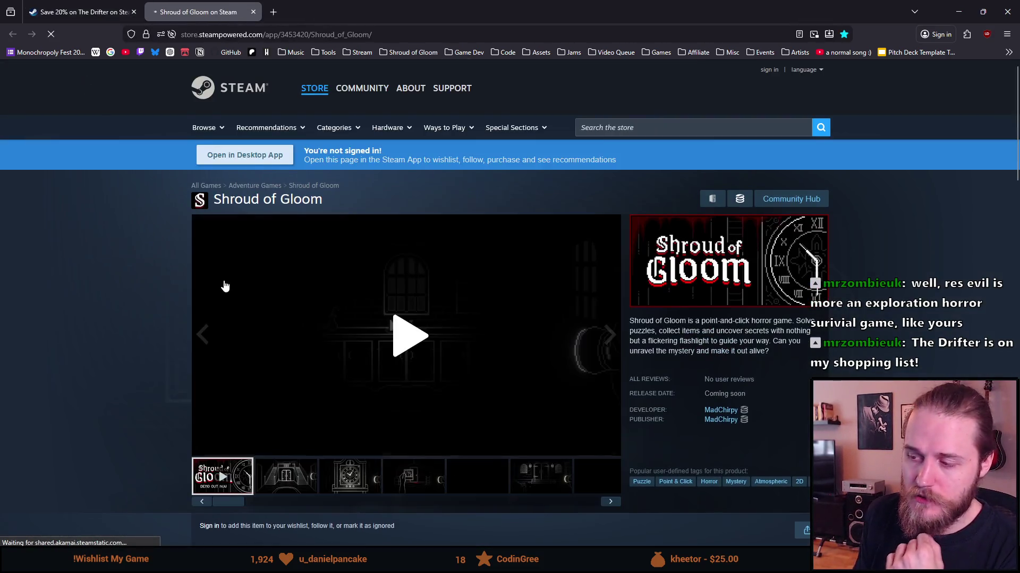
{"action": "scroll", "coordinate": [197, 267], "scroll_direction": "down", "scroll_amount": 5}
{"action": "scroll", "coordinate": [180, 266], "scroll_direction": "down", "scroll_amount": 15}
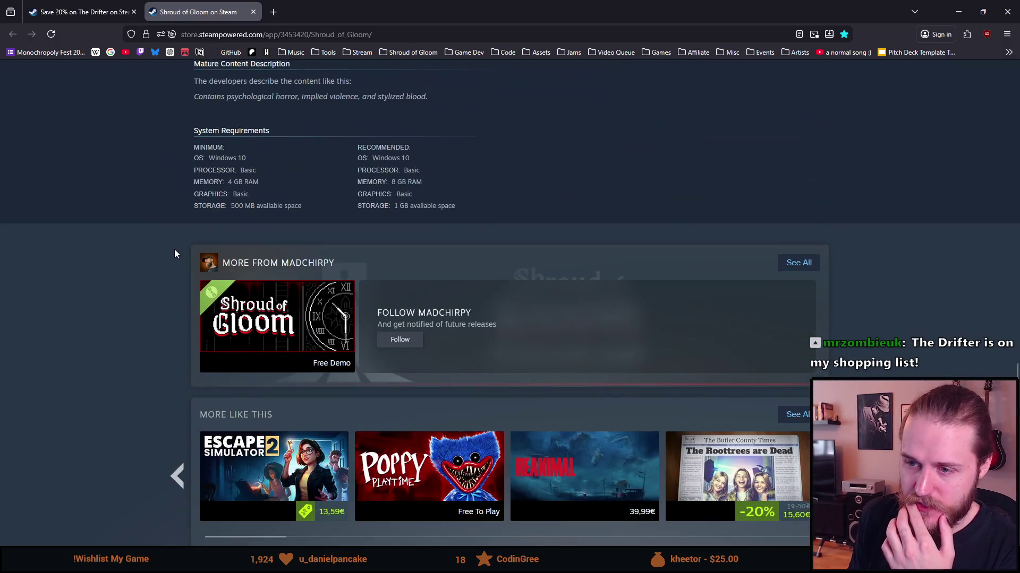
{"action": "scroll", "coordinate": [180, 350], "scroll_direction": "down", "scroll_amount": 3}
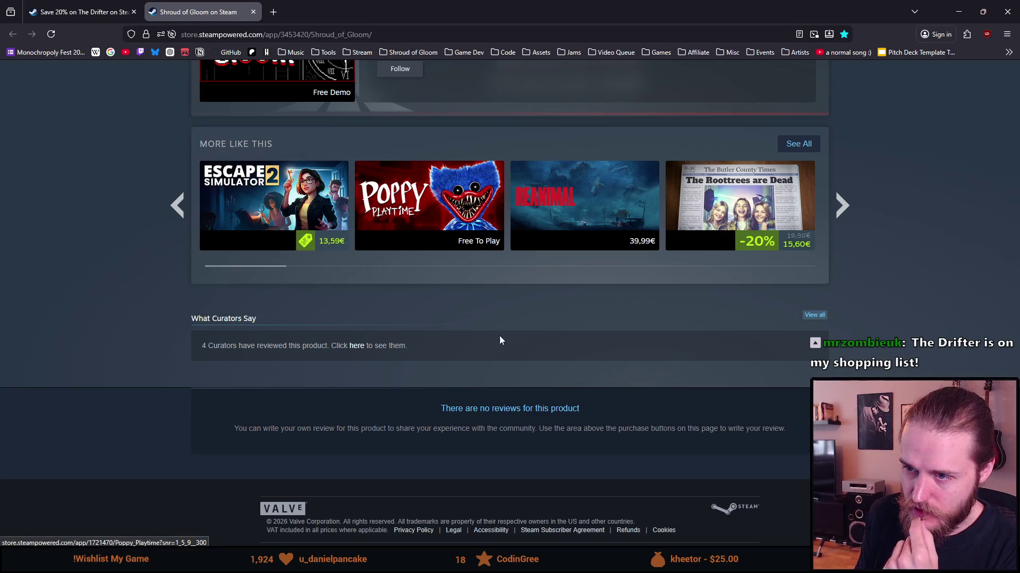
{"action": "mouse_move", "coordinate": [264, 168]}
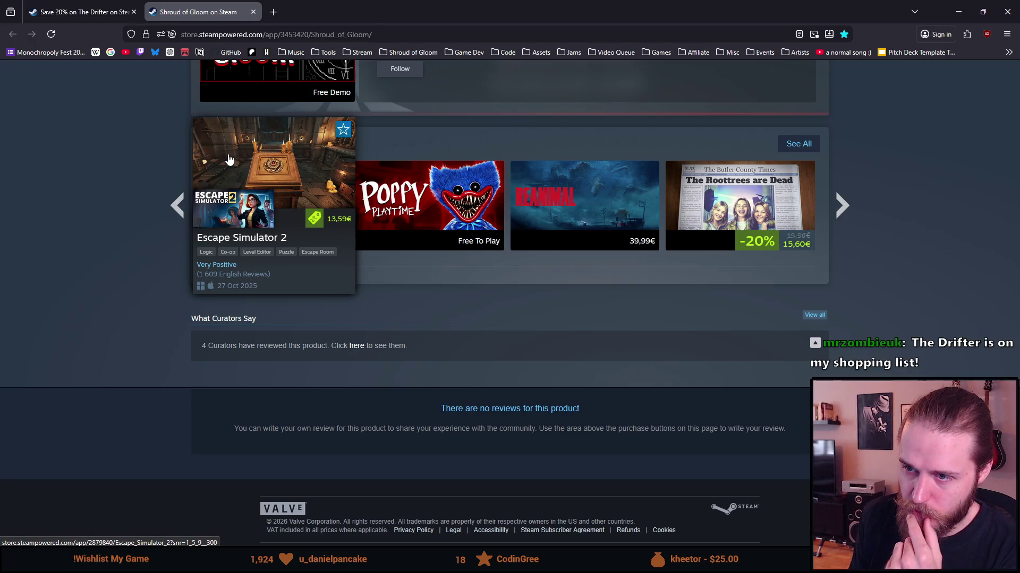
{"action": "mouse_move", "coordinate": [457, 186]}
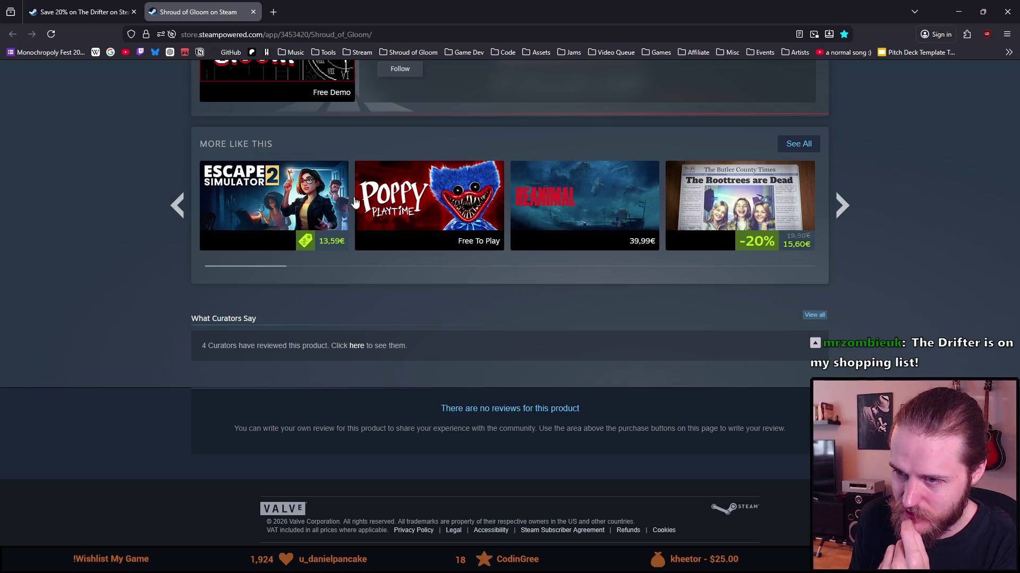
{"action": "mouse_move", "coordinate": [558, 210]}
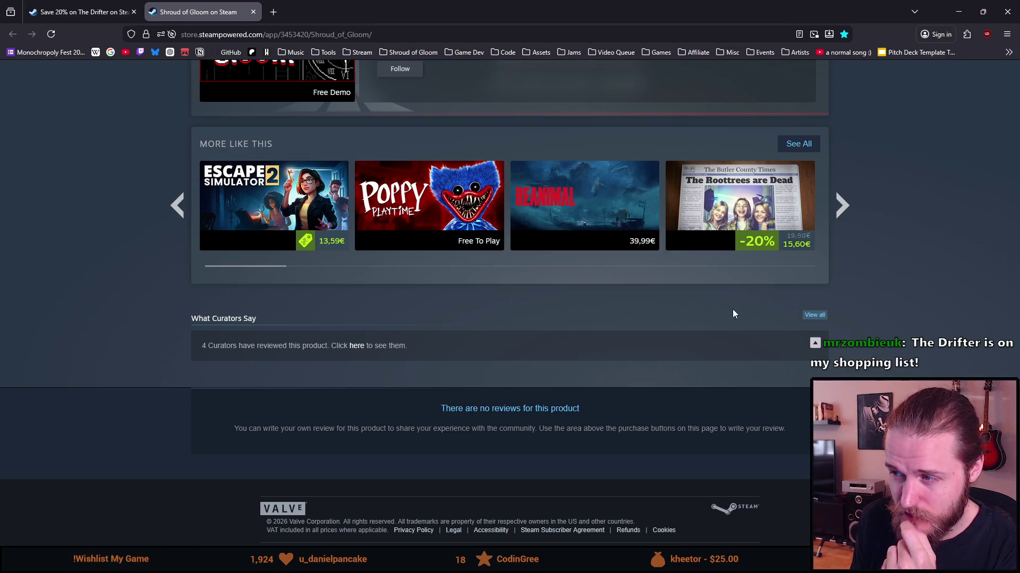
{"action": "mouse_move", "coordinate": [779, 216]}
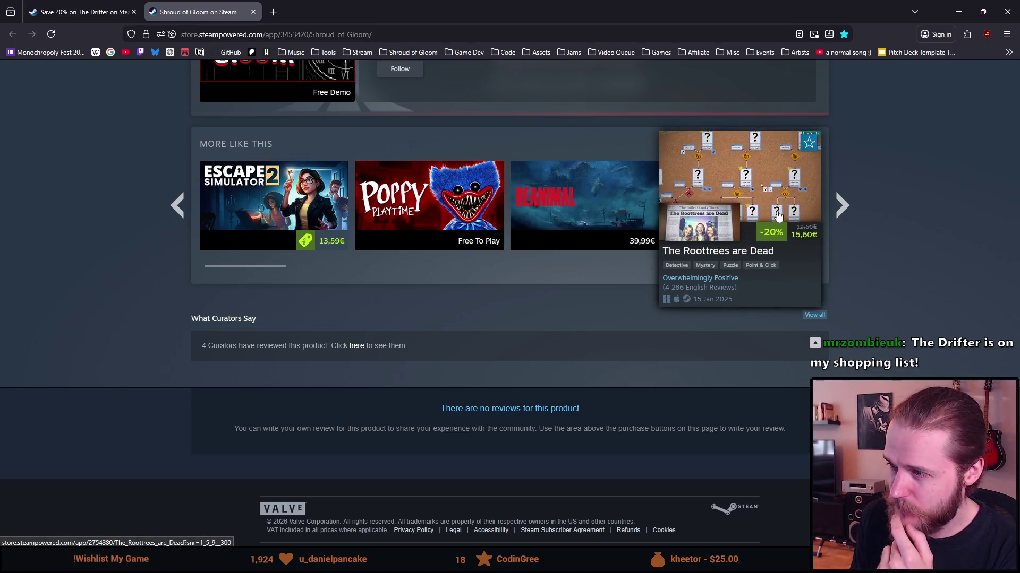
Step: Browse more similar games, close Resident Evil 2's tag list, and reopen Shroud of Gloom's store page in a new tab
{"action": "left_click", "coordinate": [839, 207]}
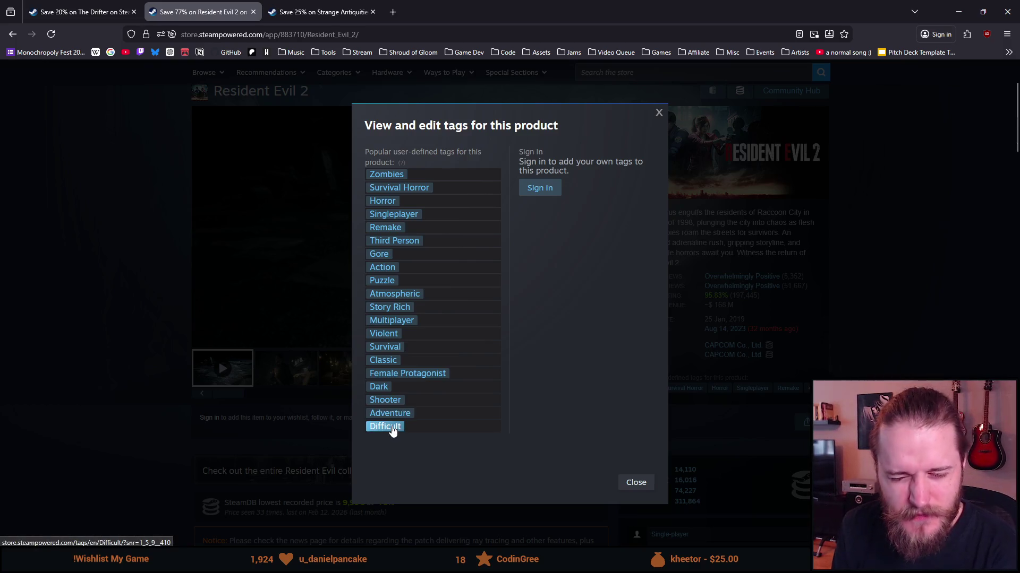
{"action": "scroll", "coordinate": [392, 430], "scroll_direction": "down", "scroll_amount": 1}
{"action": "scroll", "coordinate": [391, 430], "scroll_direction": "up", "scroll_amount": 1}
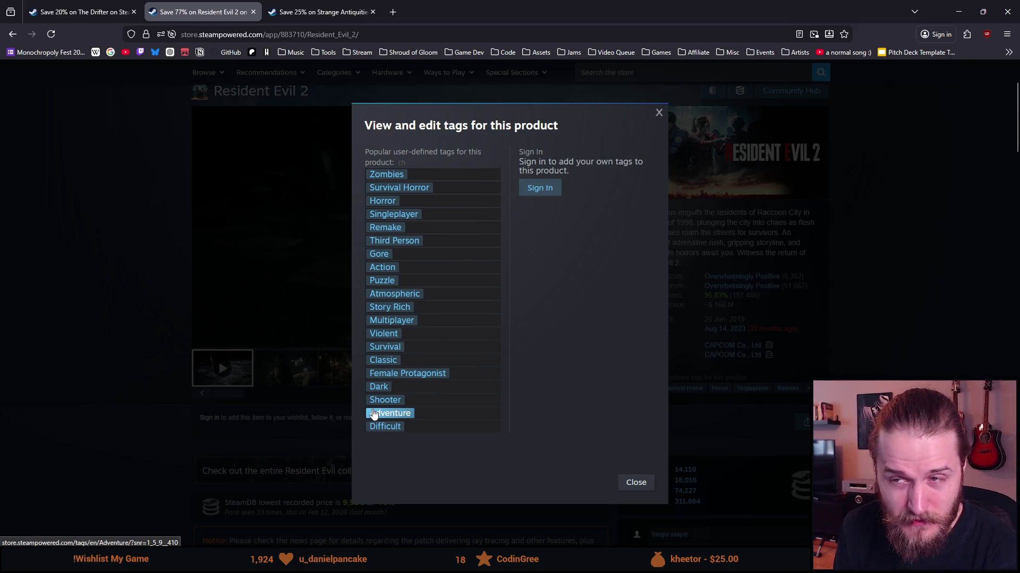
{"action": "left_click", "coordinate": [289, 257]}
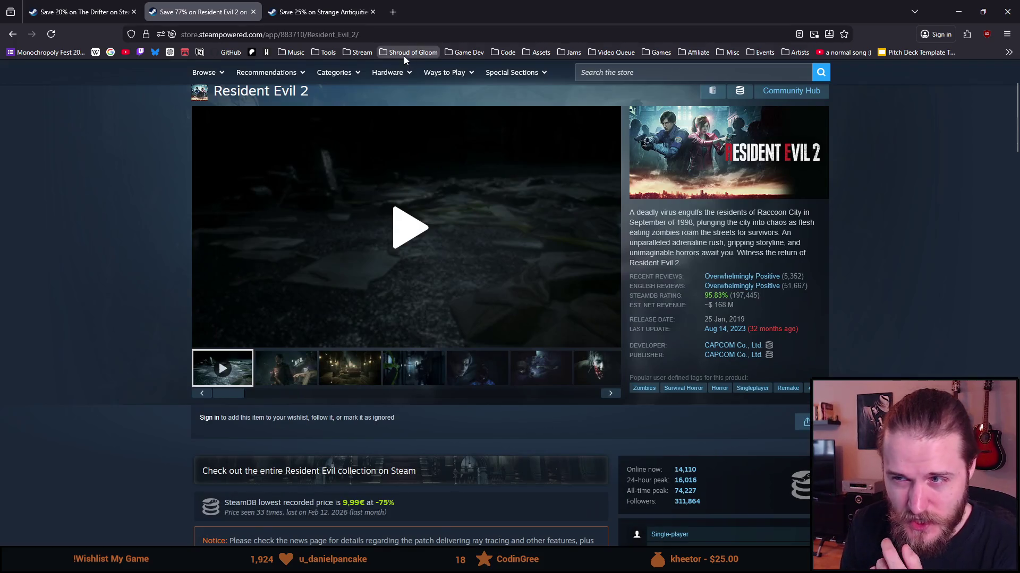
{"action": "left_click", "coordinate": [405, 54]}
{"action": "left_click", "coordinate": [401, 73]}
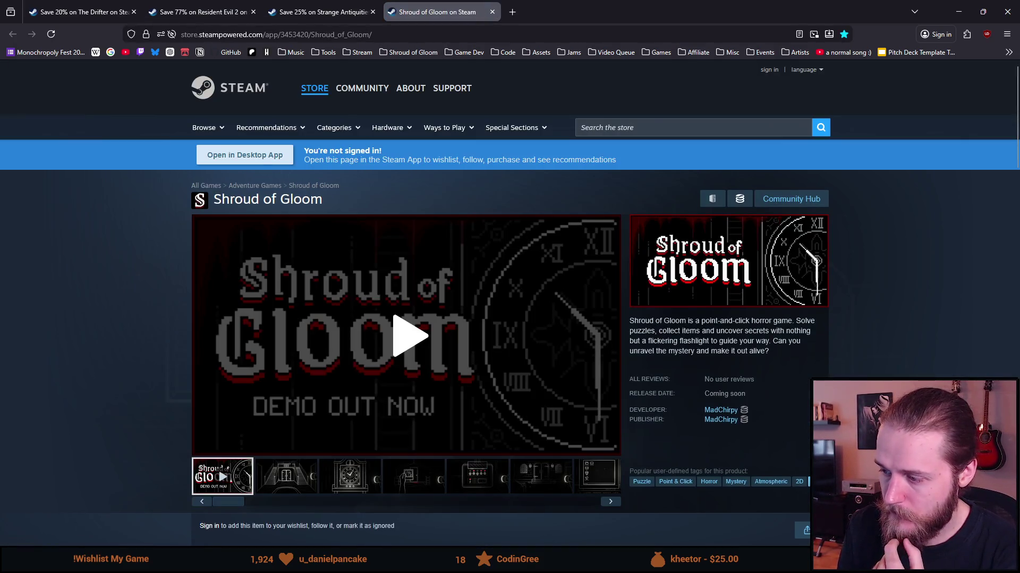
Step: Review Shroud of Gloom's full tag list, Puzzle through Hidden Object, then close its tab
{"action": "left_click", "coordinate": [807, 482]}
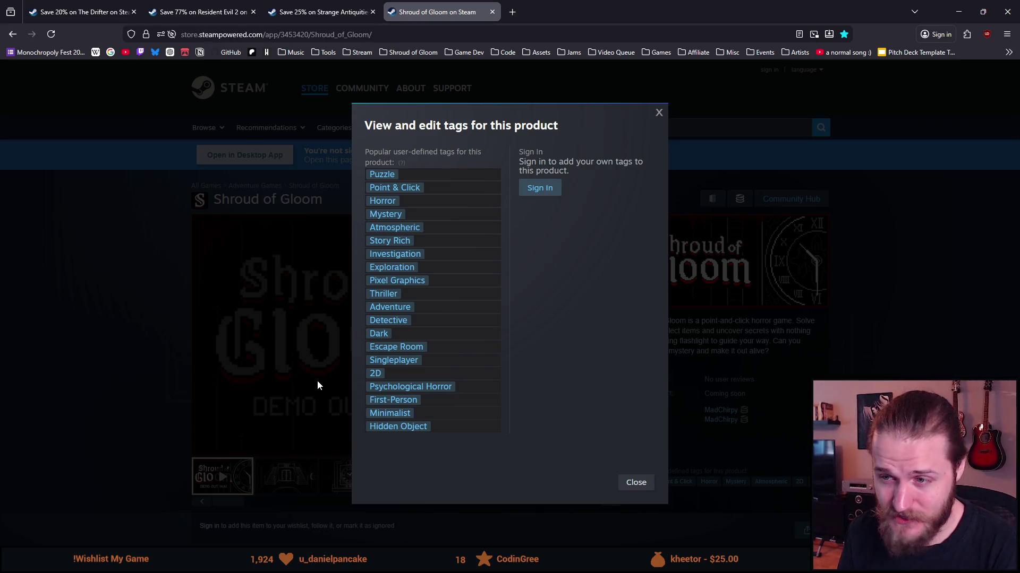
{"action": "left_click", "coordinate": [317, 380]}
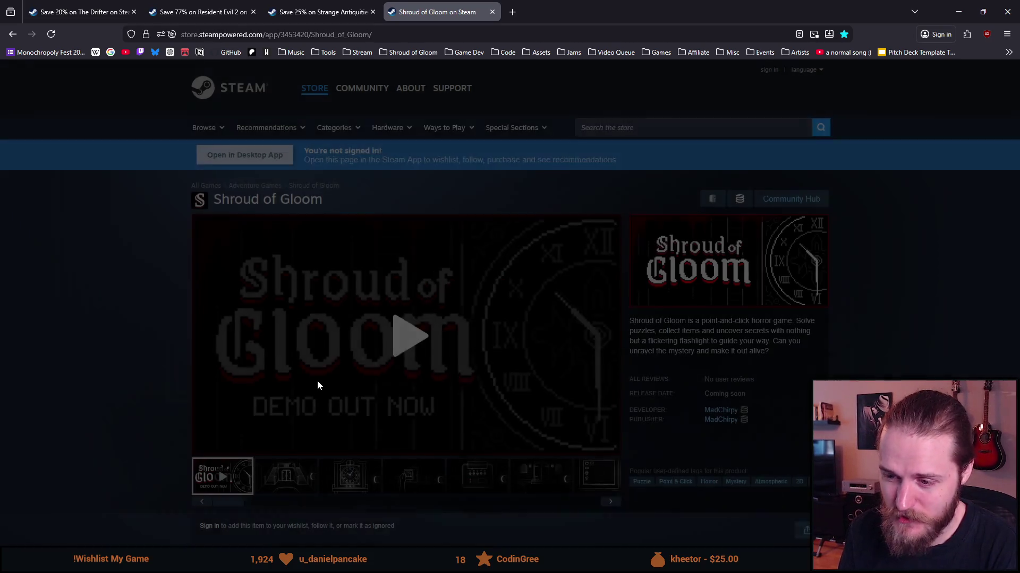
{"action": "scroll", "coordinate": [317, 380], "scroll_direction": "down", "scroll_amount": 7}
{"action": "scroll", "coordinate": [317, 380], "scroll_direction": "up", "scroll_amount": 7}
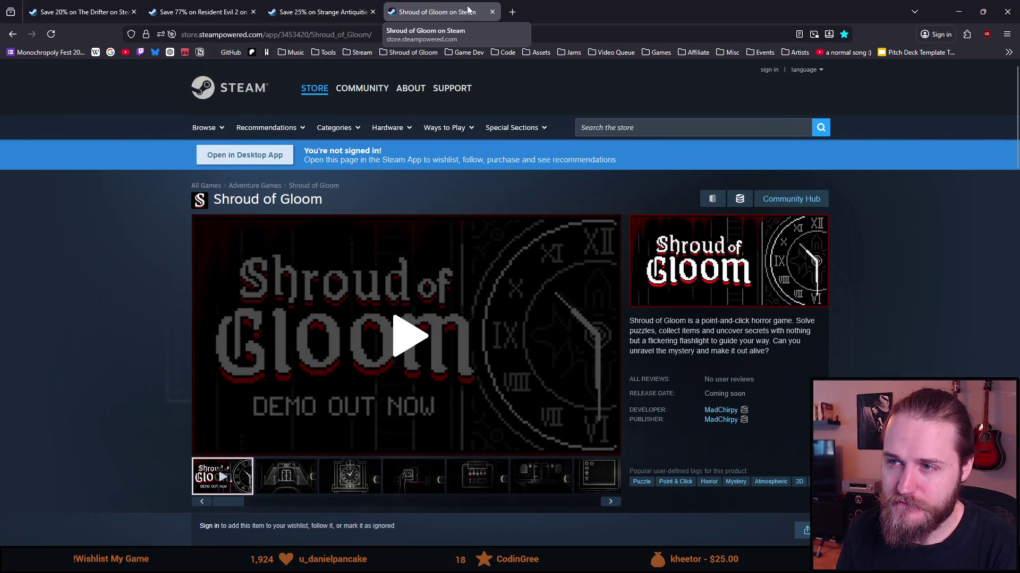
{"action": "left_click", "coordinate": [492, 12]}
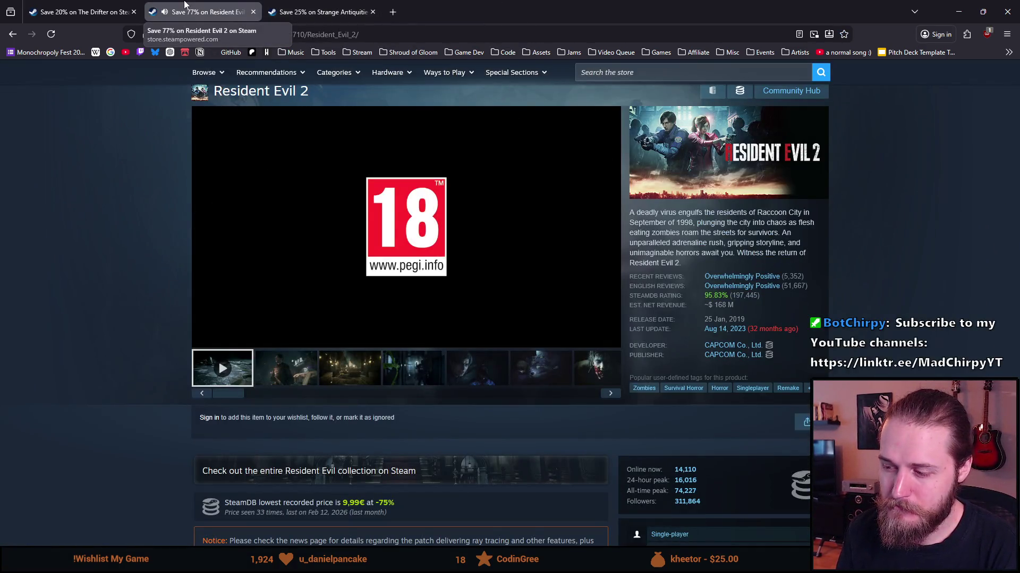
Step: Pause the Resident Evil 2 trailer and review its full user tag list
{"action": "left_click", "coordinate": [204, 339]}
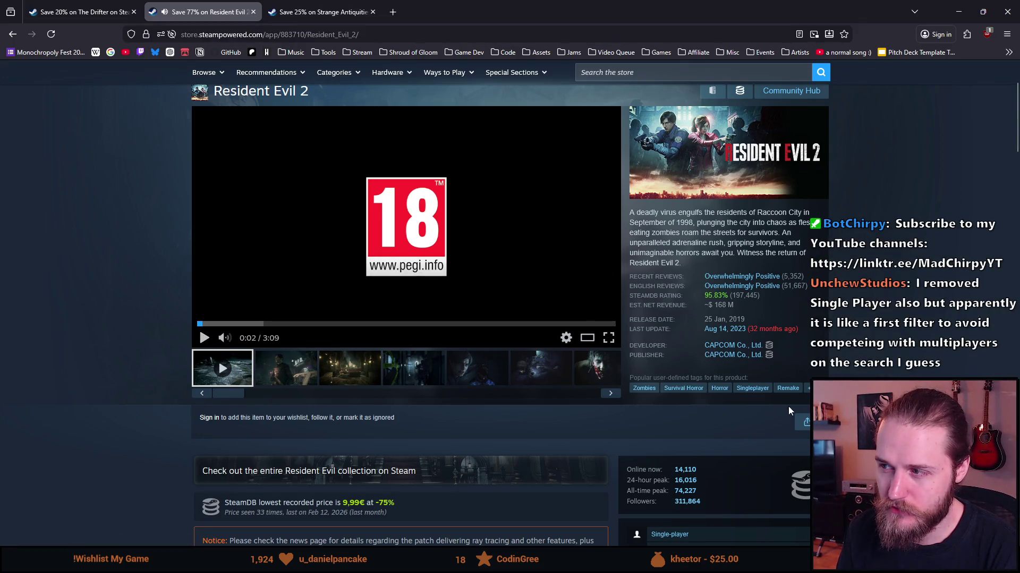
{"action": "left_click", "coordinate": [808, 389]}
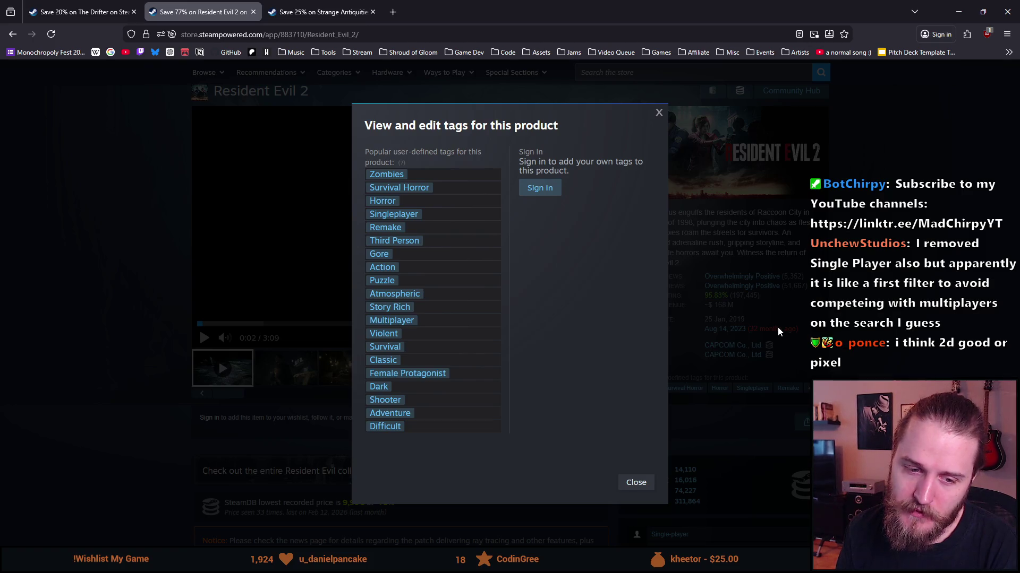
{"action": "left_click", "coordinate": [671, 248]}
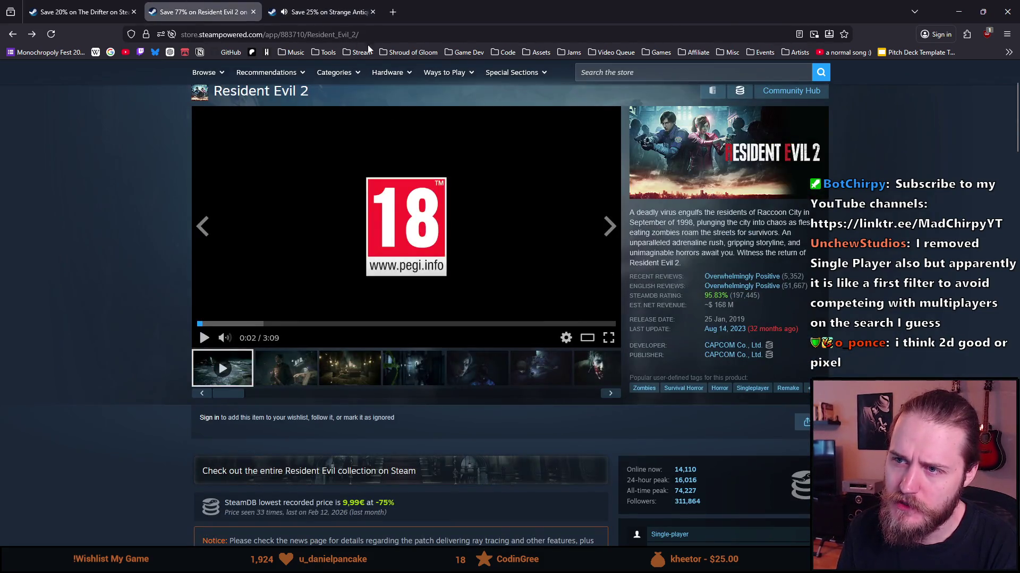
Step: Reopen Shroud of Gloom's store page from the bookmark folder in a new tab and review its tags
{"action": "left_click", "coordinate": [409, 52]}
{"action": "left_click", "coordinate": [435, 71]}
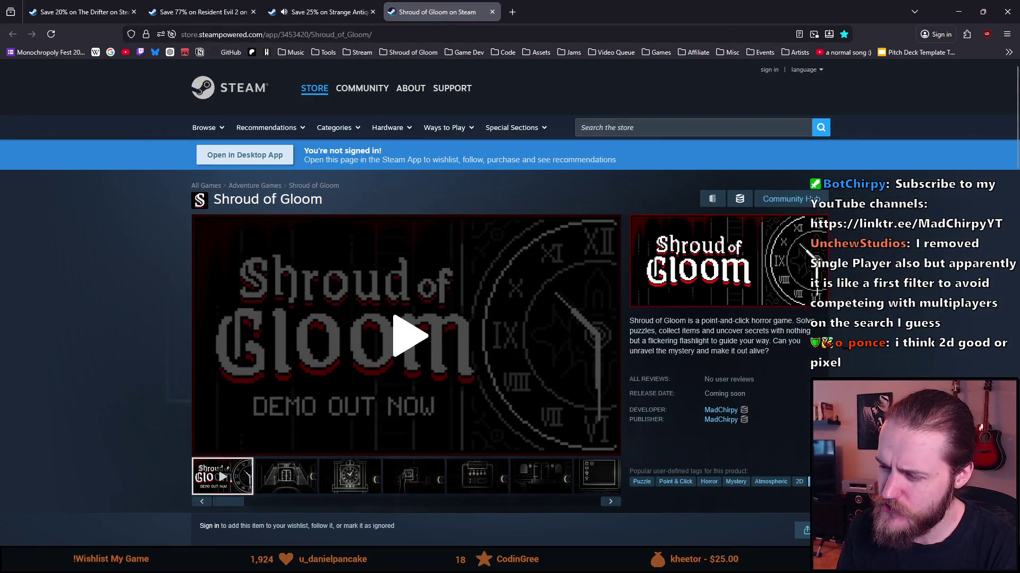
{"action": "left_click", "coordinate": [822, 481]}
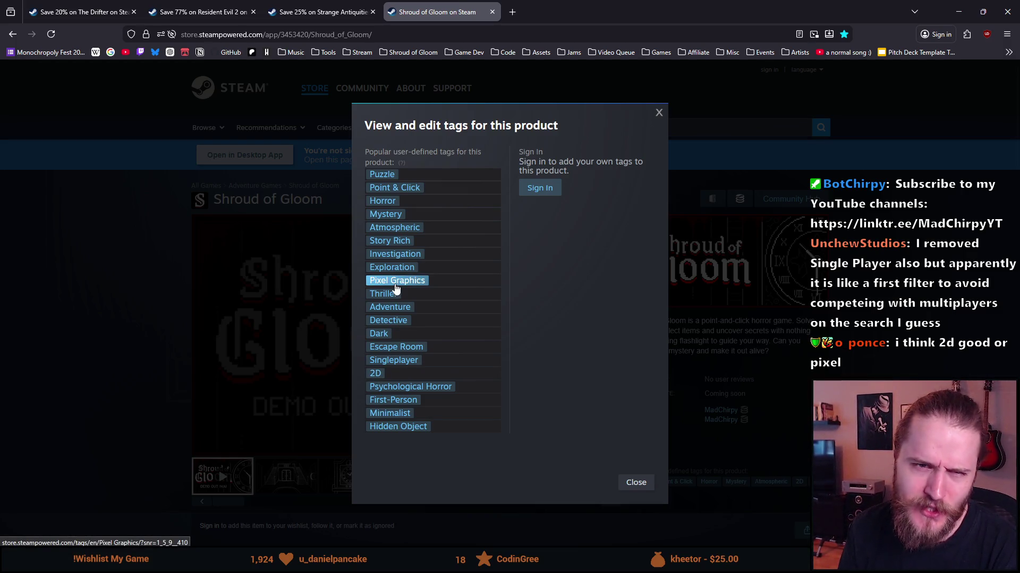
{"action": "left_click", "coordinate": [213, 280]}
Step: Search the store for 'return of', open Return of the Obra Dinn, and show its full tag list
{"action": "left_click", "coordinate": [642, 126]}
{"action": "type", "text": "return"}
{"action": "type", "text": "of"}
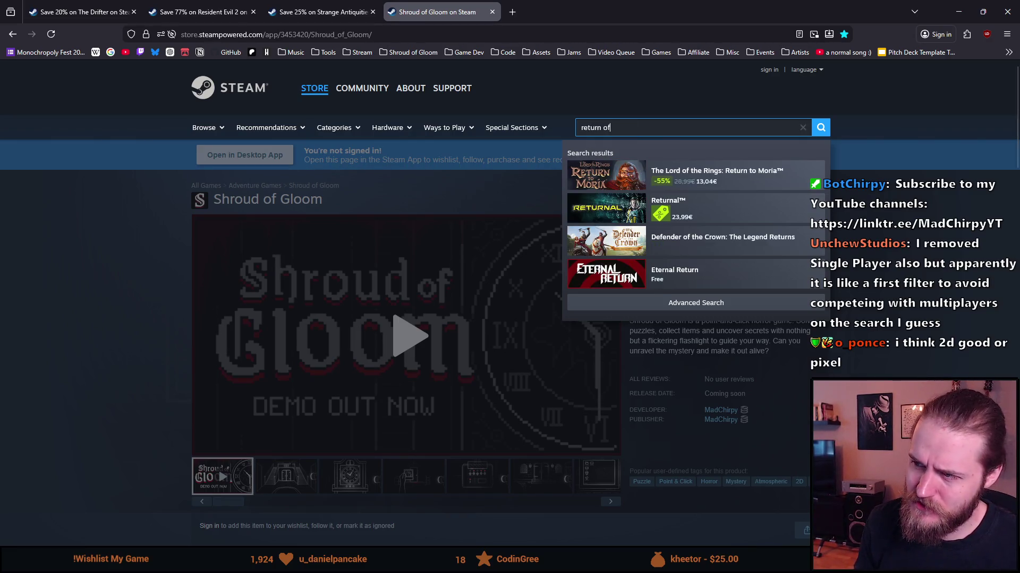
{"action": "left_click", "coordinate": [686, 177]}
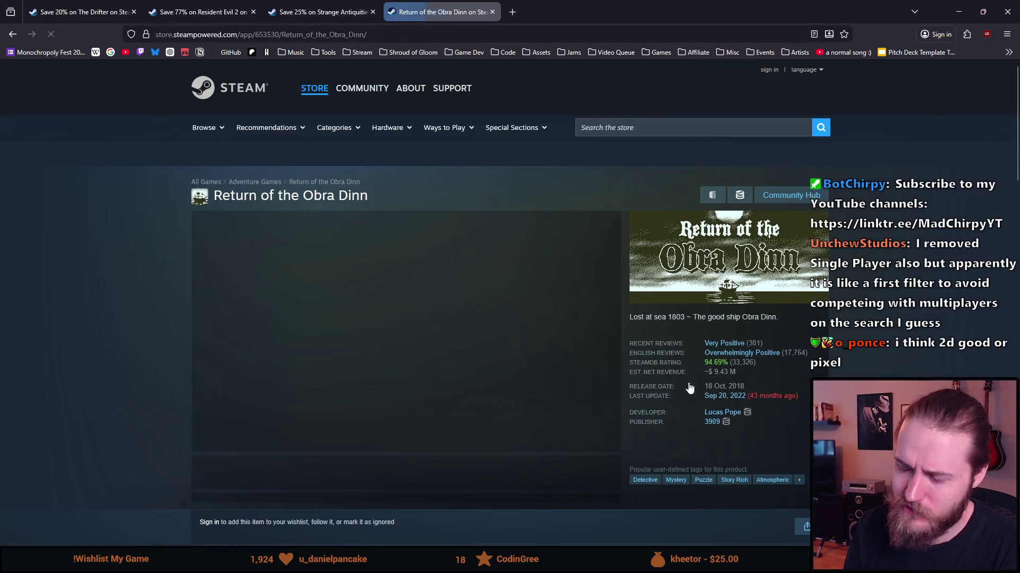
{"action": "scroll", "coordinate": [796, 440], "scroll_direction": "down", "scroll_amount": 2}
{"action": "left_click", "coordinate": [799, 431]}
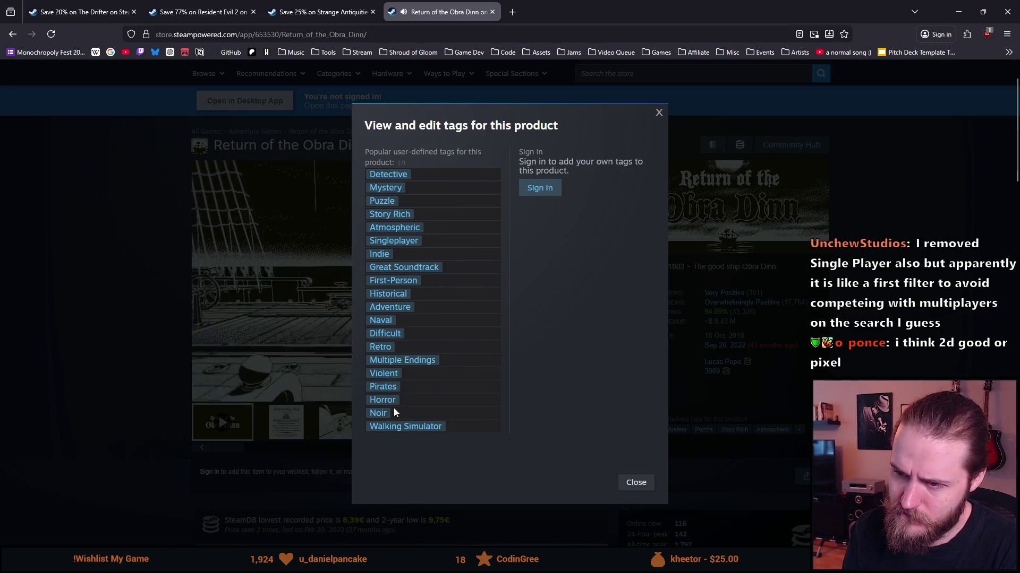
{"action": "key", "text": "Escape"}
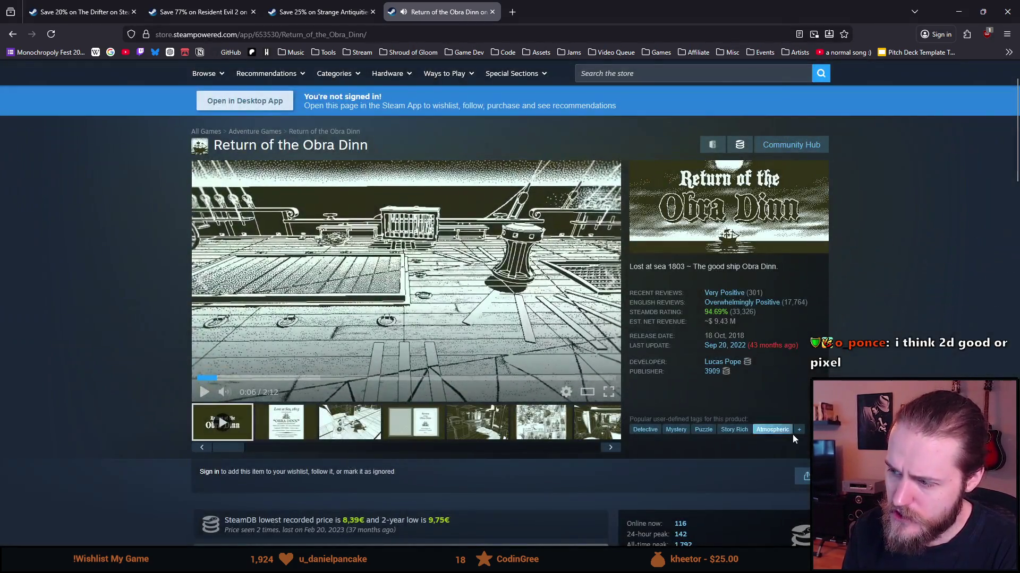
{"action": "left_click", "coordinate": [799, 429]}
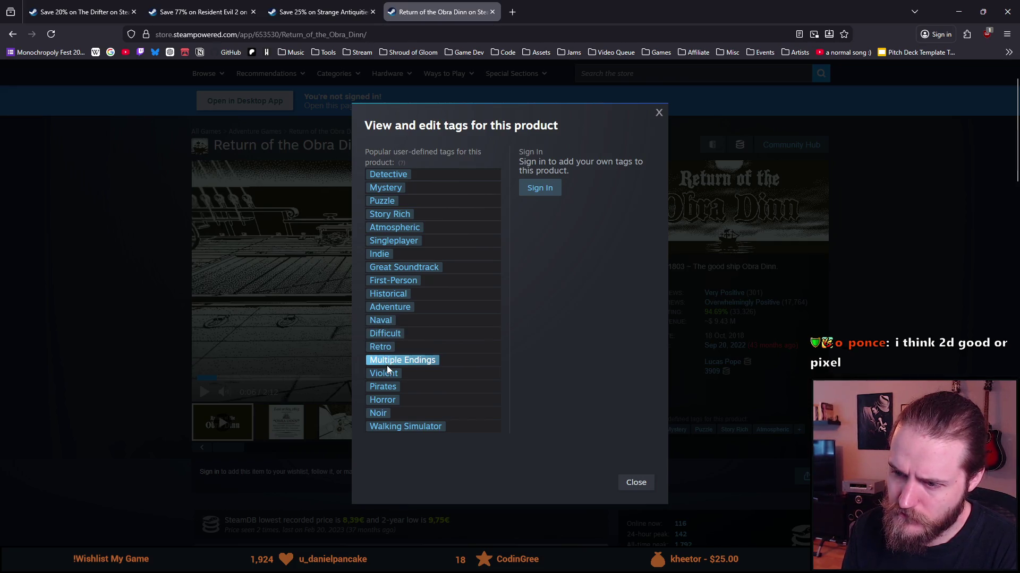
Step: Open the Noir tag page in its own tab, browse its games, then search 'noir definition' in a new tab
{"action": "scroll", "coordinate": [387, 366], "scroll_direction": "down", "scroll_amount": 1}
{"action": "middle_click", "coordinate": [381, 418]}
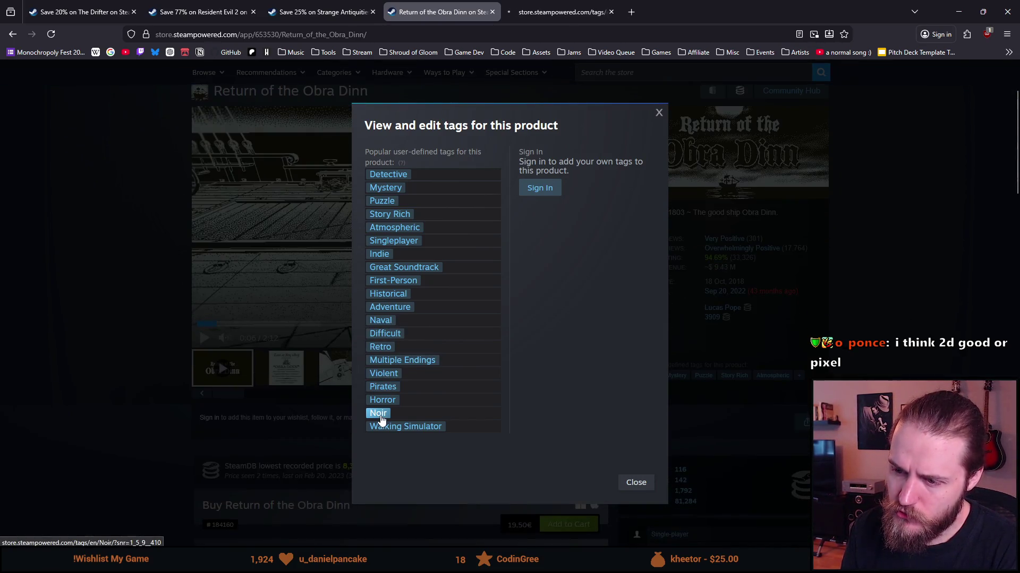
{"action": "left_click", "coordinate": [561, 10]}
{"action": "scroll", "coordinate": [333, 298], "scroll_direction": "down", "scroll_amount": 5}
{"action": "scroll", "coordinate": [332, 298], "scroll_direction": "down", "scroll_amount": 10}
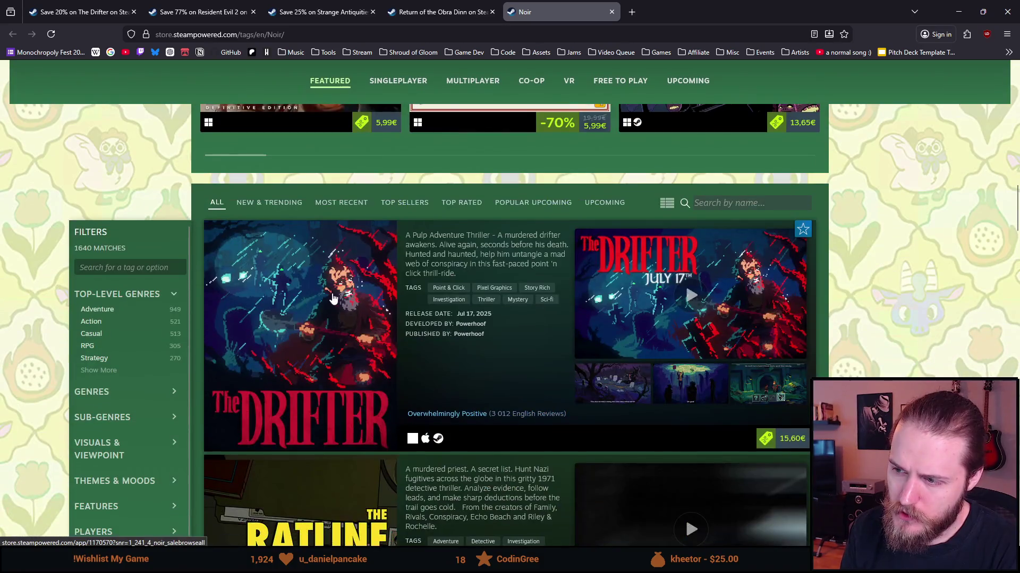
{"action": "scroll", "coordinate": [333, 298], "scroll_direction": "down", "scroll_amount": 5}
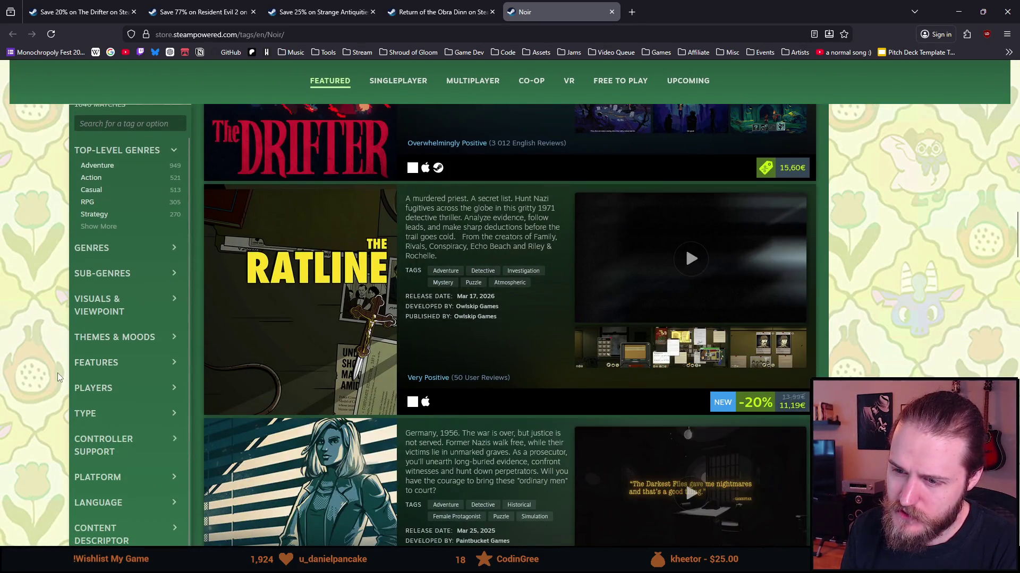
{"action": "scroll", "coordinate": [58, 373], "scroll_direction": "down", "scroll_amount": 5}
{"action": "scroll", "coordinate": [72, 356], "scroll_direction": "up", "scroll_amount": 10}
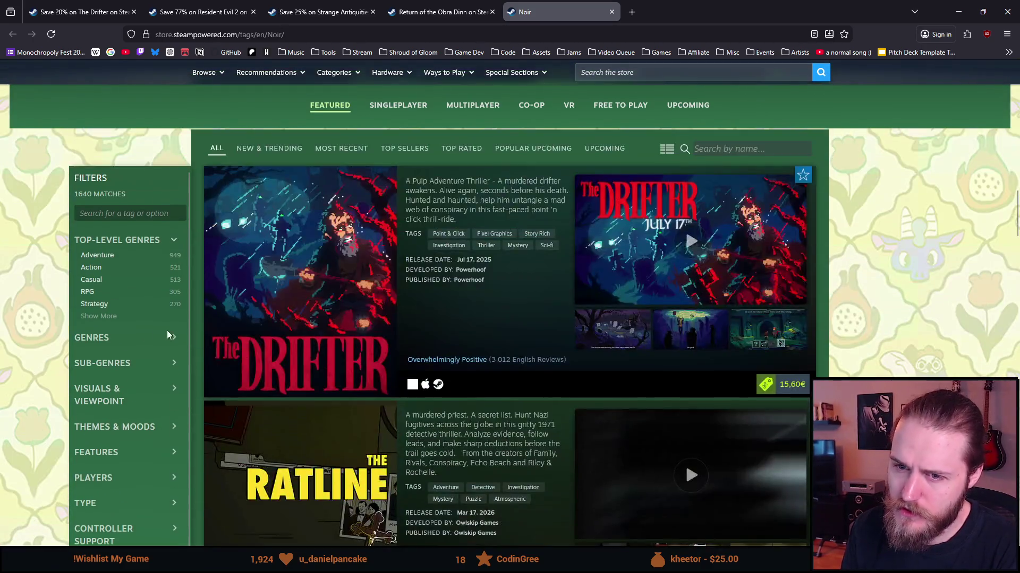
{"action": "scroll", "coordinate": [180, 330], "scroll_direction": "up", "scroll_amount": 5}
{"action": "left_click", "coordinate": [632, 12]}
{"action": "type", "text": "noir definition"}
{"action": "key", "text": "Return"}
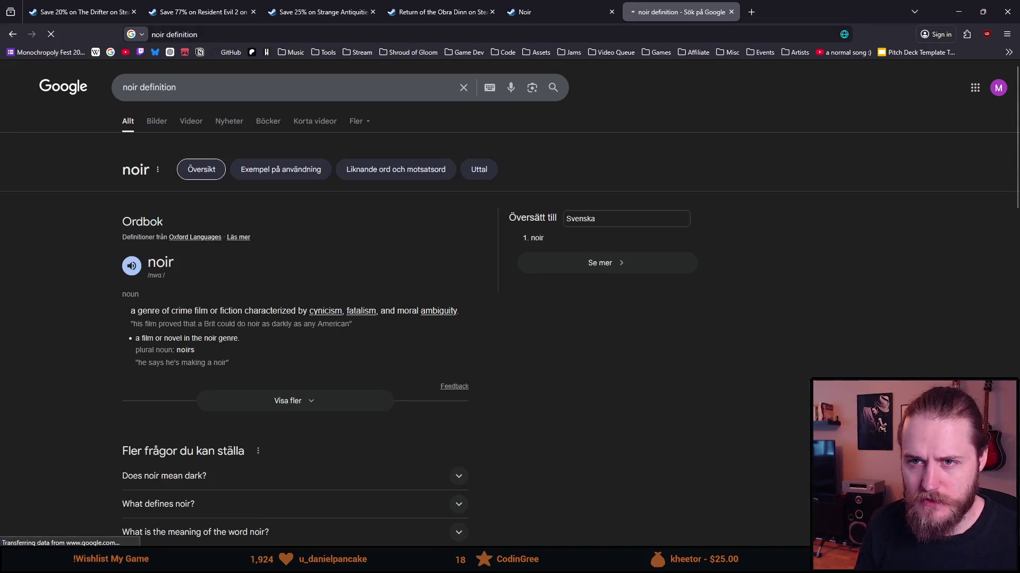
{"action": "left_click_drag", "start_coordinate": [177, 314], "coordinate": [272, 311]}
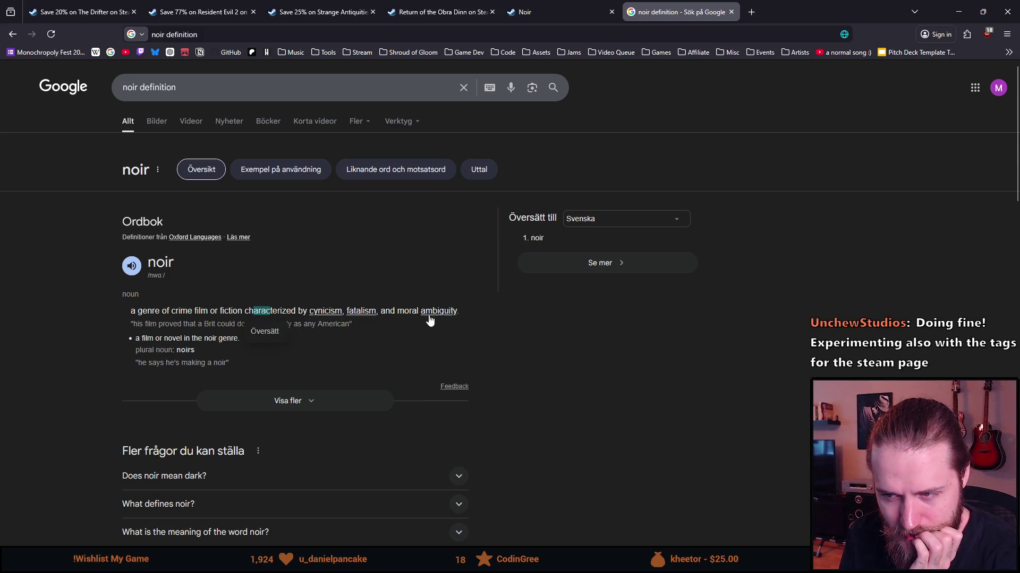
{"action": "left_click", "coordinate": [55, 360]}
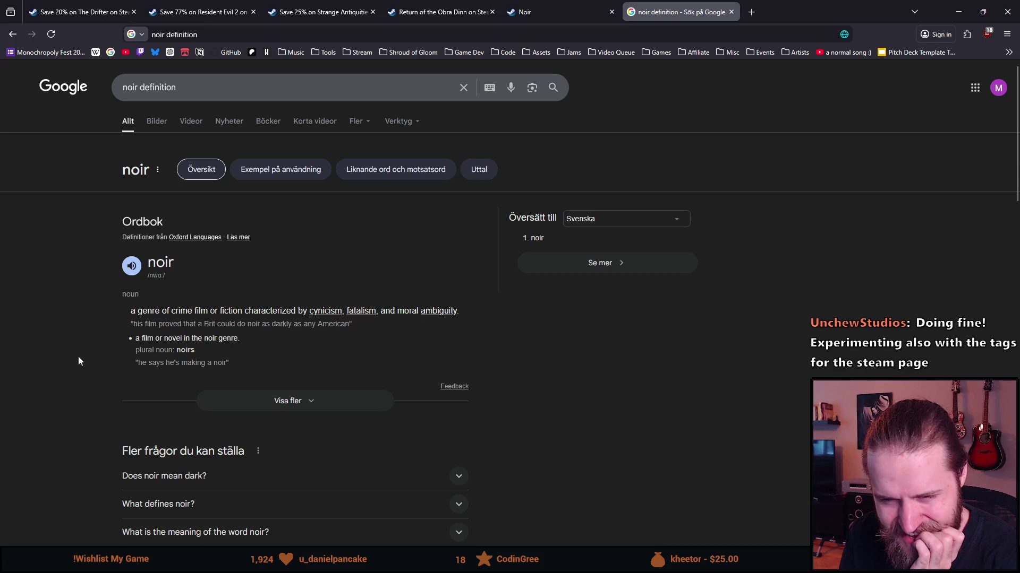
{"action": "left_click", "coordinate": [256, 406]}
{"action": "scroll", "coordinate": [86, 310], "scroll_direction": "down", "scroll_amount": 1}
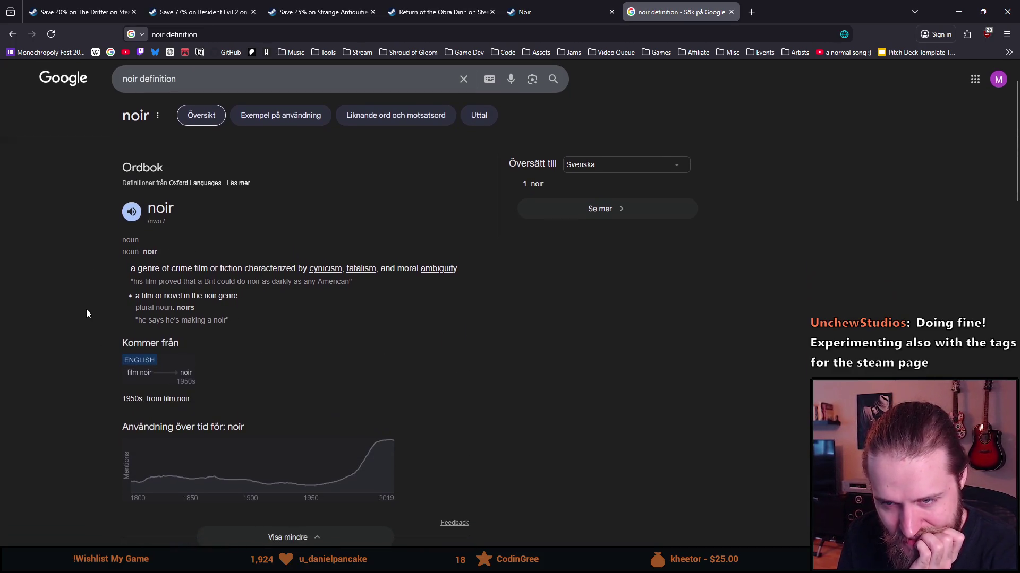
{"action": "scroll", "coordinate": [83, 304], "scroll_direction": "down", "scroll_amount": 5}
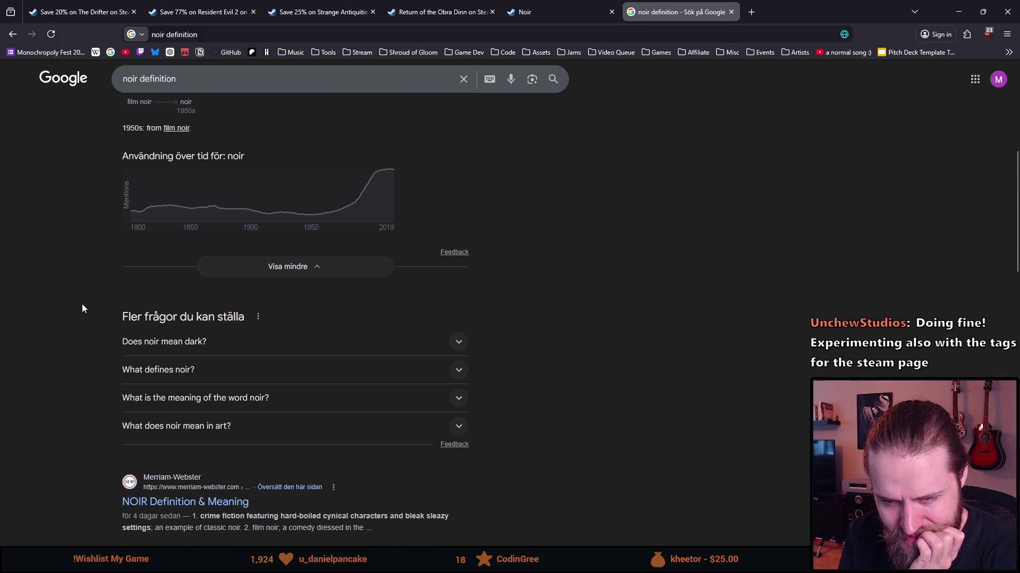
{"action": "scroll", "coordinate": [82, 308], "scroll_direction": "up", "scroll_amount": 6}
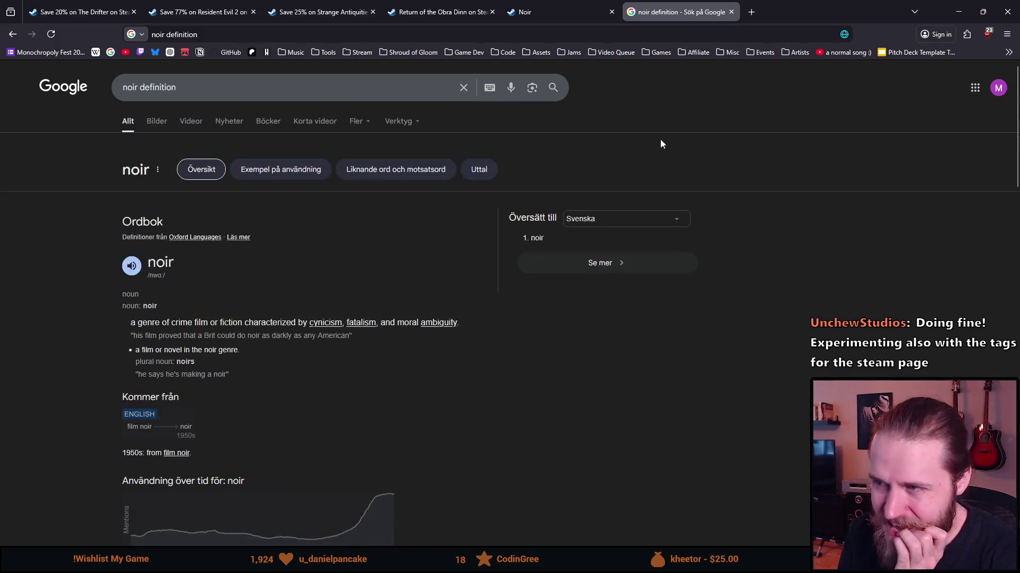
{"action": "left_click", "coordinate": [731, 12]}
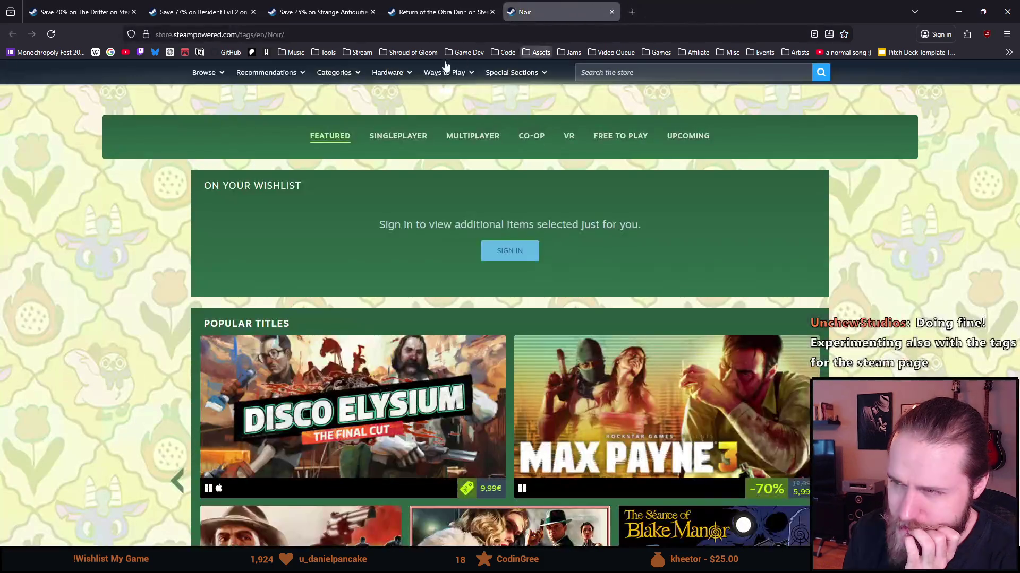
Step: Close the Noir tag tab to return to Obra Dinn's tag list, Detective through Walking Simulator
{"action": "left_click", "coordinate": [610, 12]}
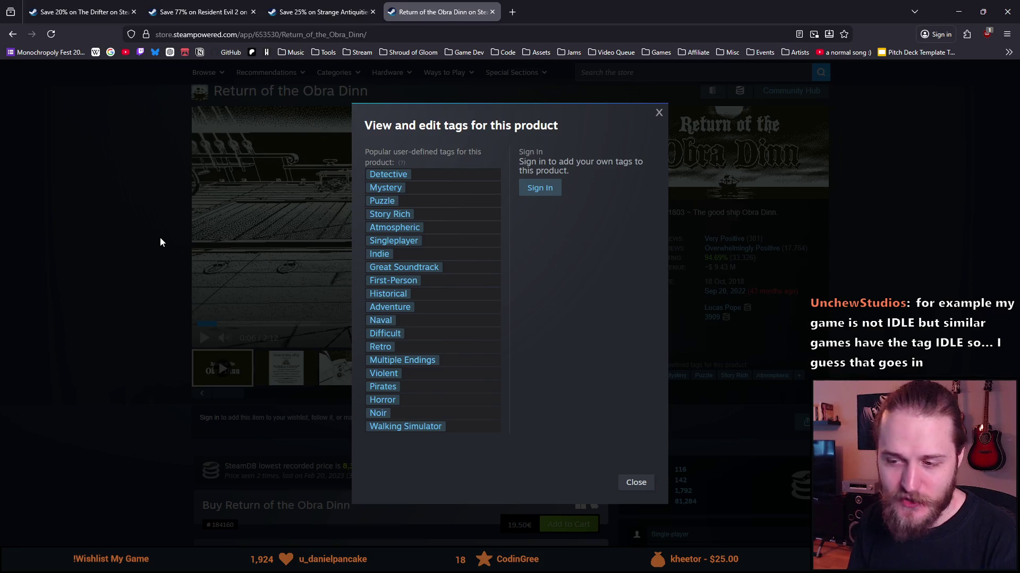
Step: Close the Obra Dinn tag list, reopen Shroud of Gloom from its bookmark in a new tab, and show all its tags
{"action": "left_click", "coordinate": [178, 225]}
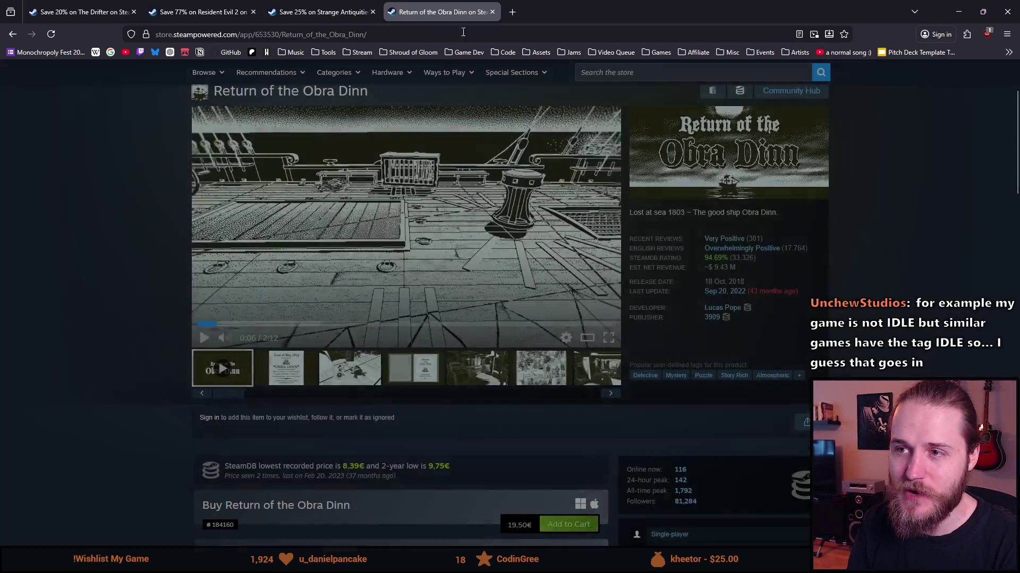
{"action": "left_click", "coordinate": [324, 12]}
{"action": "left_click", "coordinate": [223, 12]}
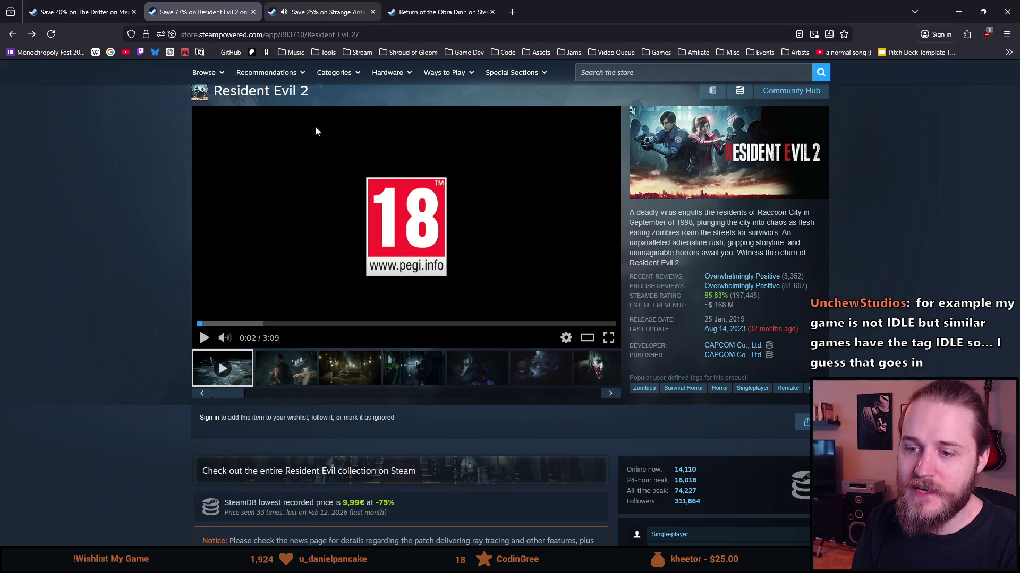
{"action": "left_click", "coordinate": [408, 52]}
{"action": "left_click", "coordinate": [411, 74]}
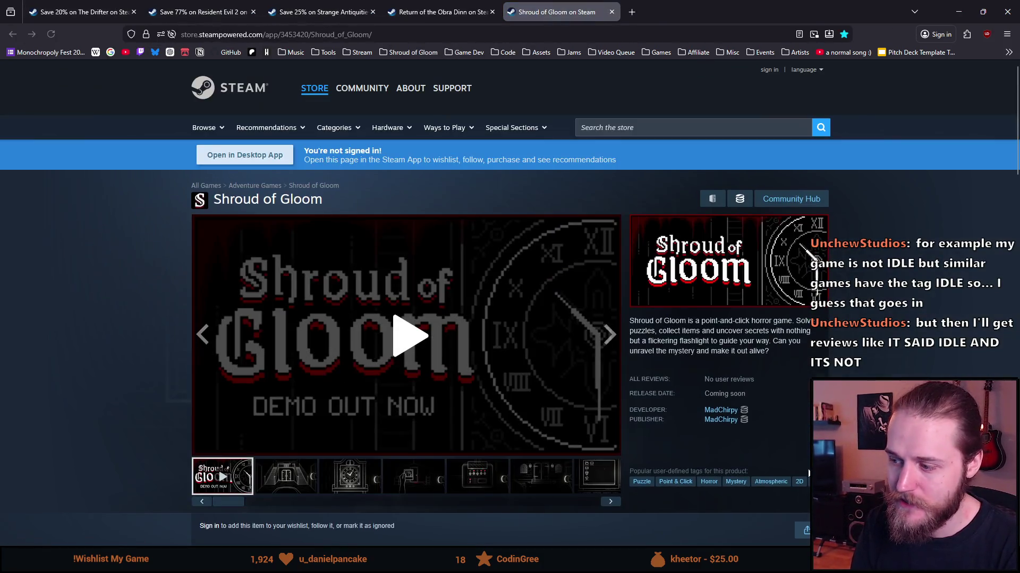
{"action": "left_click", "coordinate": [809, 481]}
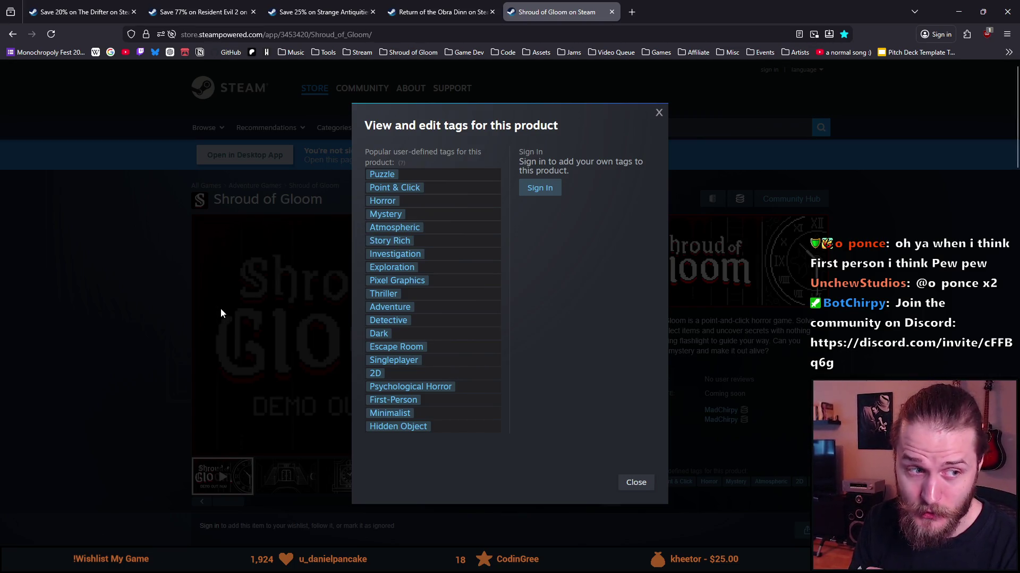
Step: Dismiss Shroud of Gloom's tag dialog and scroll to the demo download and 127 followers
{"action": "left_click", "coordinate": [176, 333]}
{"action": "scroll", "coordinate": [264, 492], "scroll_direction": "down", "scroll_amount": 15}
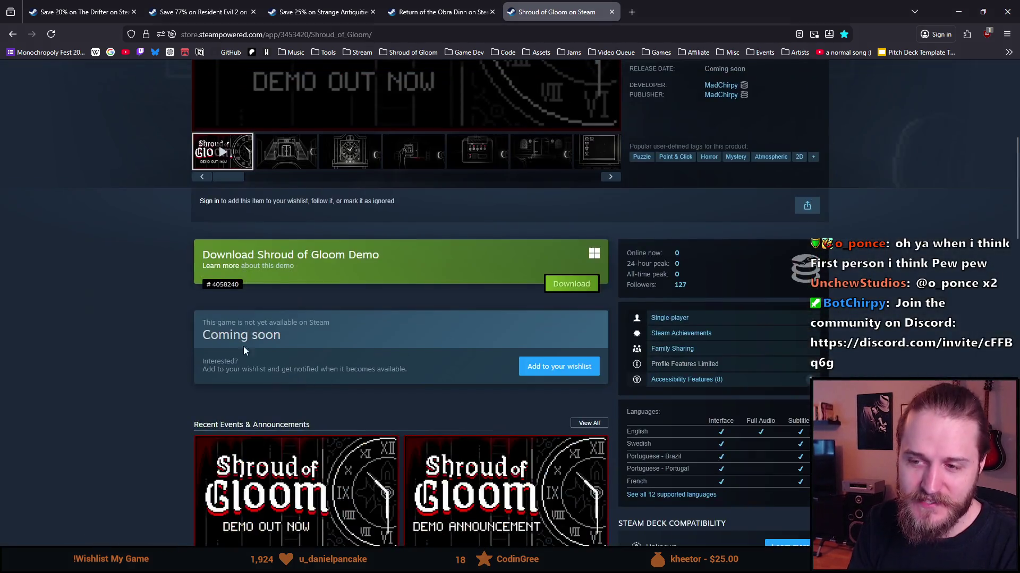
{"action": "scroll", "coordinate": [264, 492], "scroll_direction": "down", "scroll_amount": 5}
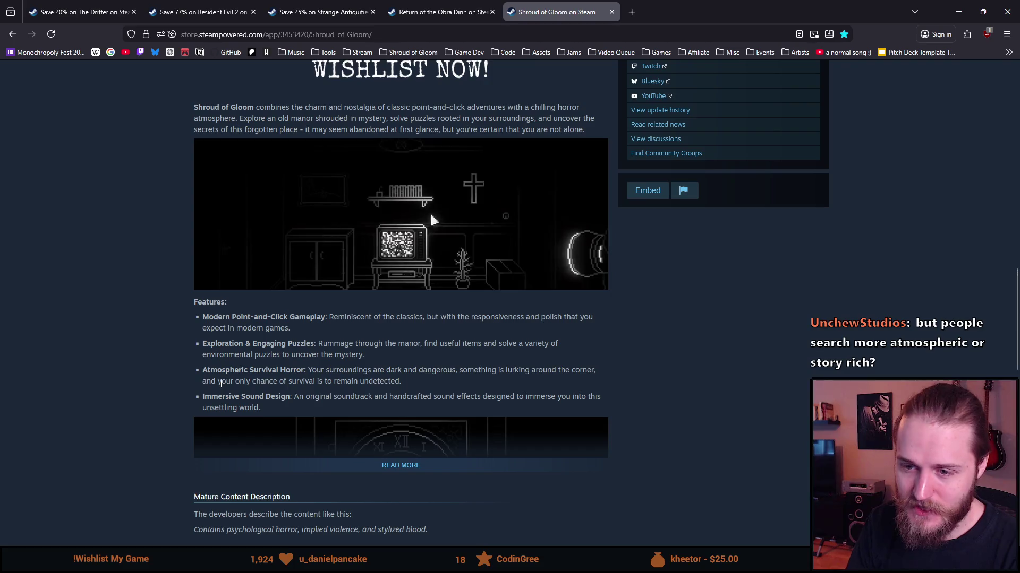
{"action": "scroll", "coordinate": [407, 414], "scroll_direction": "down", "scroll_amount": 1}
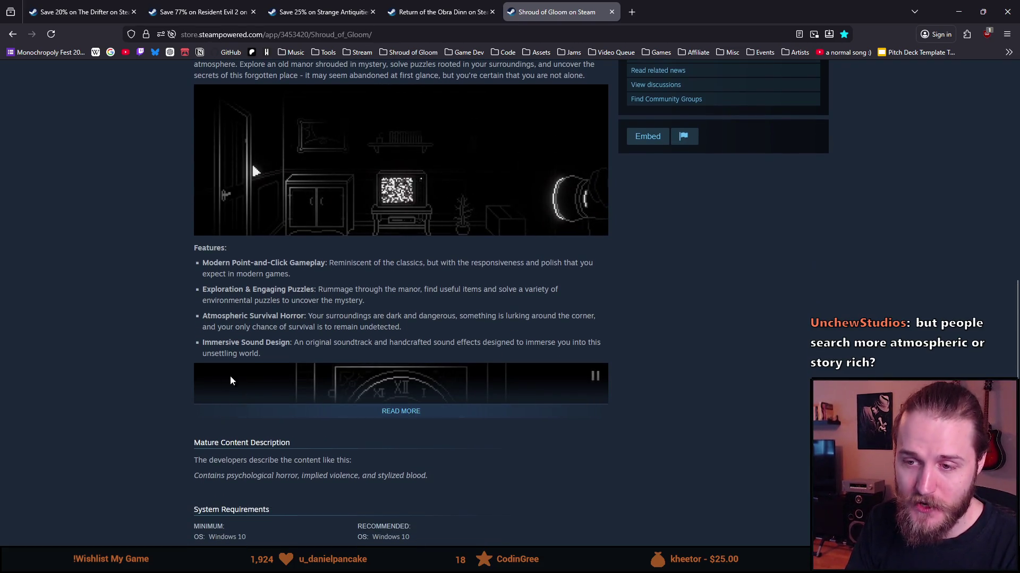
{"action": "scroll", "coordinate": [322, 360], "scroll_direction": "up", "scroll_amount": 5}
{"action": "scroll", "coordinate": [321, 360], "scroll_direction": "up", "scroll_amount": 10}
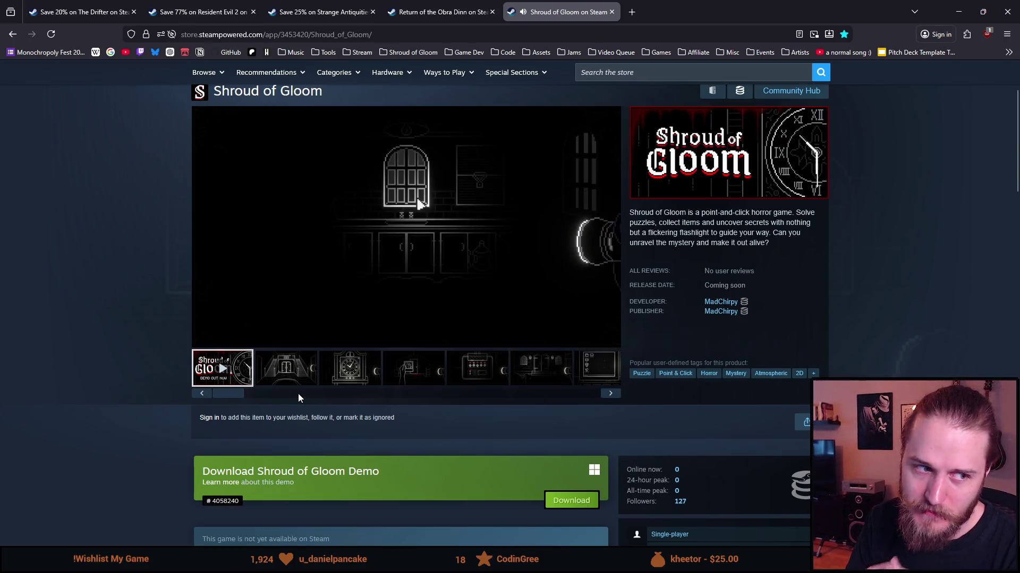
{"action": "scroll", "coordinate": [298, 394], "scroll_direction": "down", "scroll_amount": 3}
{"action": "scroll", "coordinate": [298, 394], "scroll_direction": "down", "scroll_amount": 5}
{"action": "scroll", "coordinate": [329, 366], "scroll_direction": "up", "scroll_amount": 10}
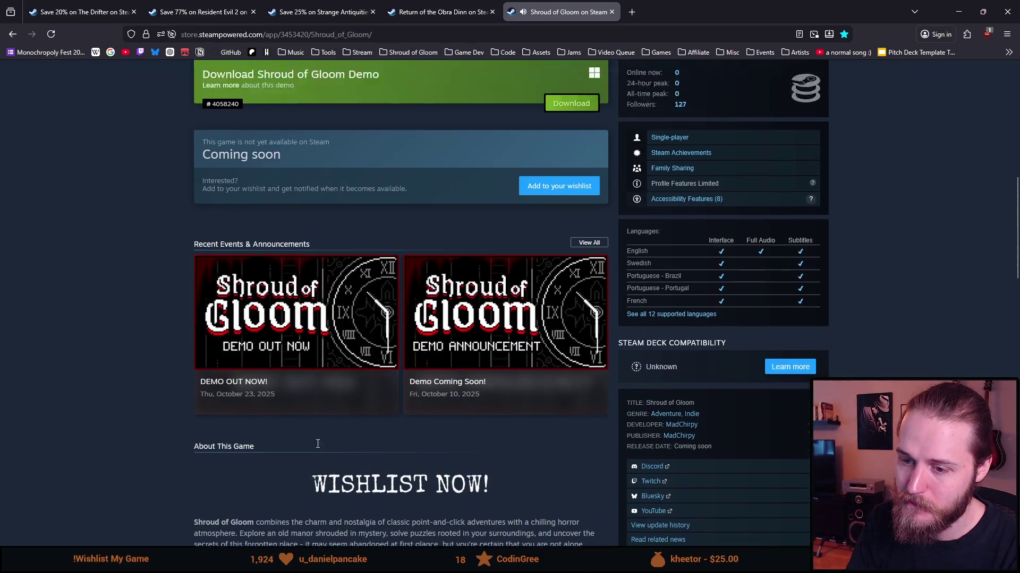
{"action": "scroll", "coordinate": [372, 319], "scroll_direction": "down", "scroll_amount": 14}
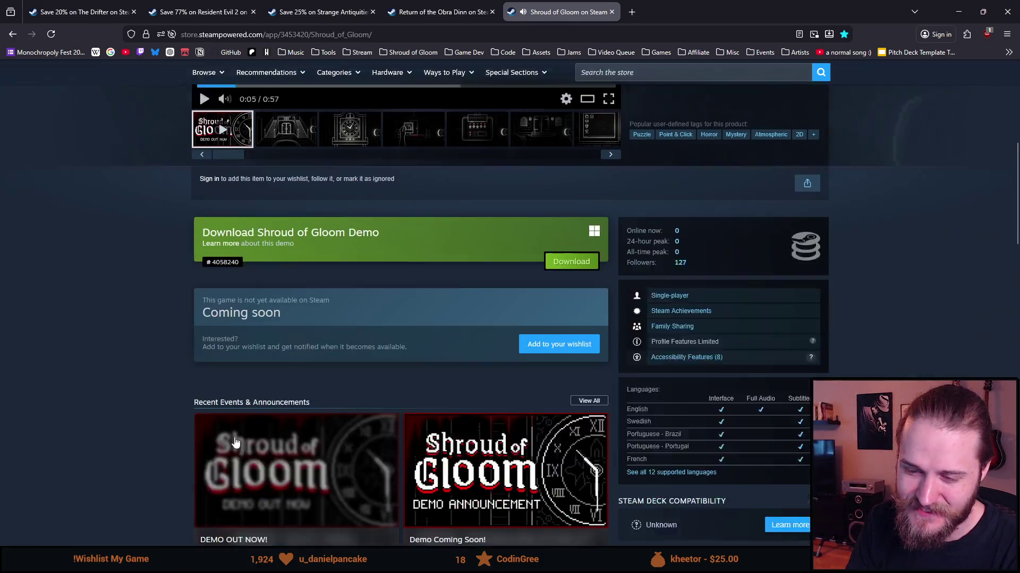
{"action": "scroll", "coordinate": [374, 314], "scroll_direction": "up", "scroll_amount": 5}
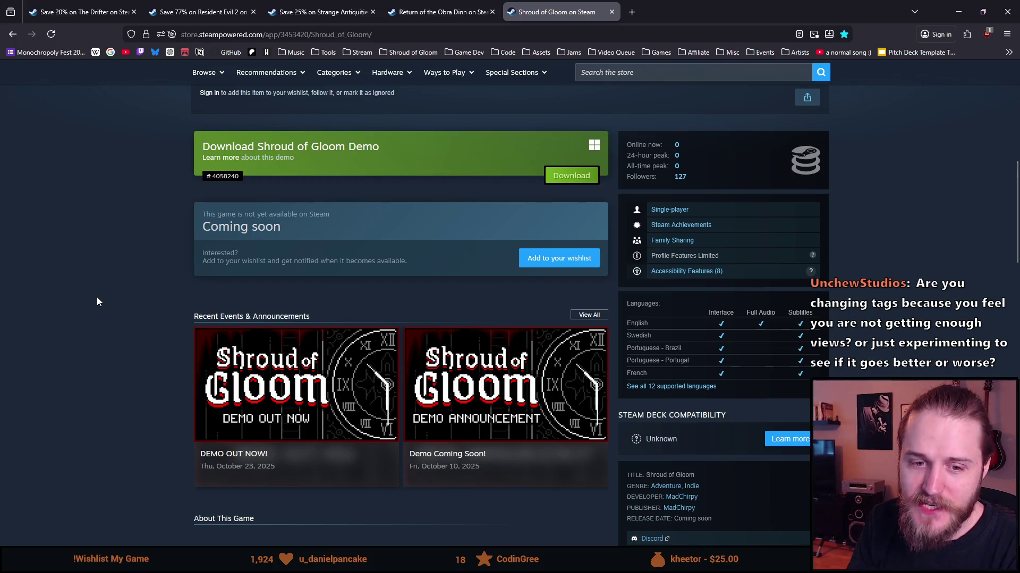
{"action": "scroll", "coordinate": [157, 420], "scroll_direction": "up", "scroll_amount": 8}
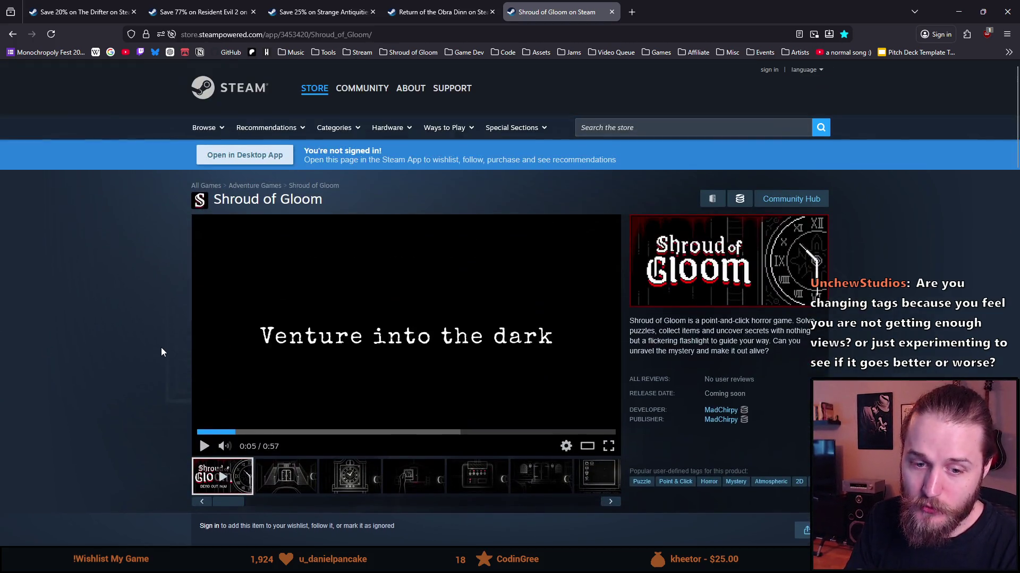